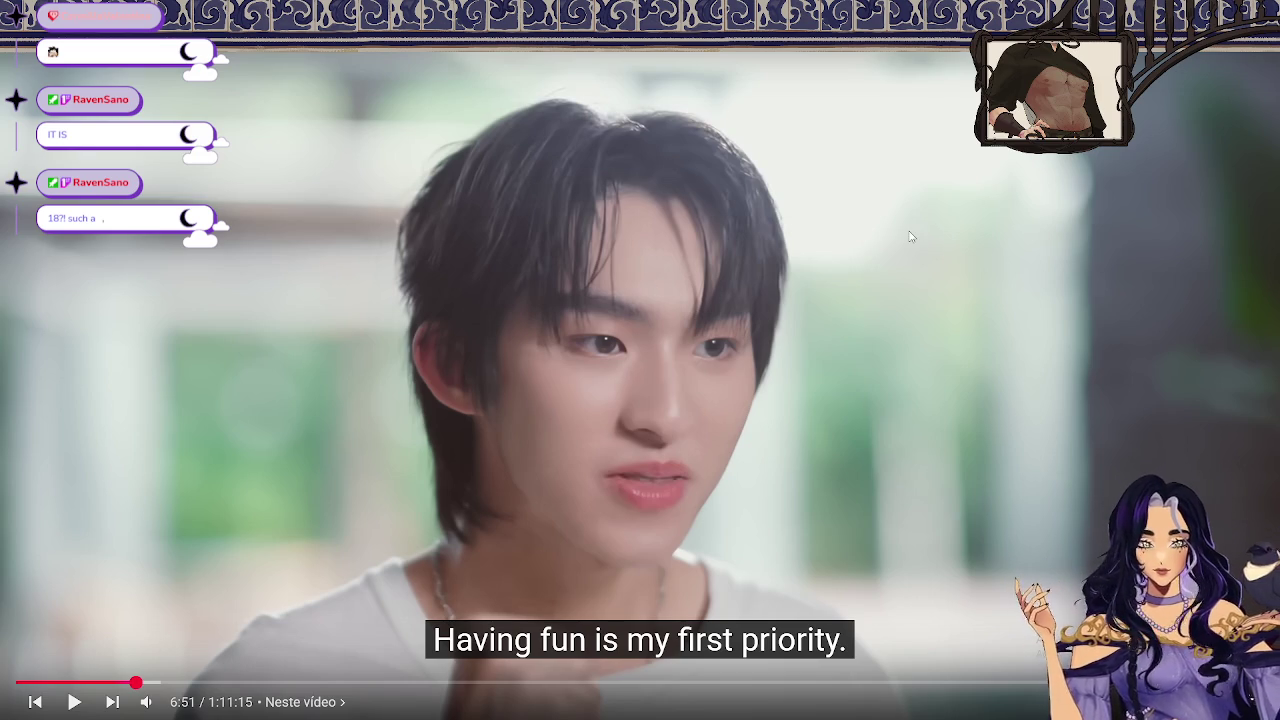
# Play the episode from 6:51 and pause it at about 8:09
pyautogui.click(938, 311)
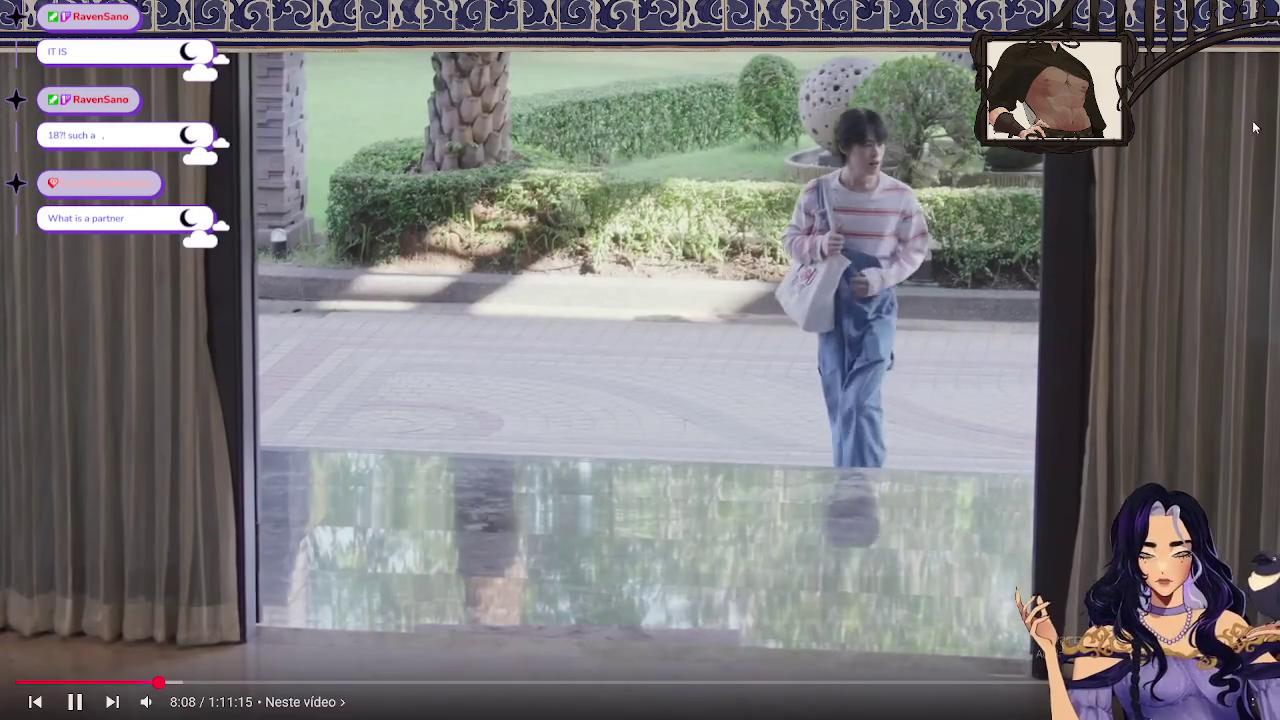
pyautogui.click(986, 265)
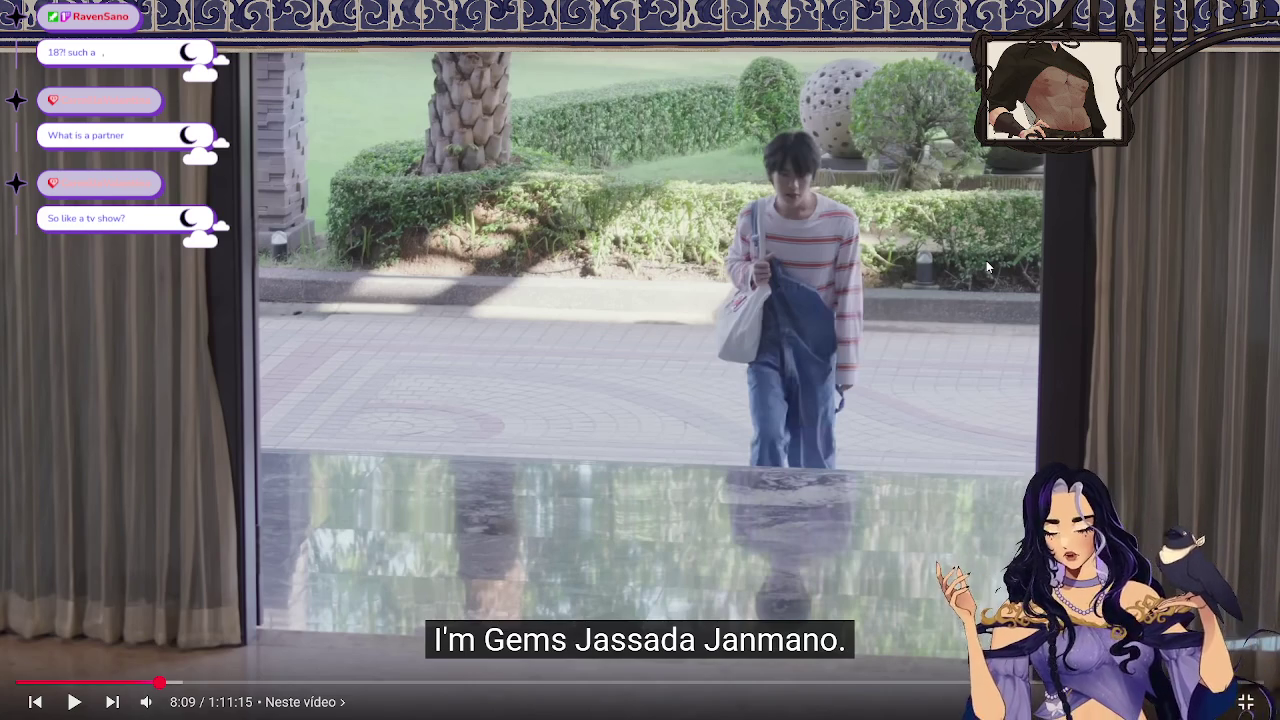
# Resume playback and stop at 9:02, with the four men on the sofa
pyautogui.press('space')
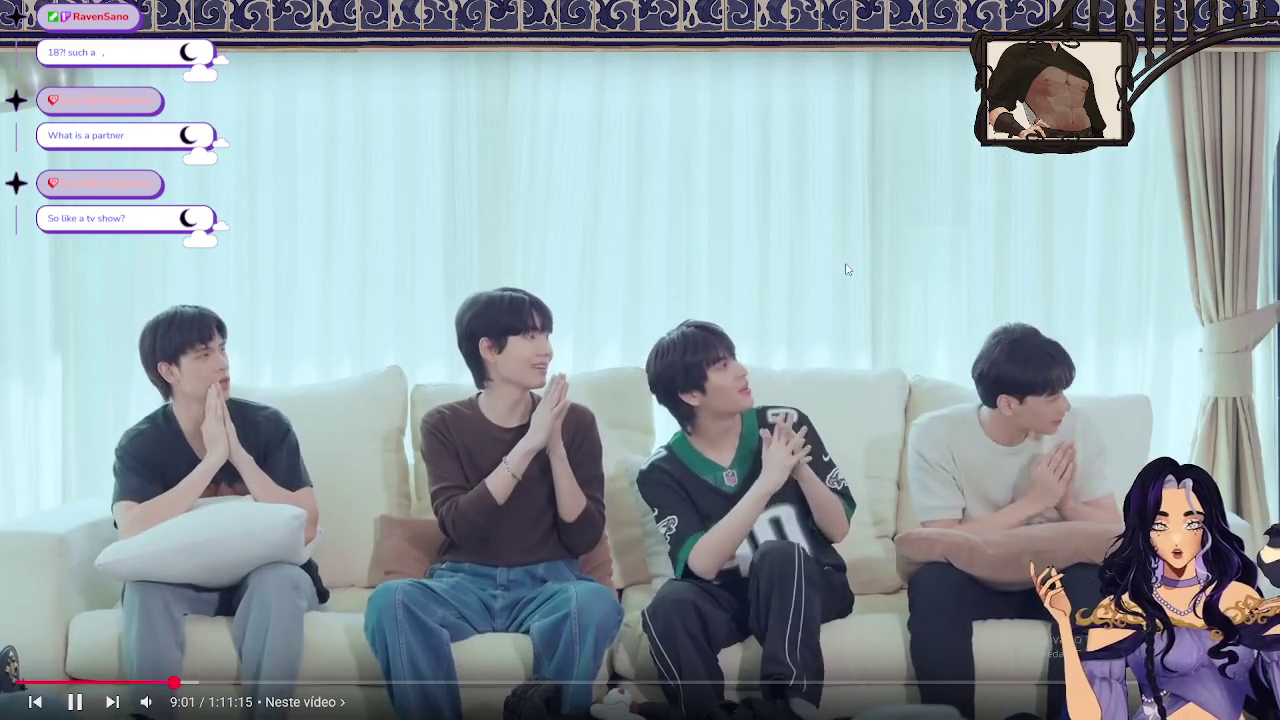
pyautogui.click(840, 265)
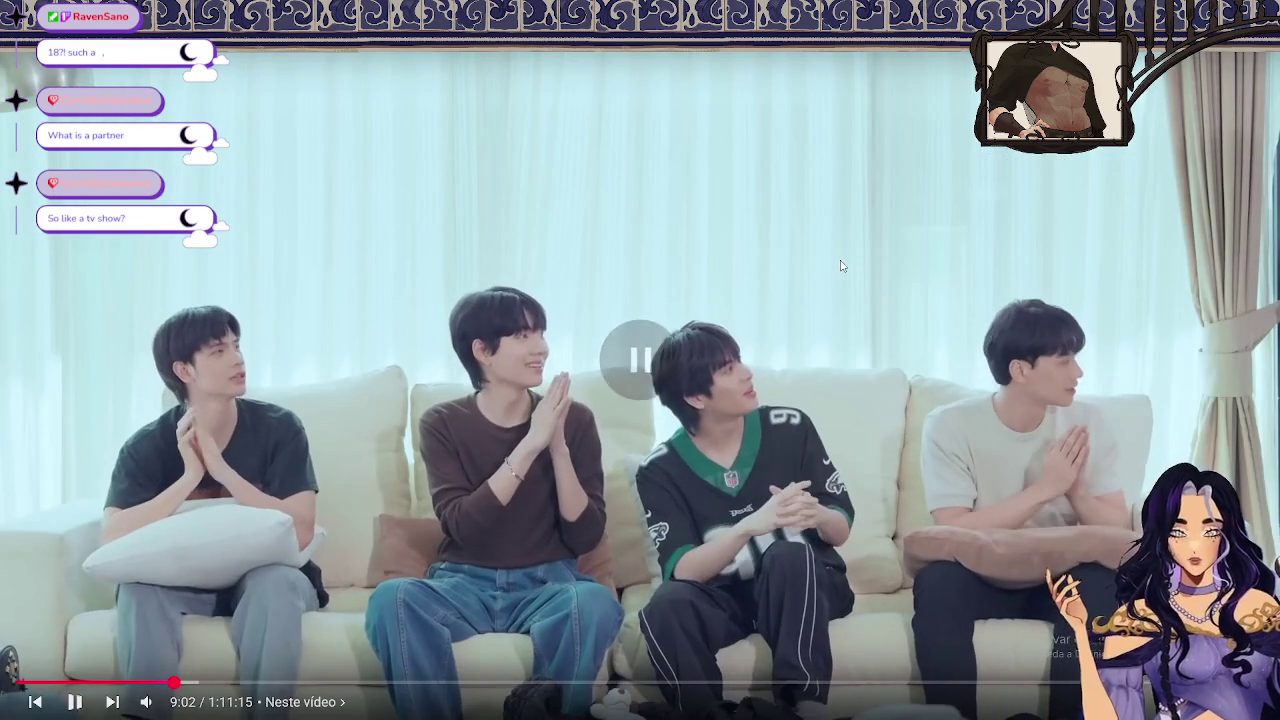
# Exit fullscreen so the EP.1 watch page and episode playlist show
pyautogui.press('Escape')
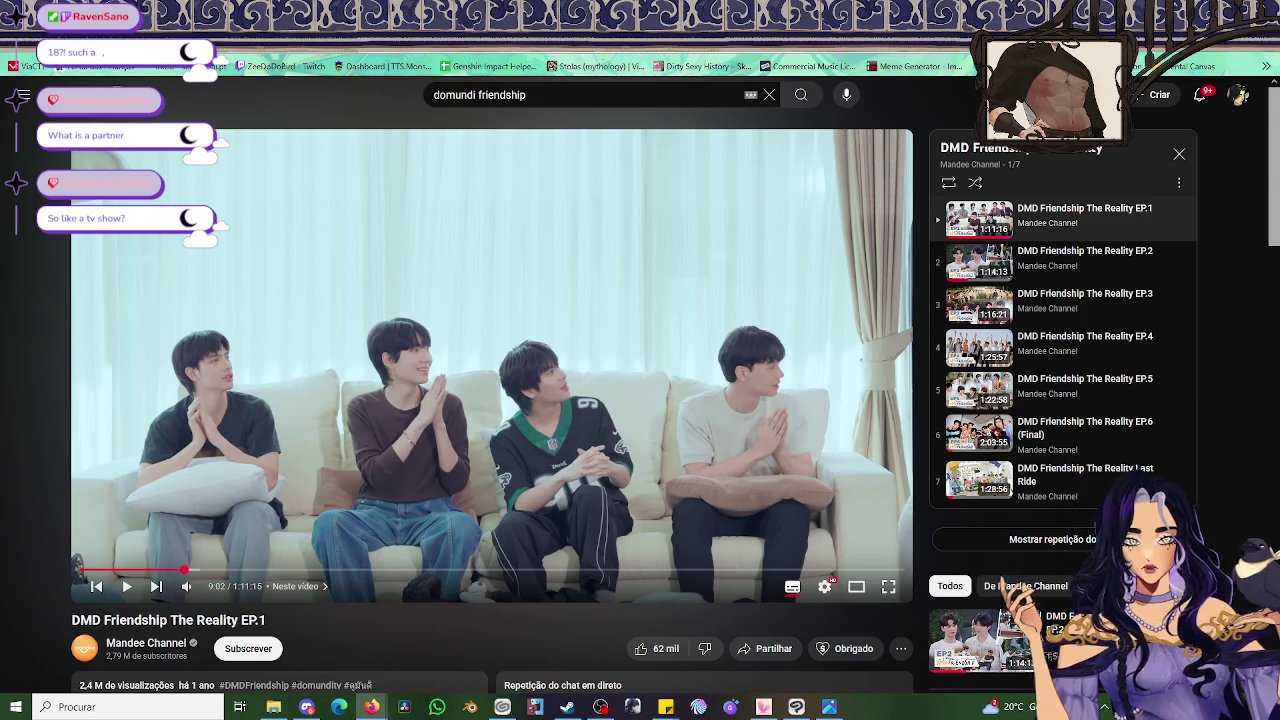
# Load youtube.com in a new tab, then put the EP.1 episode back into fullscreen
pyautogui.hotkey('ctrl', 't')
pyautogui.write('yo')
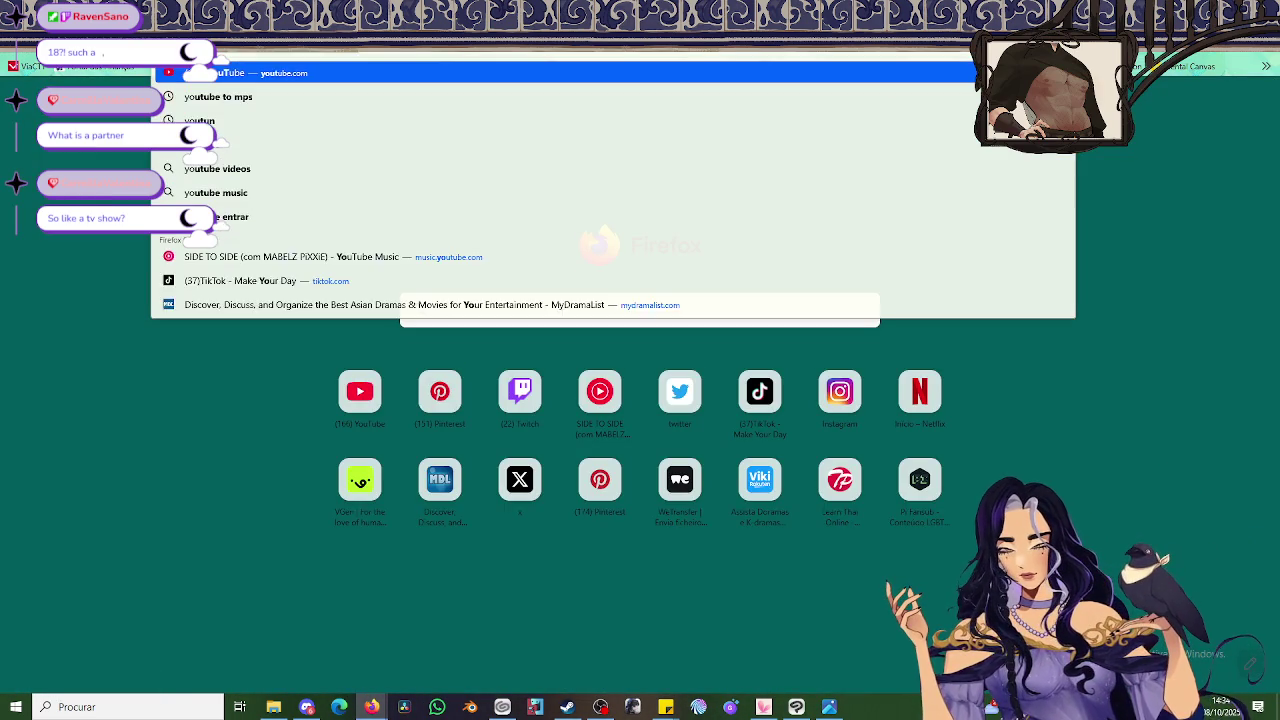
pyautogui.press('Return')
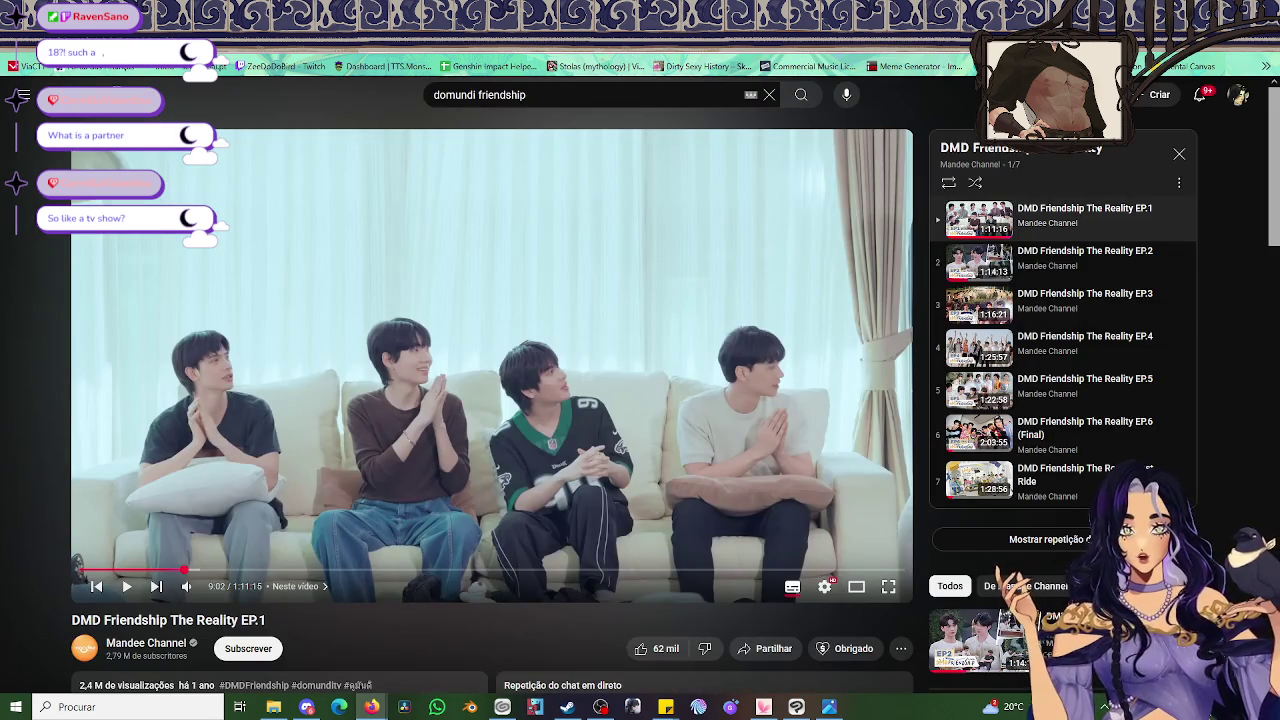
pyautogui.click(887, 587)
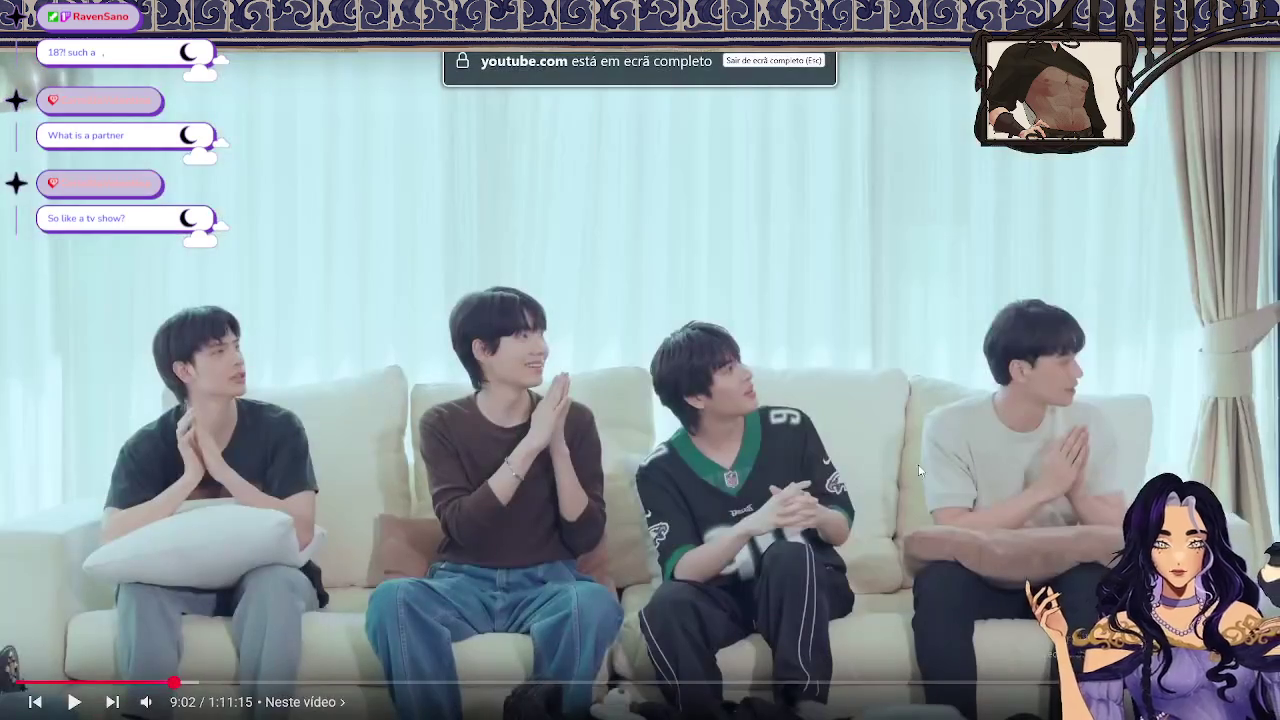
pyautogui.press('space')
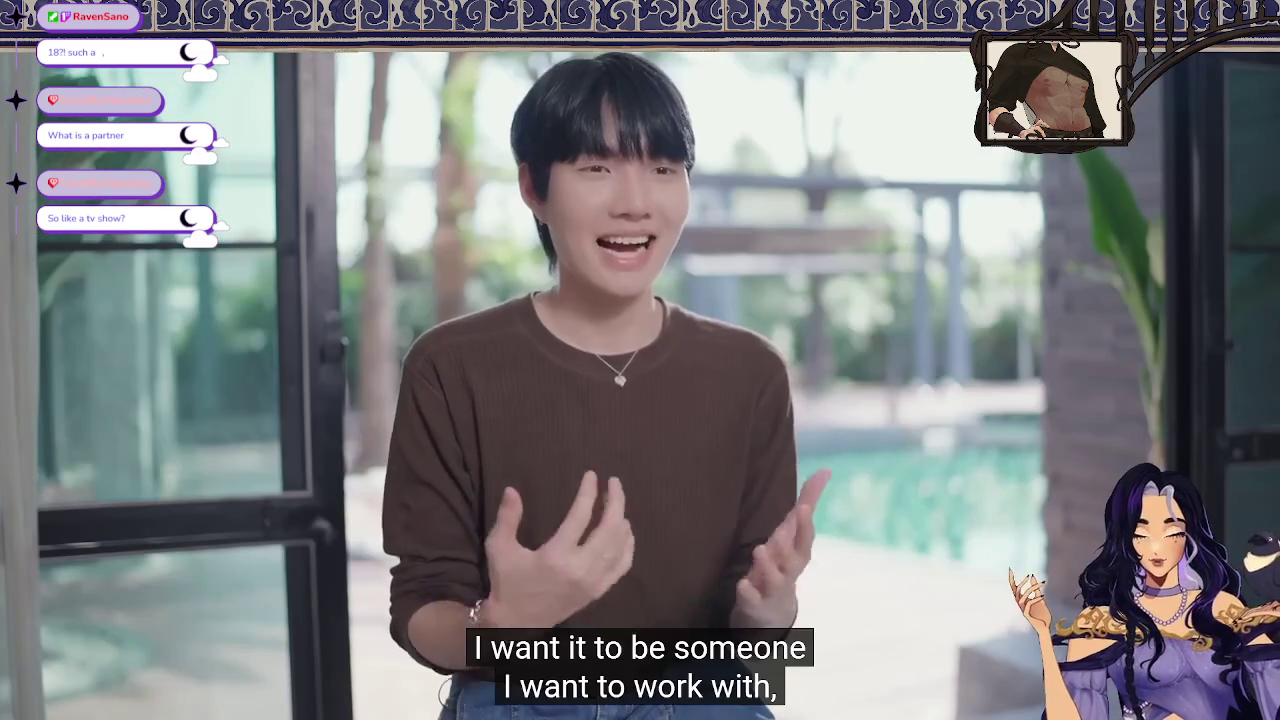
pyautogui.click(1116, 494)
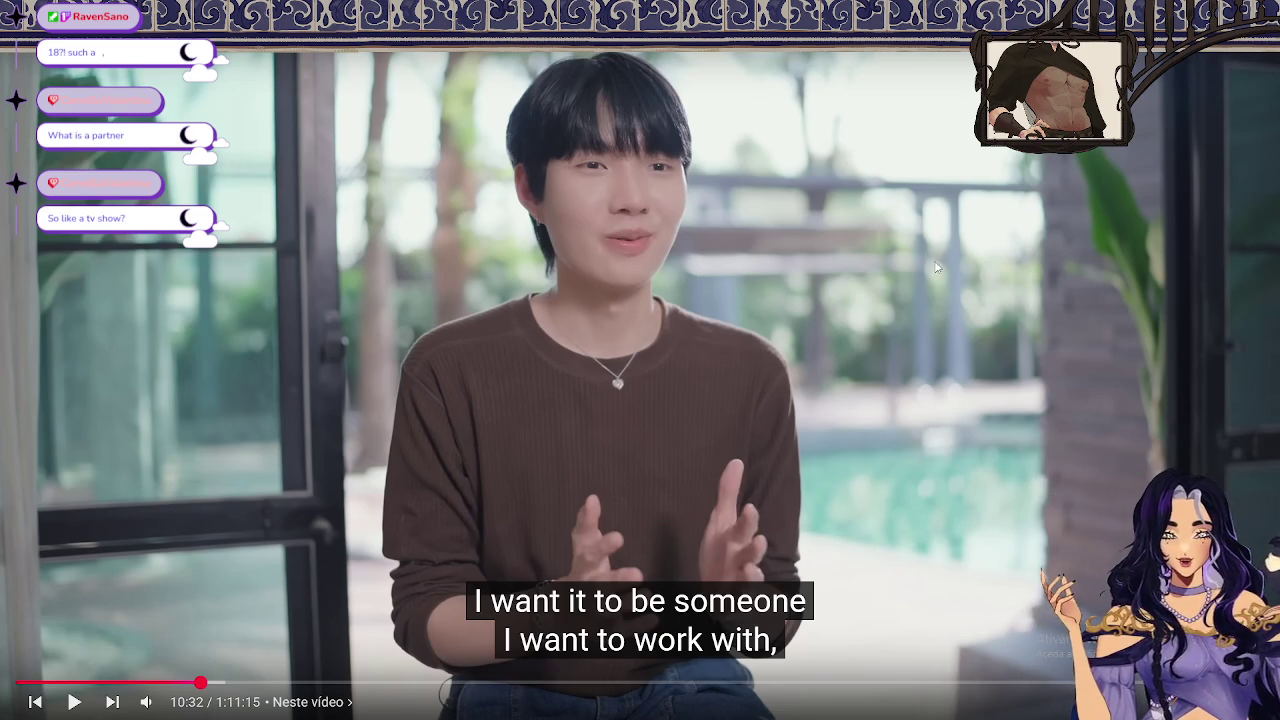
pyautogui.press('space')
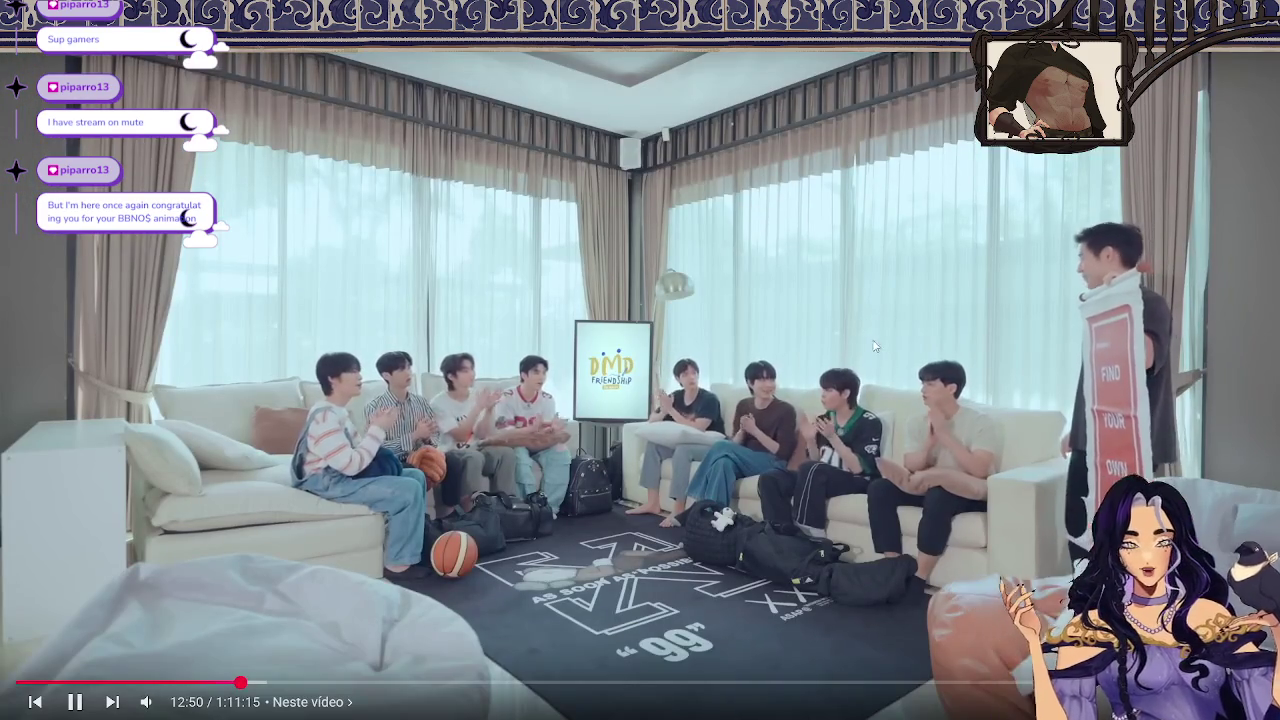
pyautogui.click(880, 347)
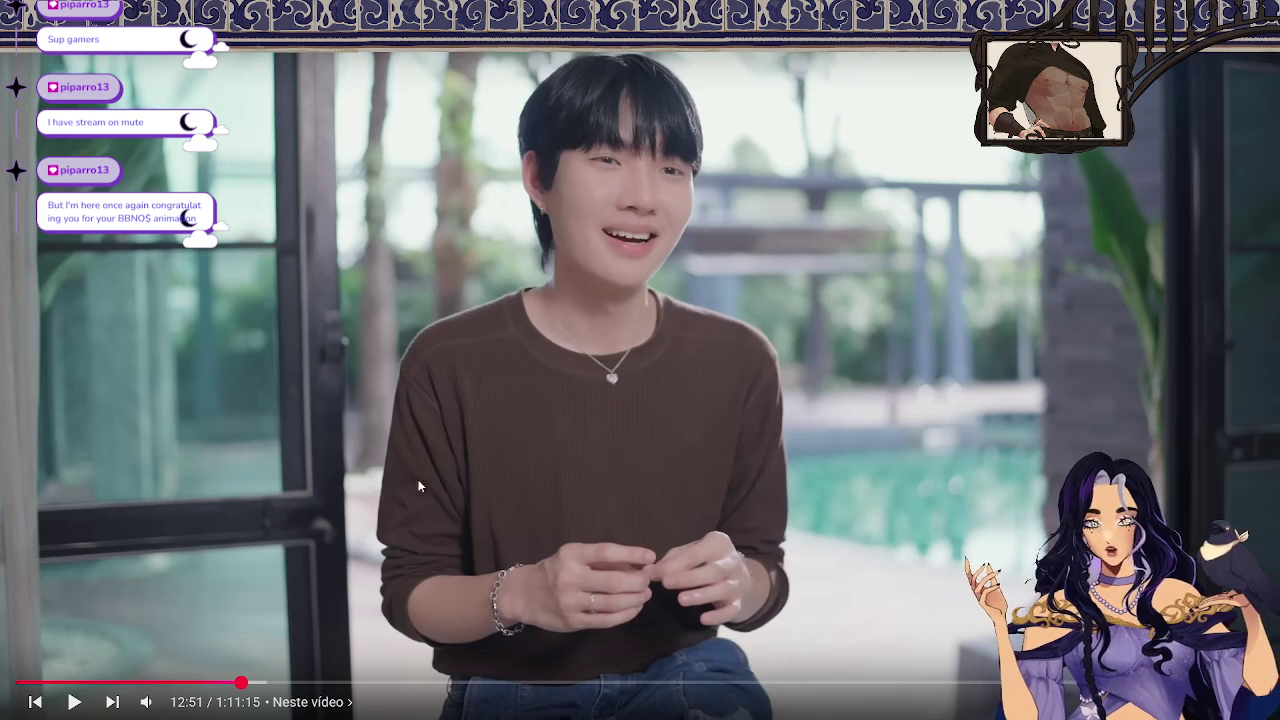
# Leave fullscreen with the video paused at 12:51 to bring back the sketch canvas
pyautogui.press('Escape')
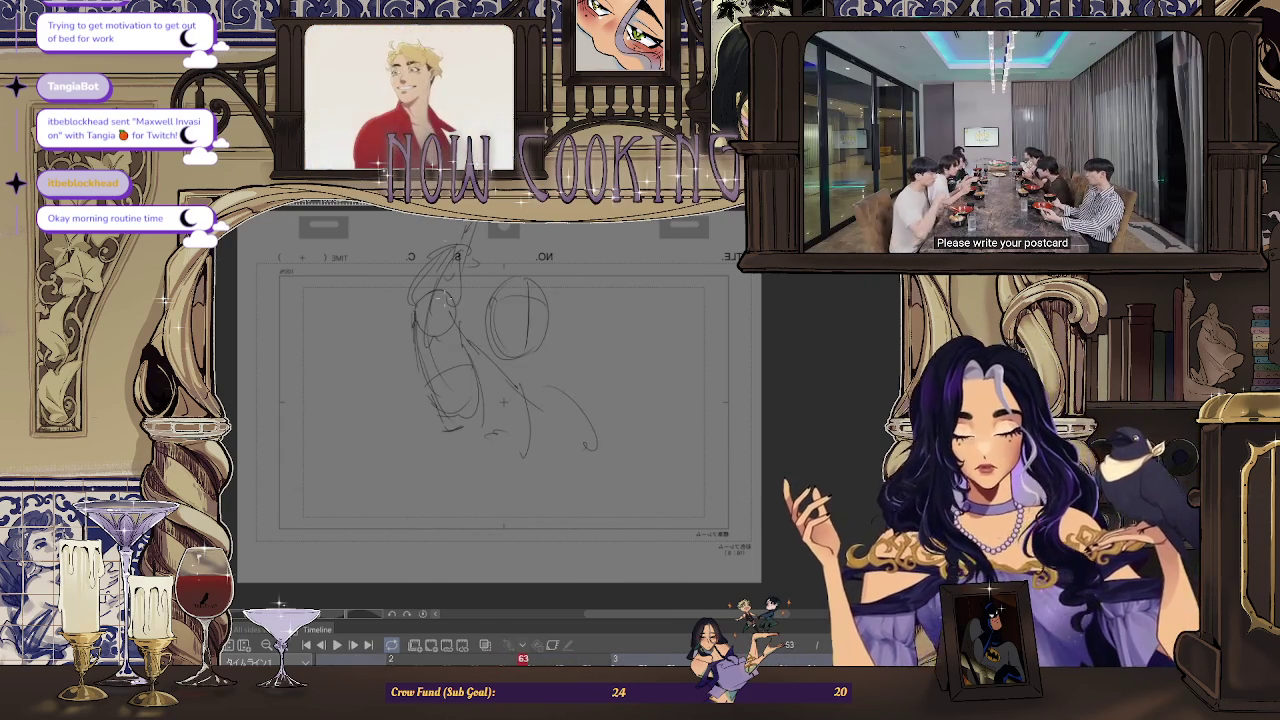
# Undo the trial stroke and the rough body strokes around the head
pyautogui.moveTo(428, 330); pyautogui.dragTo(440, 256)
pyautogui.hotkey('ctrl', 'z')
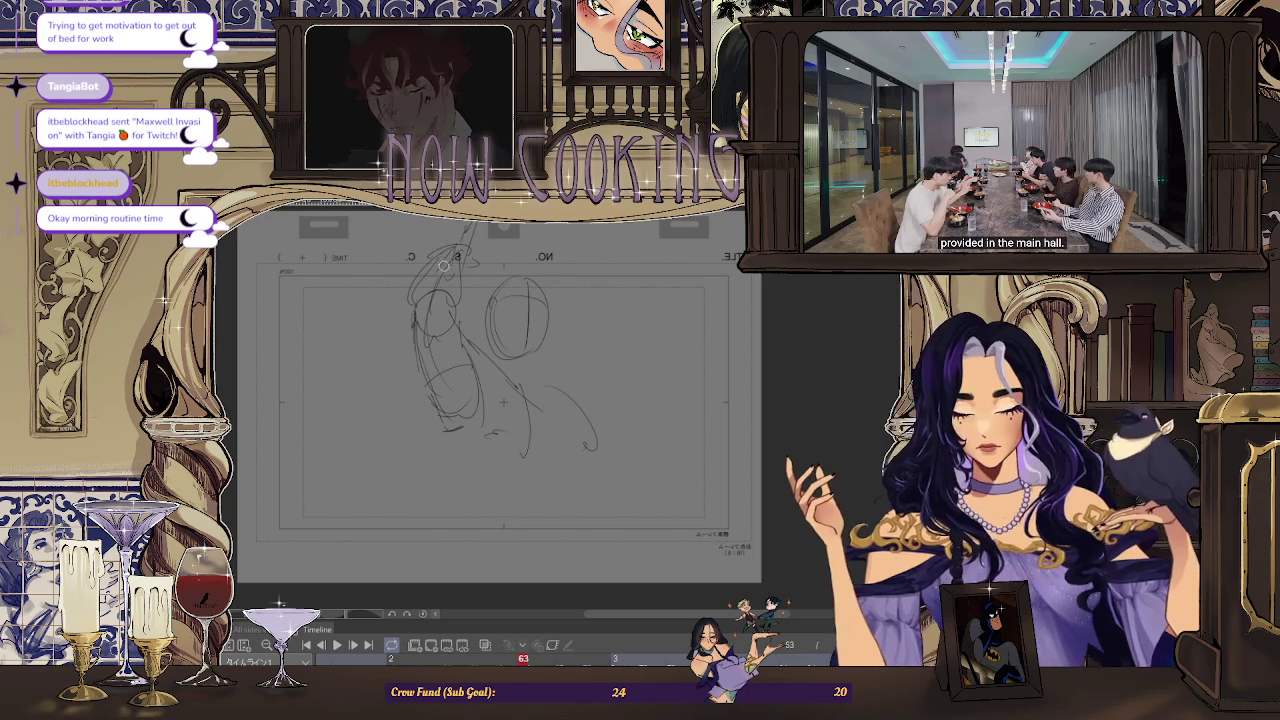
pyautogui.hotkey('ctrl', 'z')
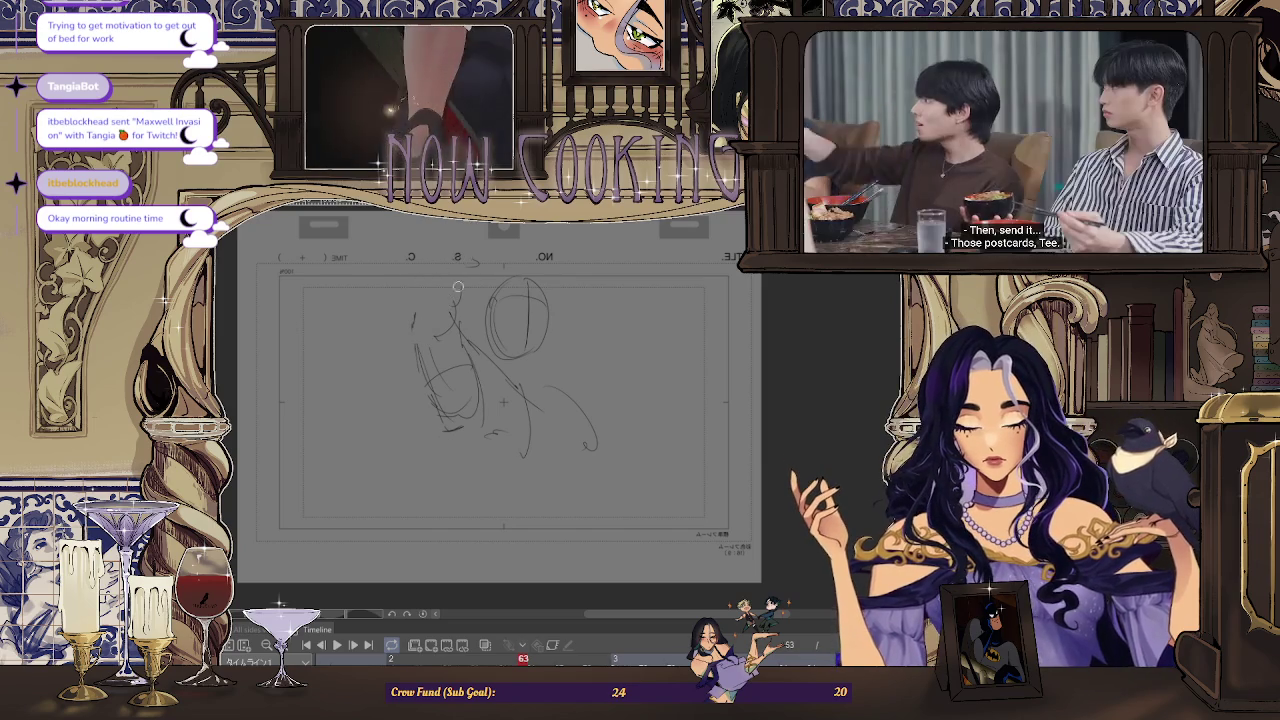
pyautogui.hotkey('ctrl', 'z')
# Replace the straight body line with a curved one and unmirror the canvas
pyautogui.moveTo(455, 307); pyautogui.dragTo(449, 420)
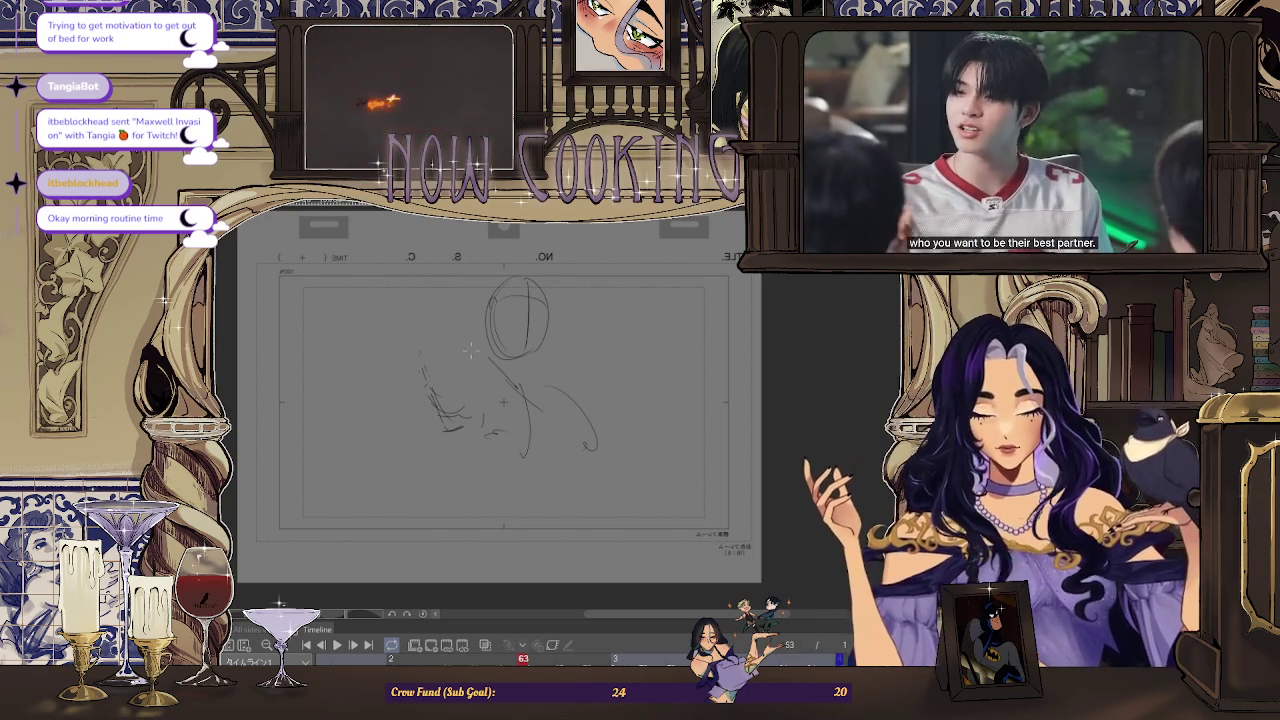
pyautogui.hotkey('ctrl', 'z')
pyautogui.moveTo(440, 292); pyautogui.dragTo(433, 398)
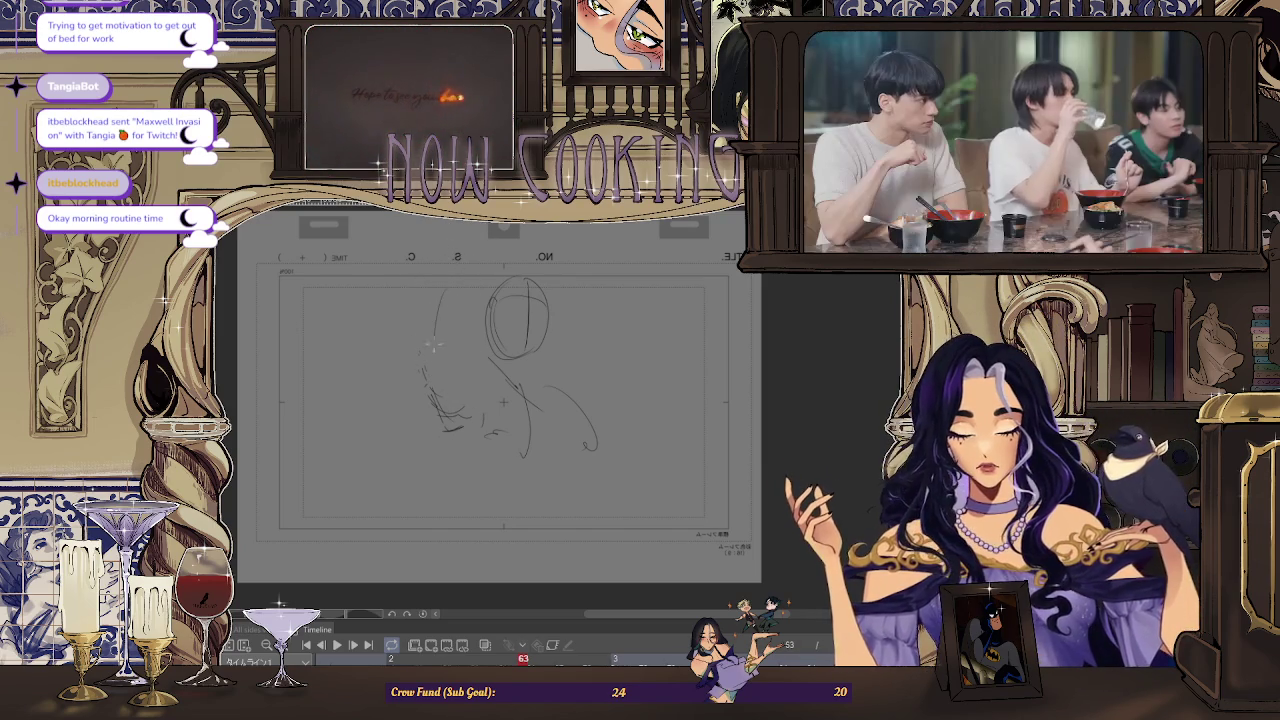
pyautogui.press('h')
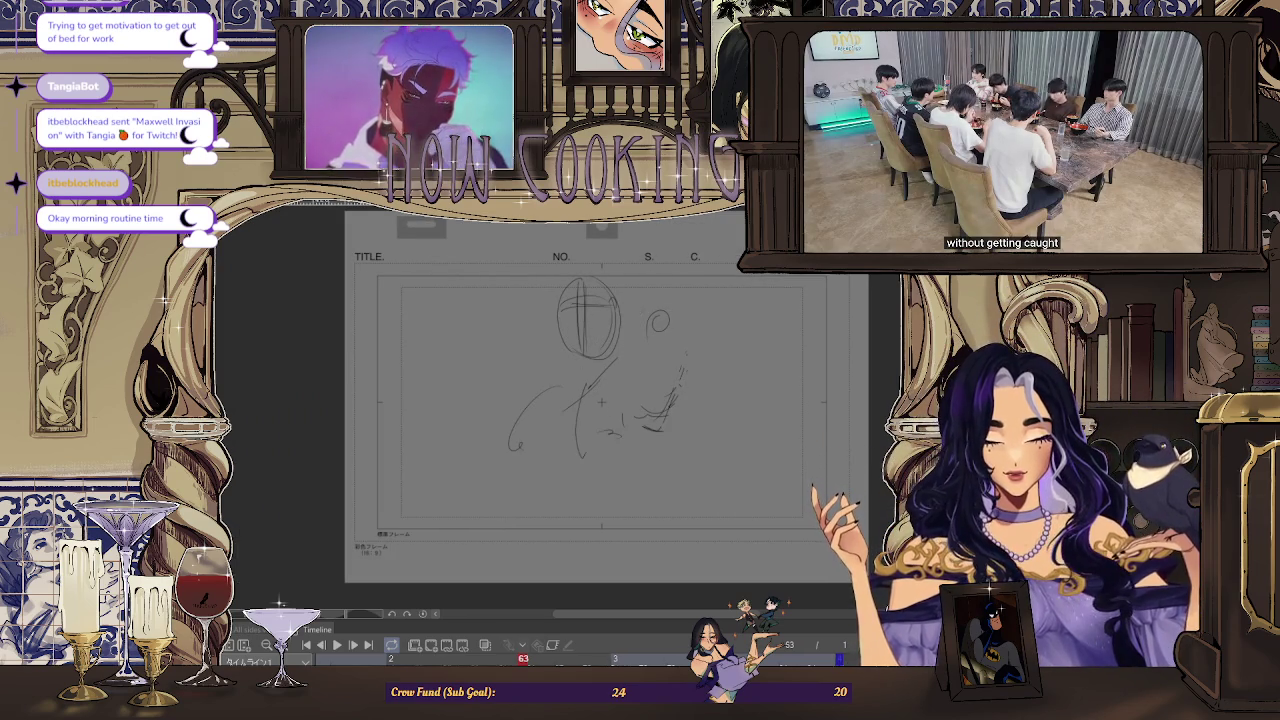
# Draw hair curls beside the head, extend the body line downward, then mirror the view
pyautogui.moveTo(648, 380); pyautogui.dragTo(616, 432)
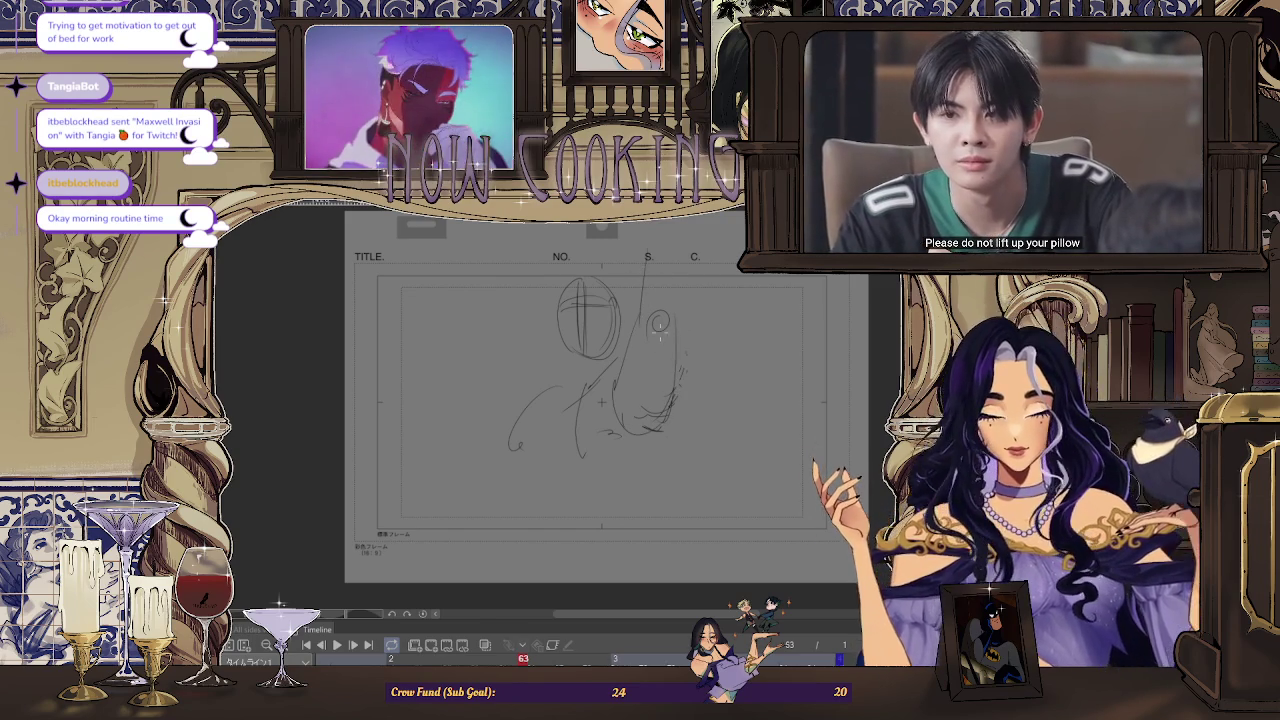
pyautogui.moveTo(652, 228); pyautogui.dragTo(674, 345)
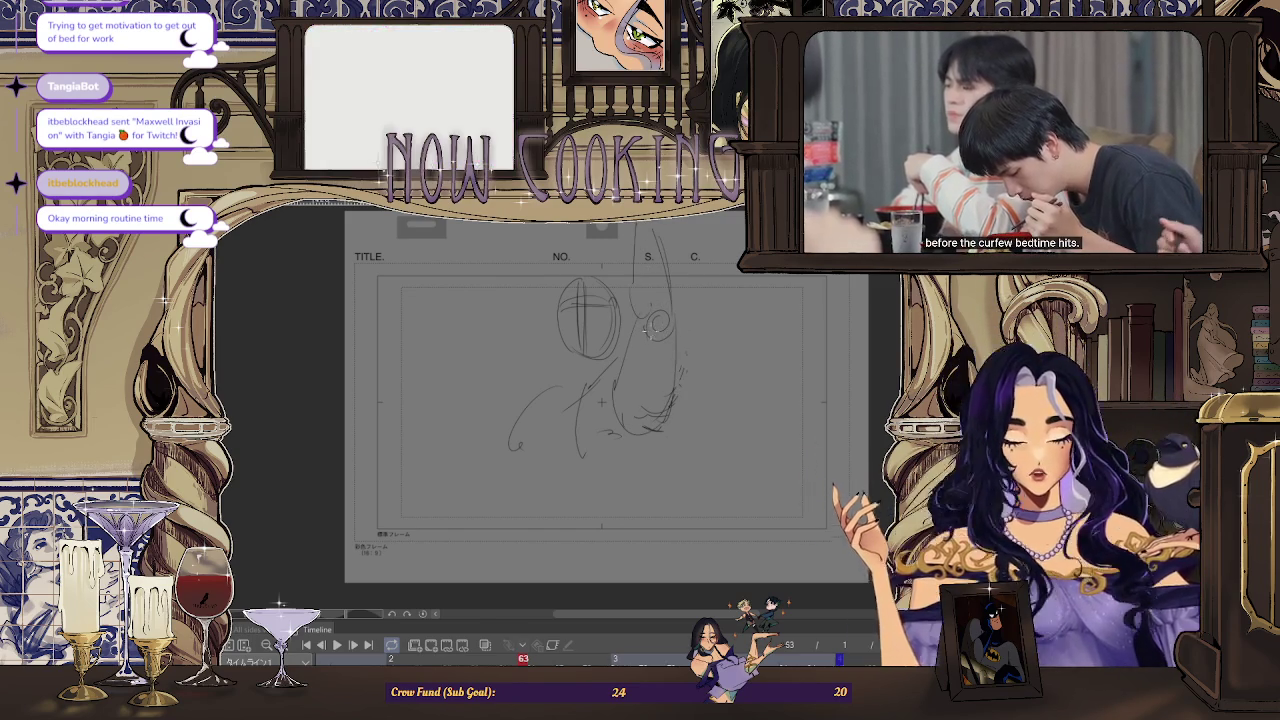
pyautogui.moveTo(660, 310); pyautogui.dragTo(641, 338)
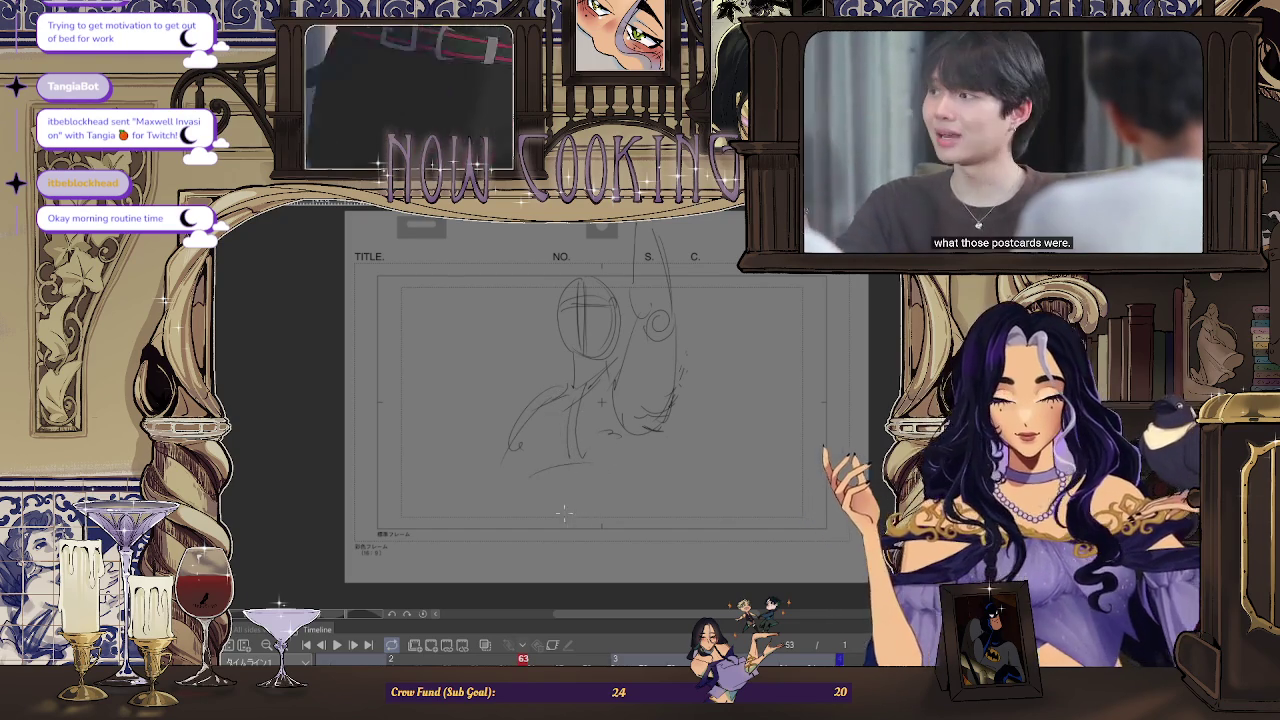
pyautogui.moveTo(532, 462); pyautogui.dragTo(540, 522)
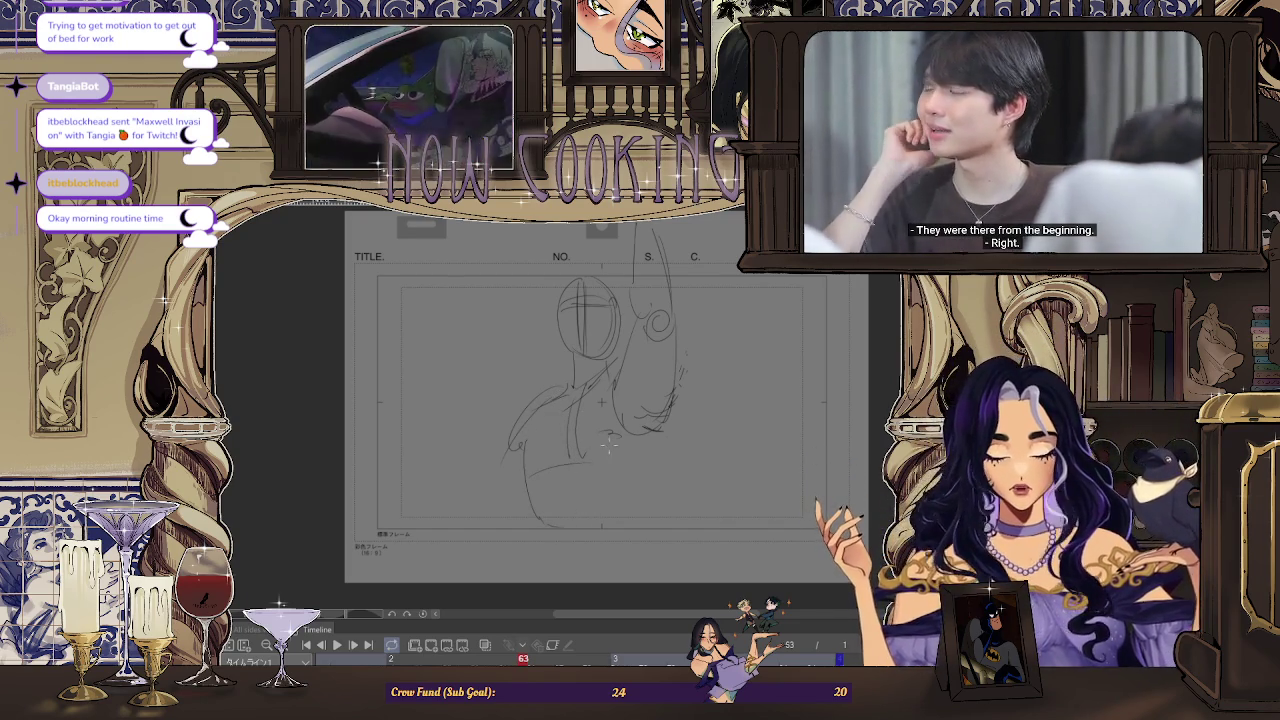
pyautogui.press('h')
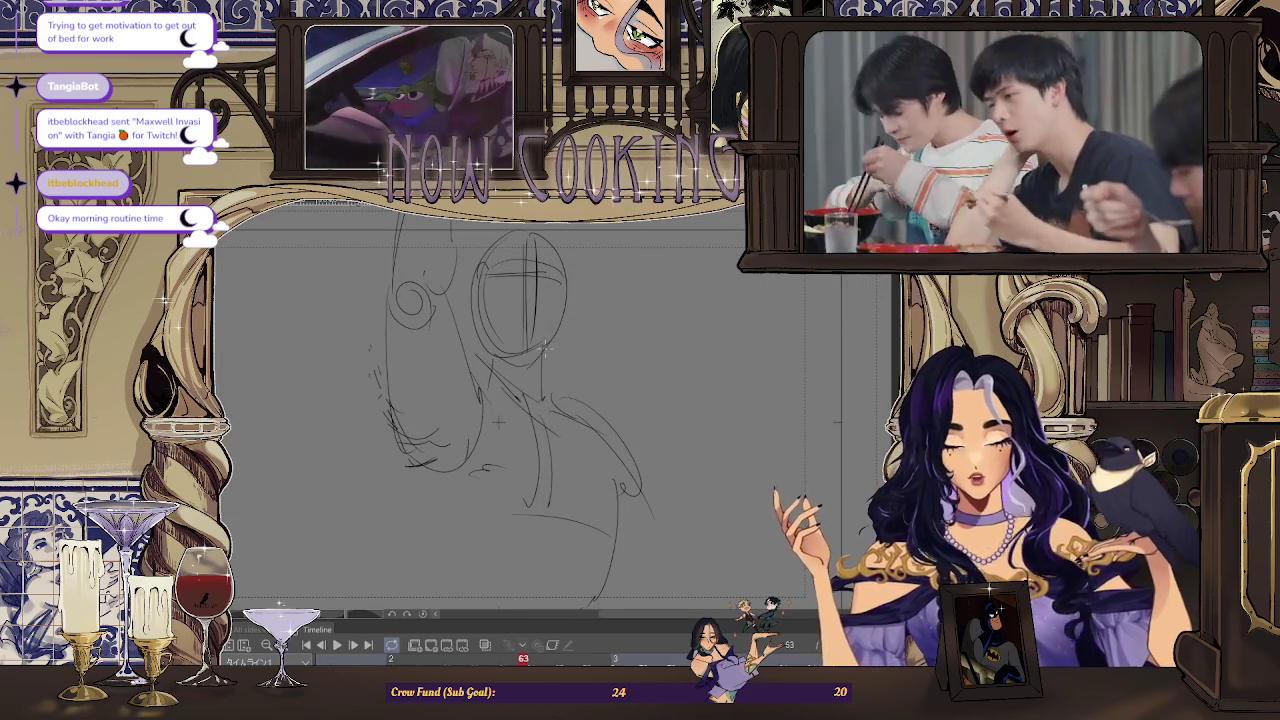
# Fit the whole storyboard page in the window and turn Flip Horizontal off
pyautogui.hotkey('ctrl', '0')
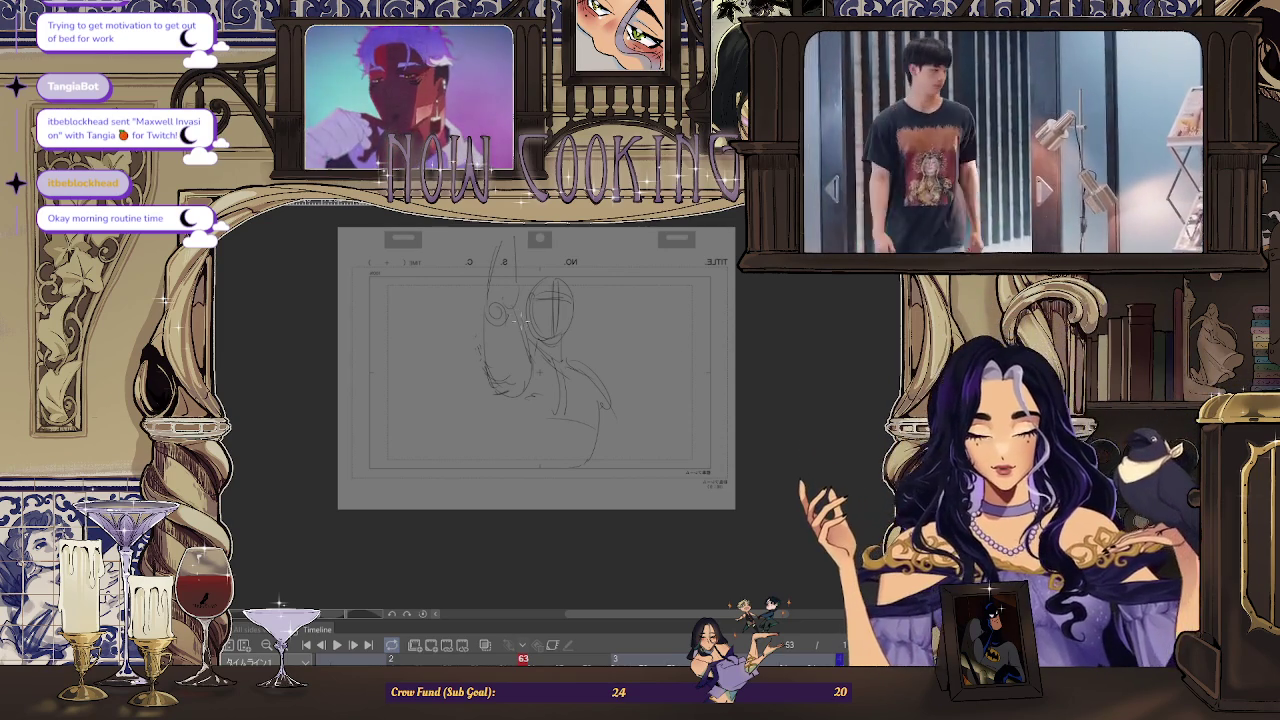
pyautogui.scroll(1, 474, 311)
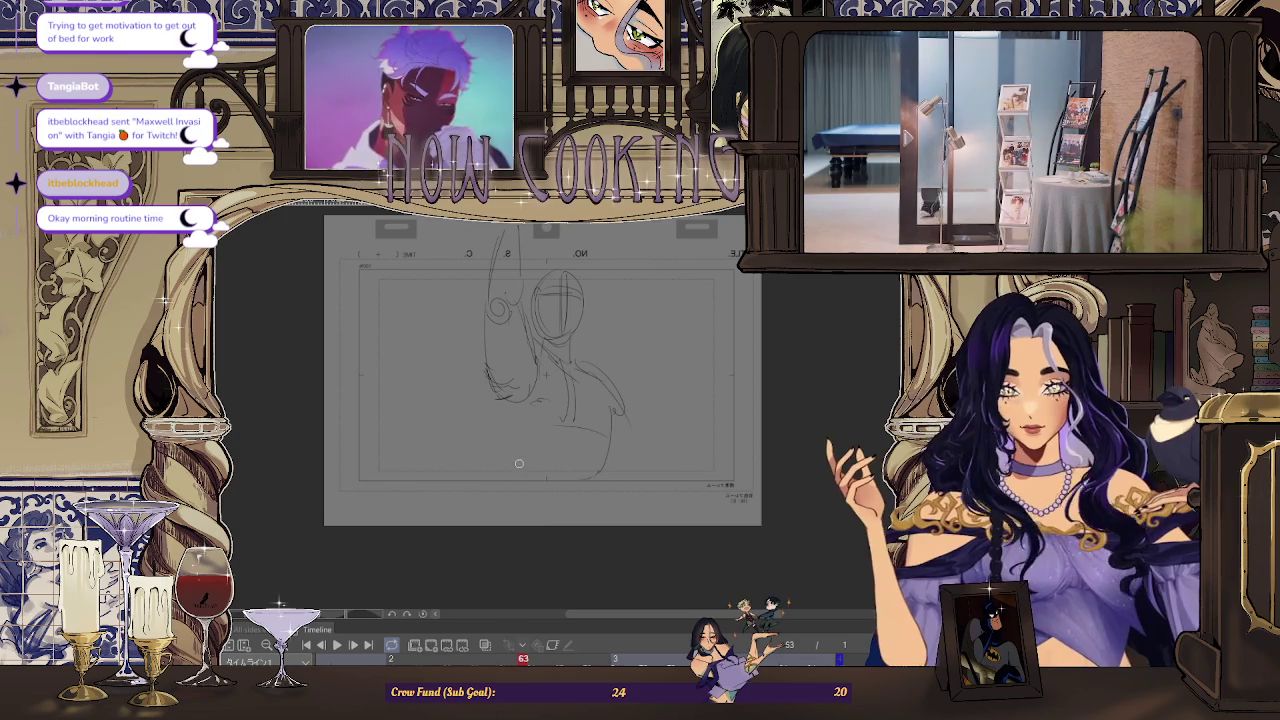
pyautogui.press('h')
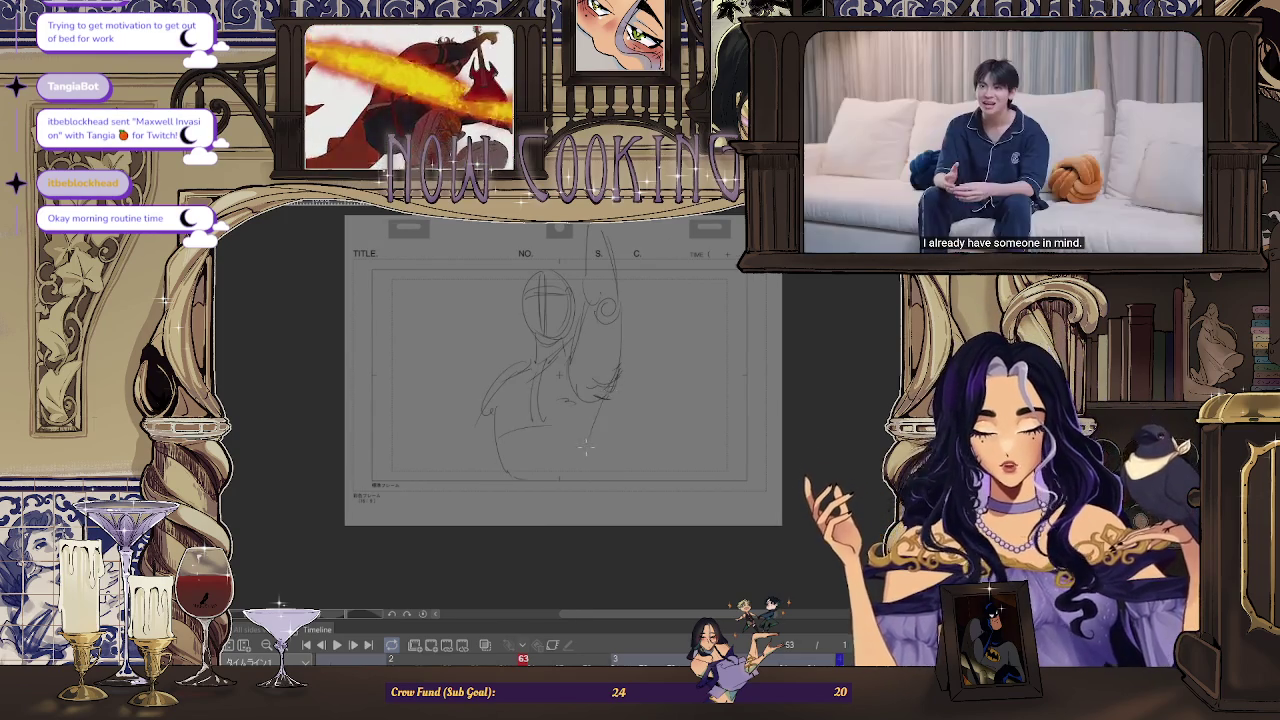
# Add another long pencil stroke down the figure's torso
pyautogui.moveTo(606, 395); pyautogui.dragTo(585, 452)
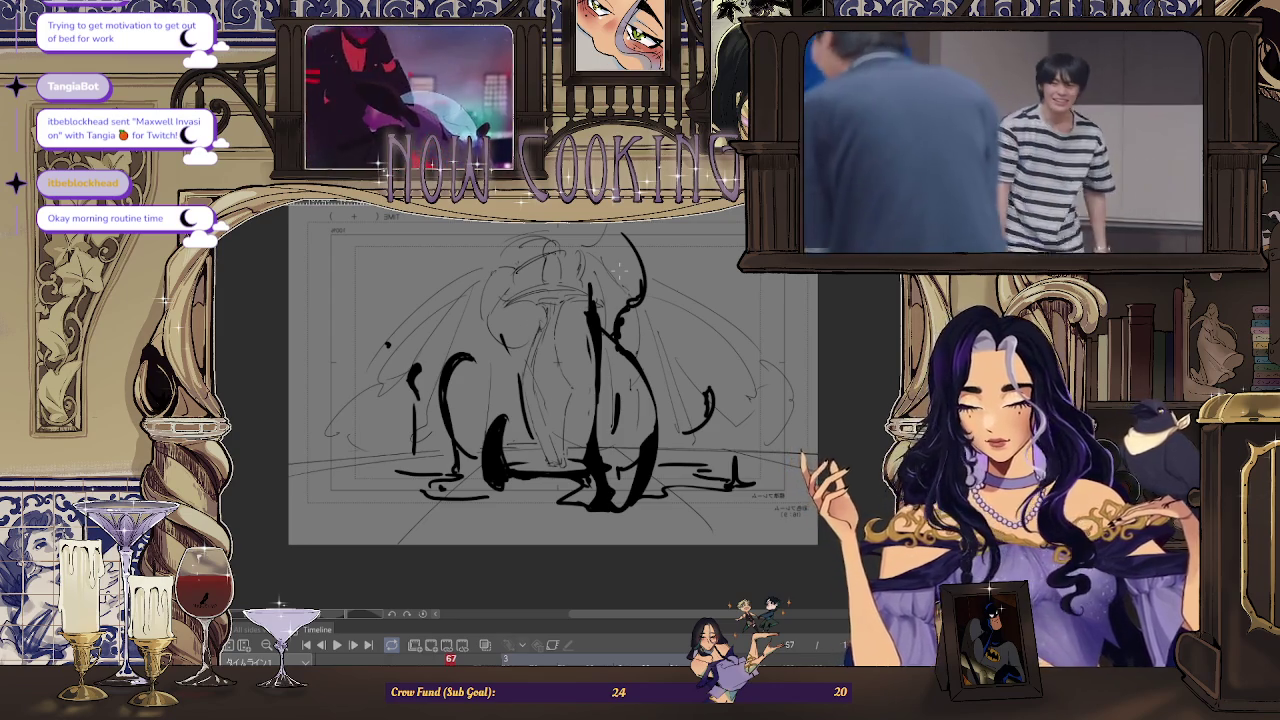
# Step back two frames, forward two, then back one to compare the sketches
pyautogui.press('Left')
pyautogui.press('Left')
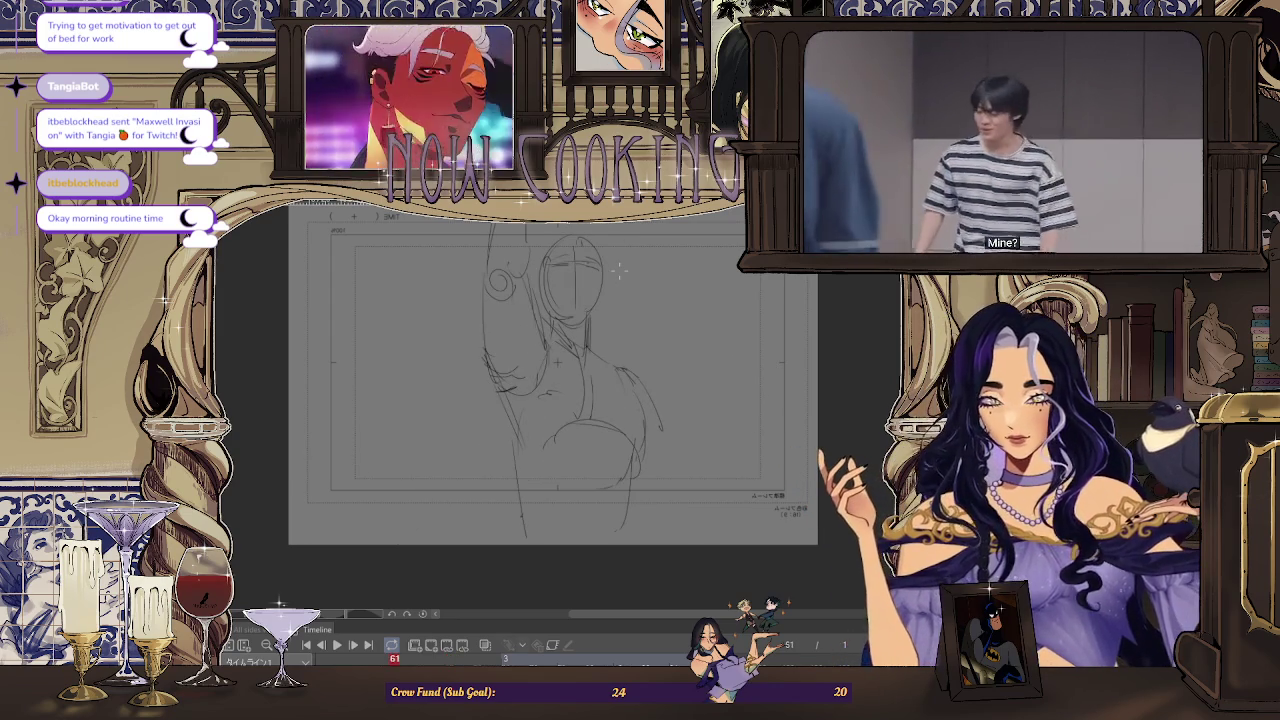
pyautogui.press('Left')
pyautogui.press('Right')
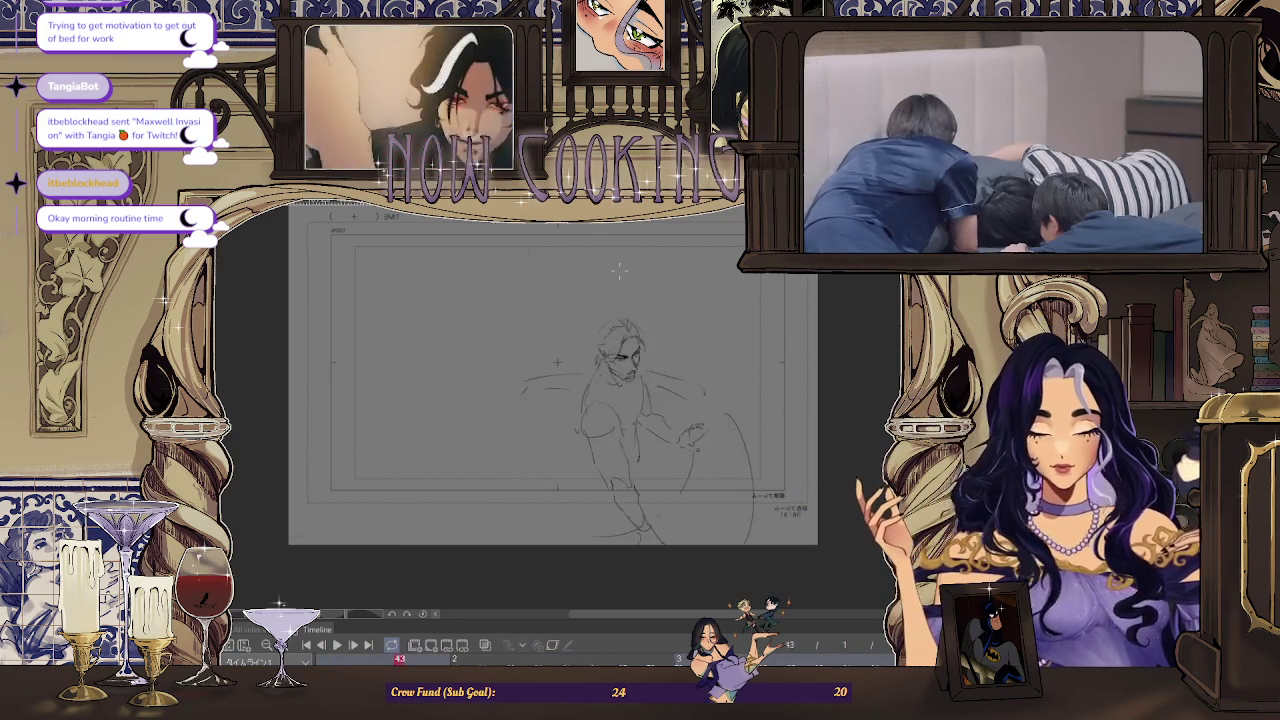
pyautogui.press('Right')
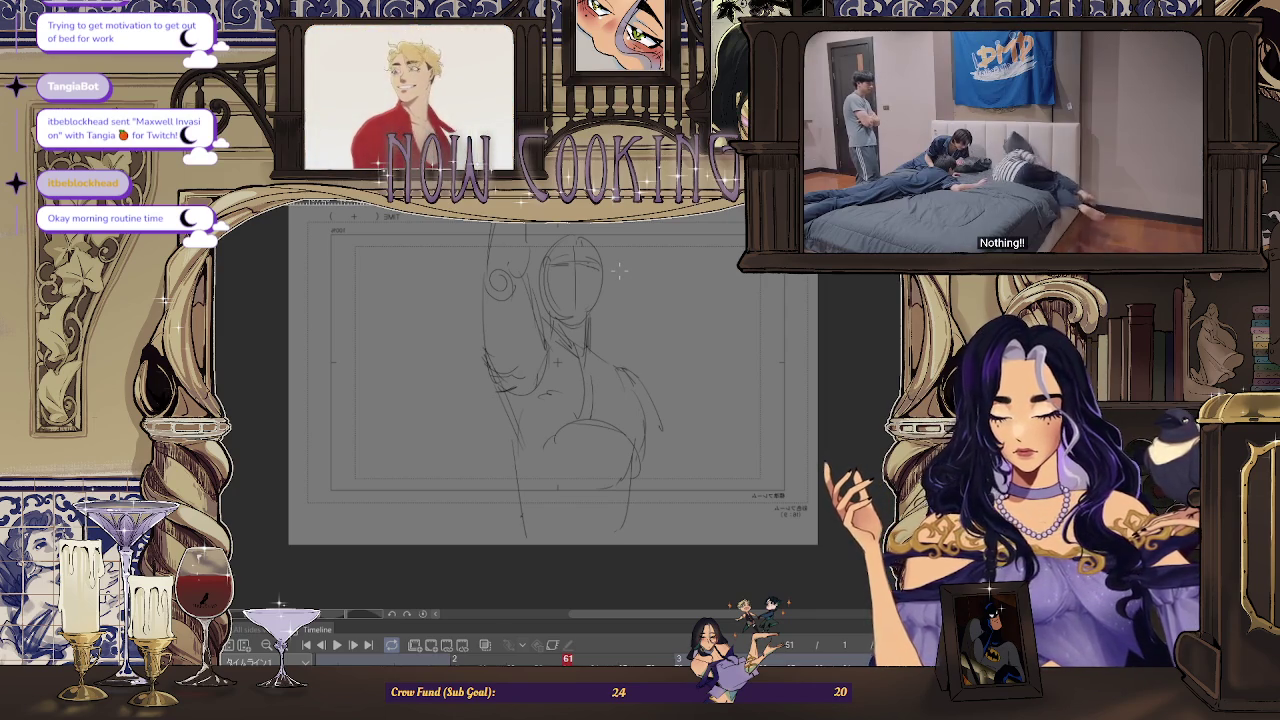
pyautogui.press('Left')
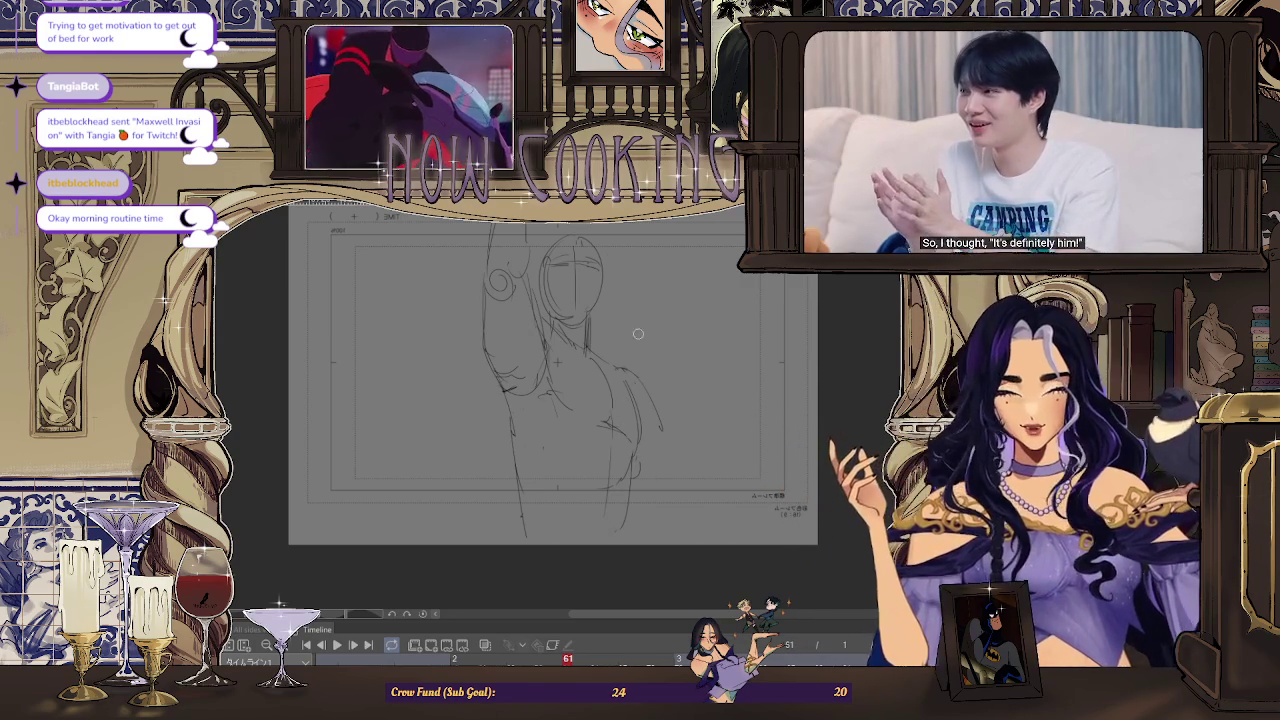
pyautogui.scroll(-1, 639, 378)
pyautogui.scroll(2, 651, 257)
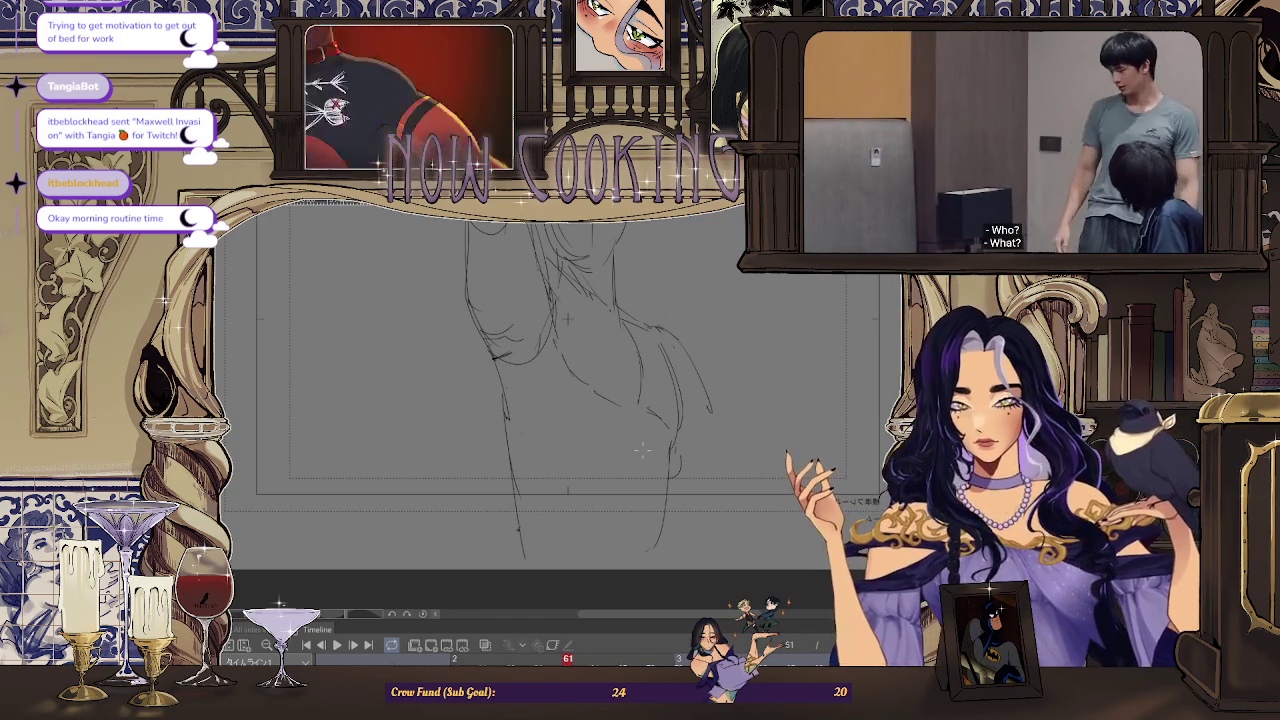
pyautogui.scroll(-3, 635, 430)
pyautogui.scroll(-2, 625, 405)
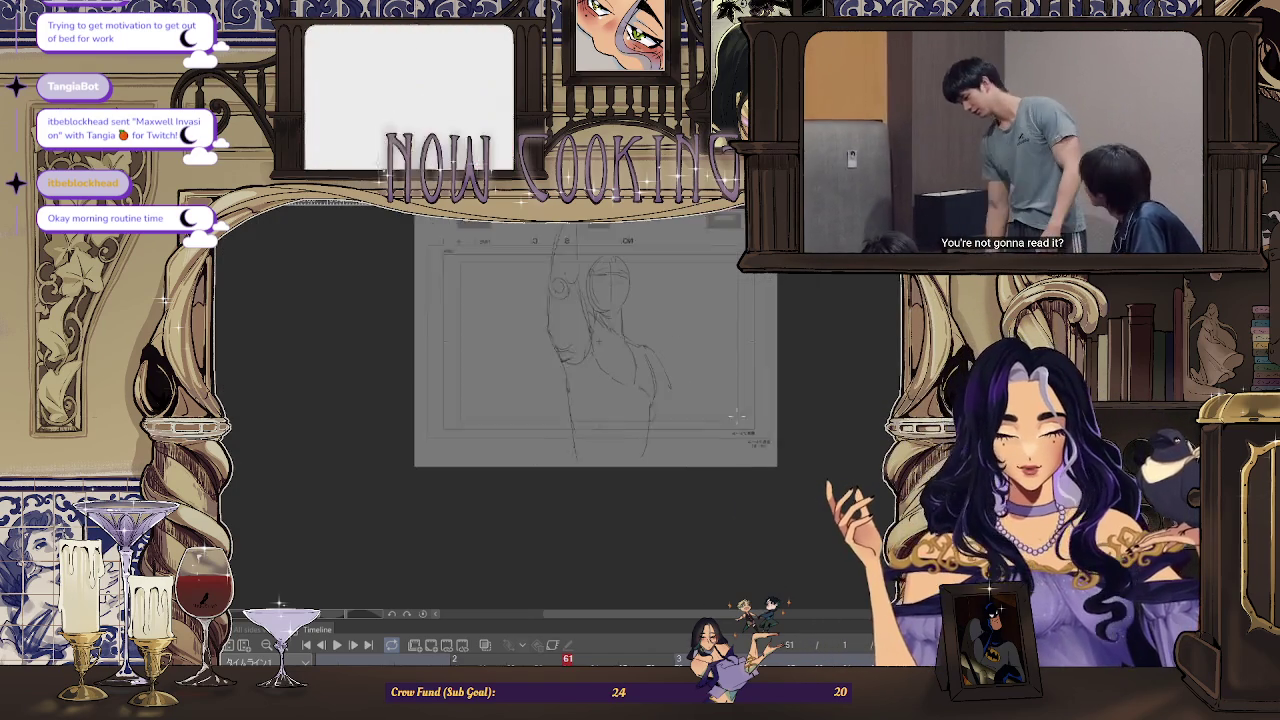
pyautogui.press('h')
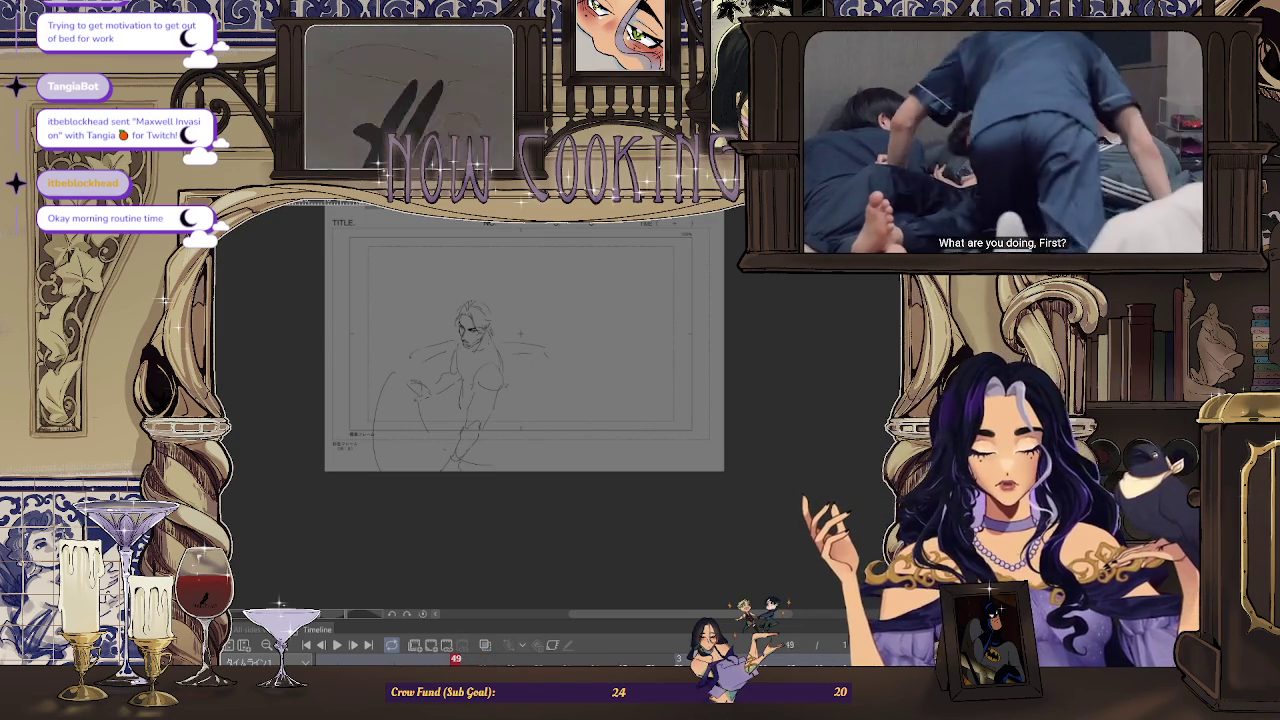
# Step through the neighbouring animation frames from frame 46 and settle back on frame 43
pyautogui.click(427, 655)
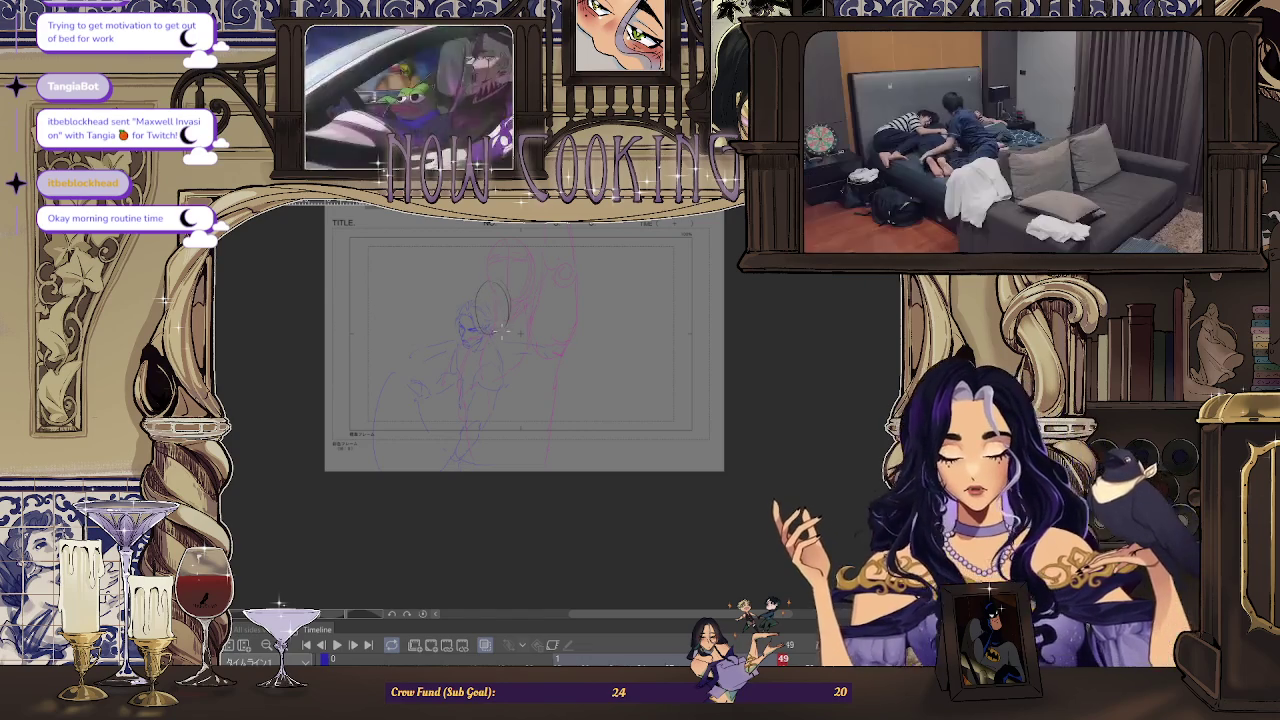
pyautogui.scroll(2, 518, 240)
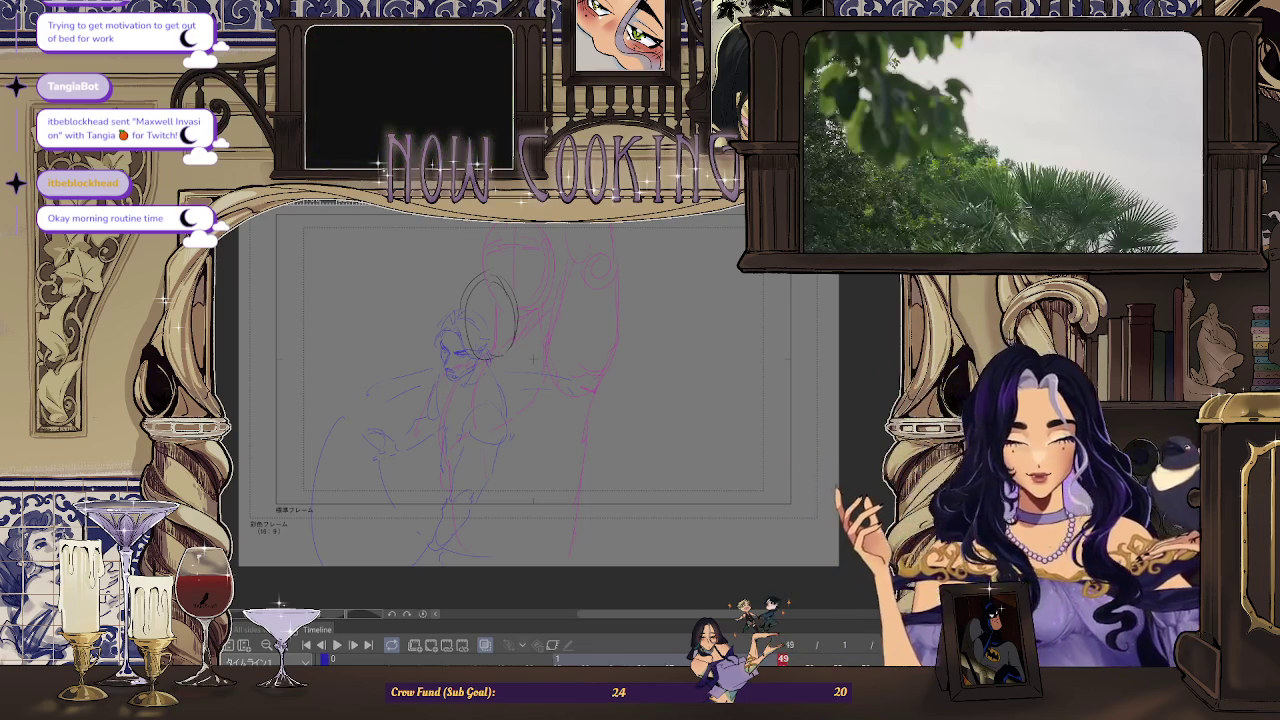
pyautogui.press('Return')
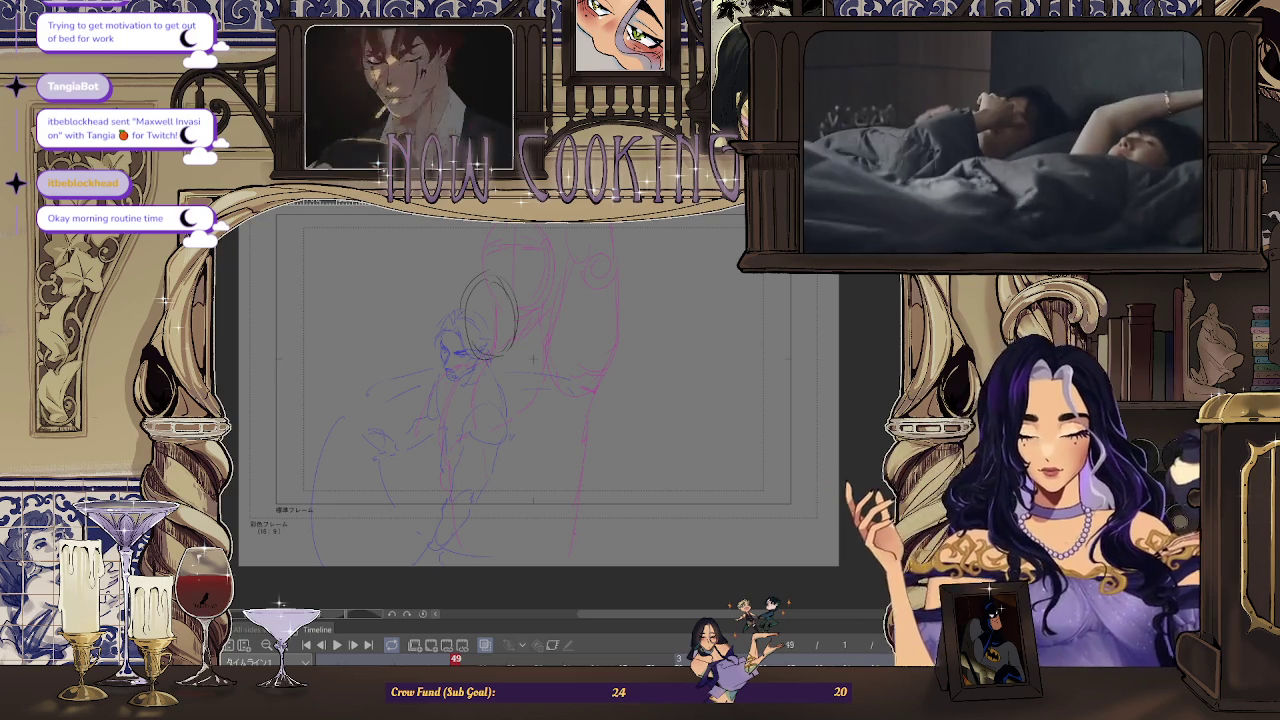
pyautogui.click(399, 658)
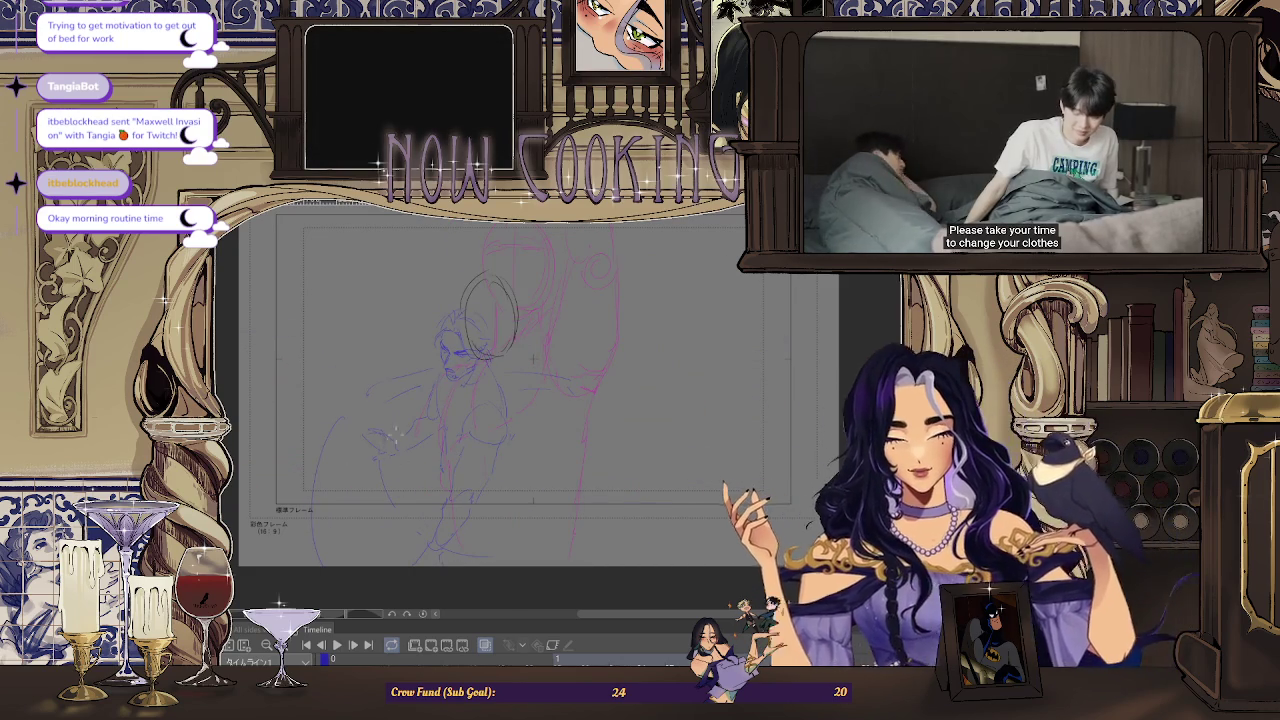
# Sketch loose curved strokes below the head oval, redrawing the lower curve sweeping further down
pyautogui.moveTo(405, 425); pyautogui.dragTo(265, 455)
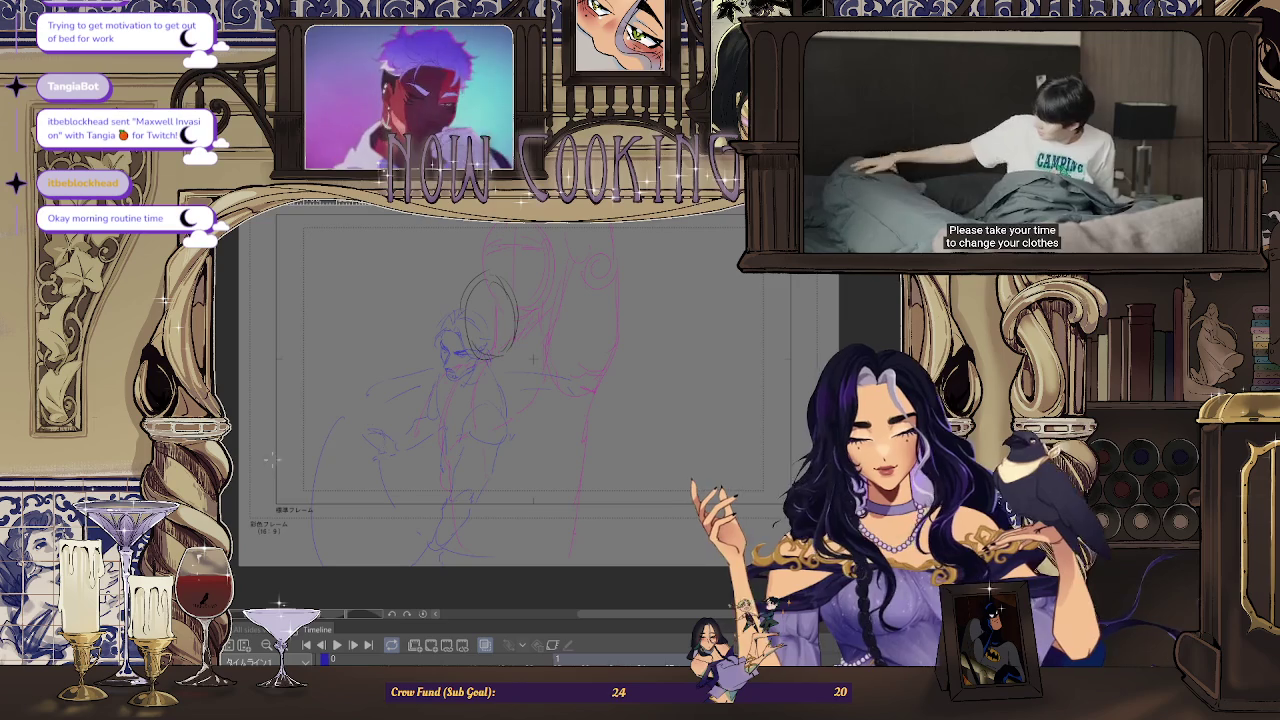
pyautogui.moveTo(333, 462); pyautogui.dragTo(441, 510)
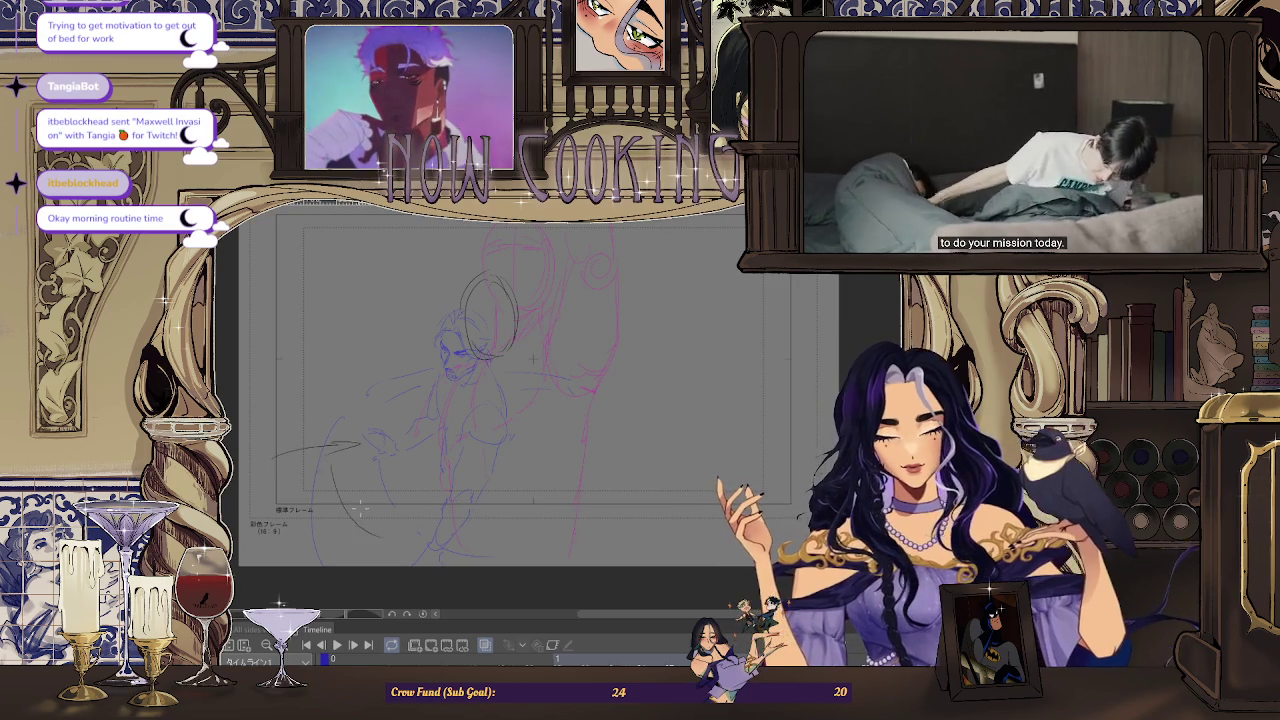
pyautogui.moveTo(305, 470); pyautogui.dragTo(420, 535)
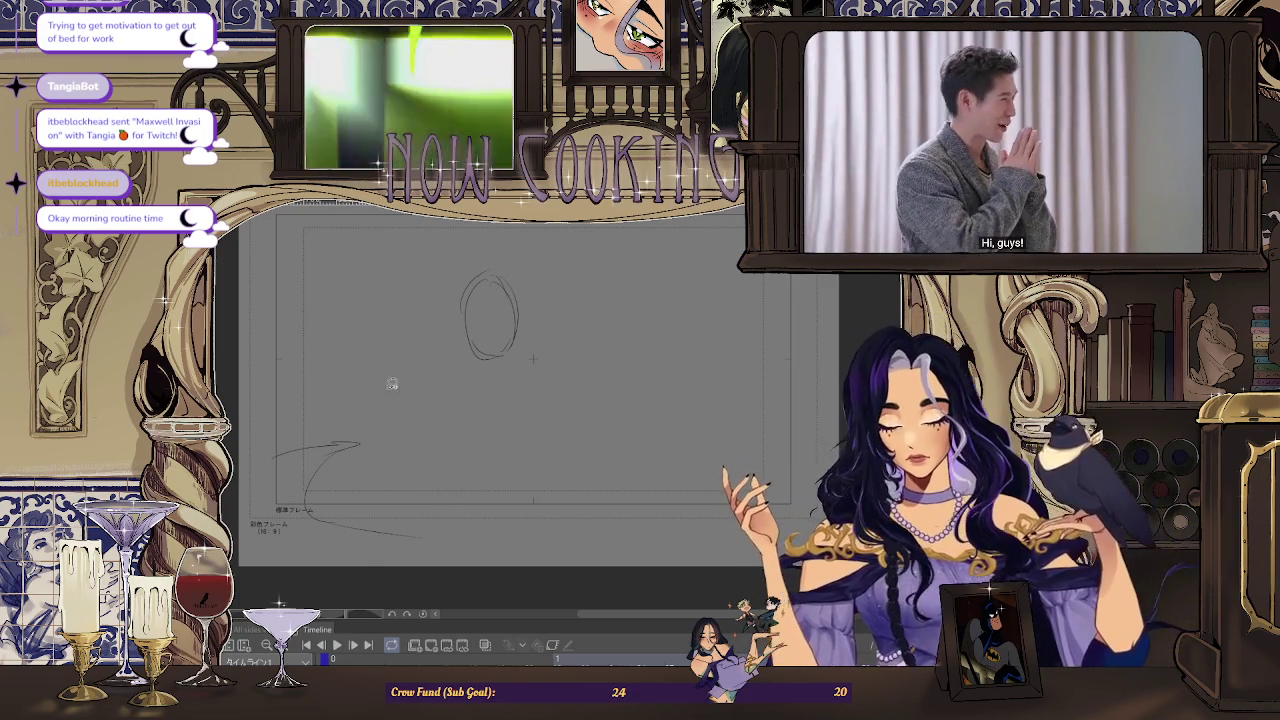
# Shift the lower curved stroke to the right using an elliptical selection, then deselect
pyautogui.moveTo(240, 378); pyautogui.dragTo(497, 565)
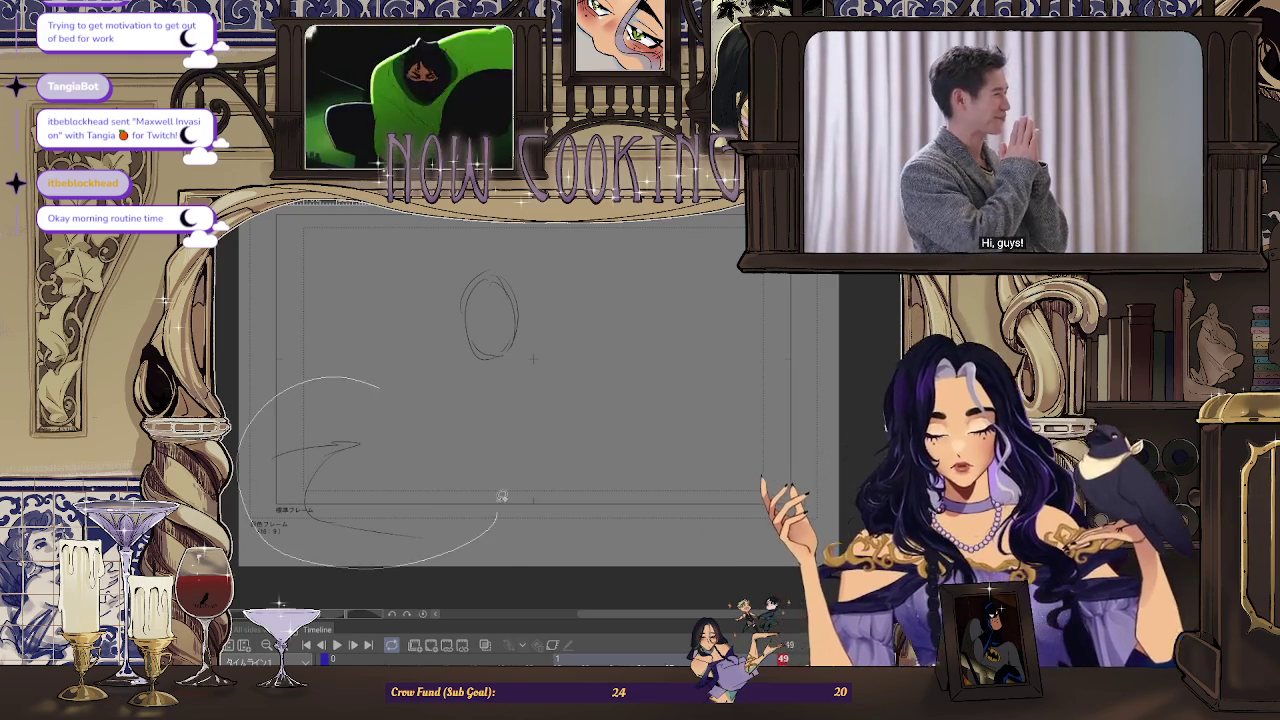
pyautogui.moveTo(390, 548); pyautogui.dragTo(428, 548)
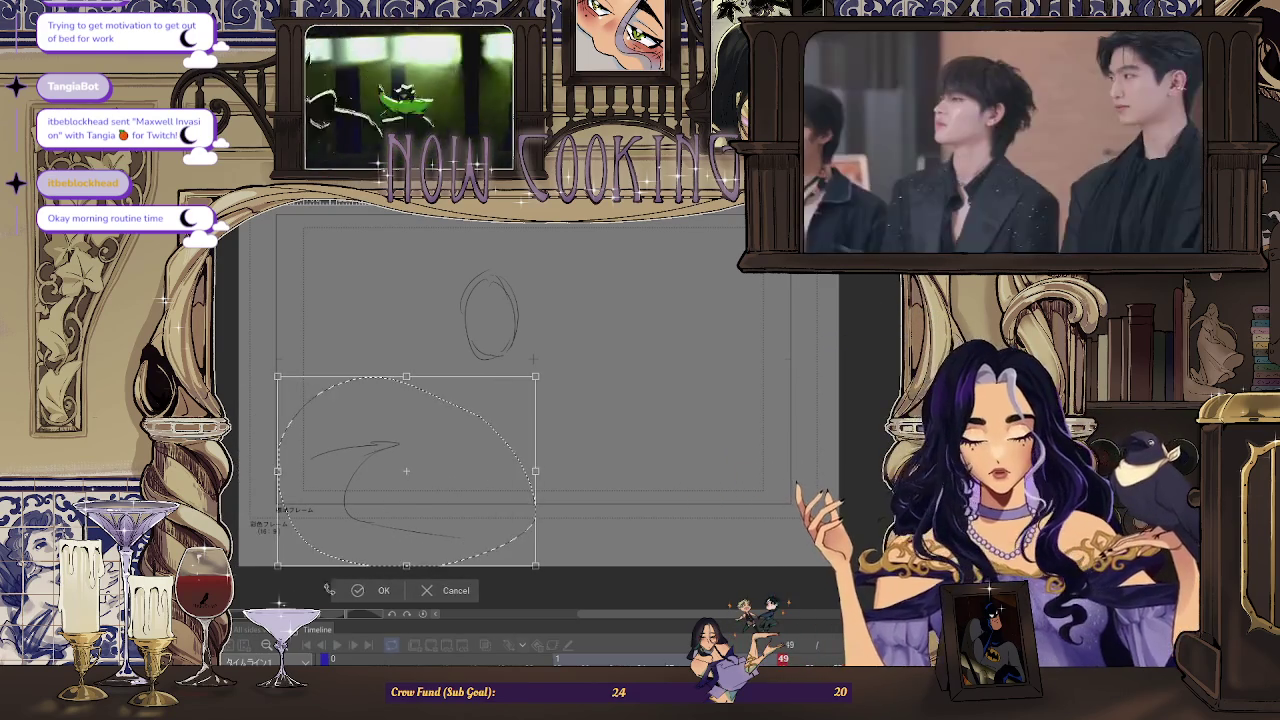
pyautogui.click(364, 592)
pyautogui.hotkey('ctrl', 'd')
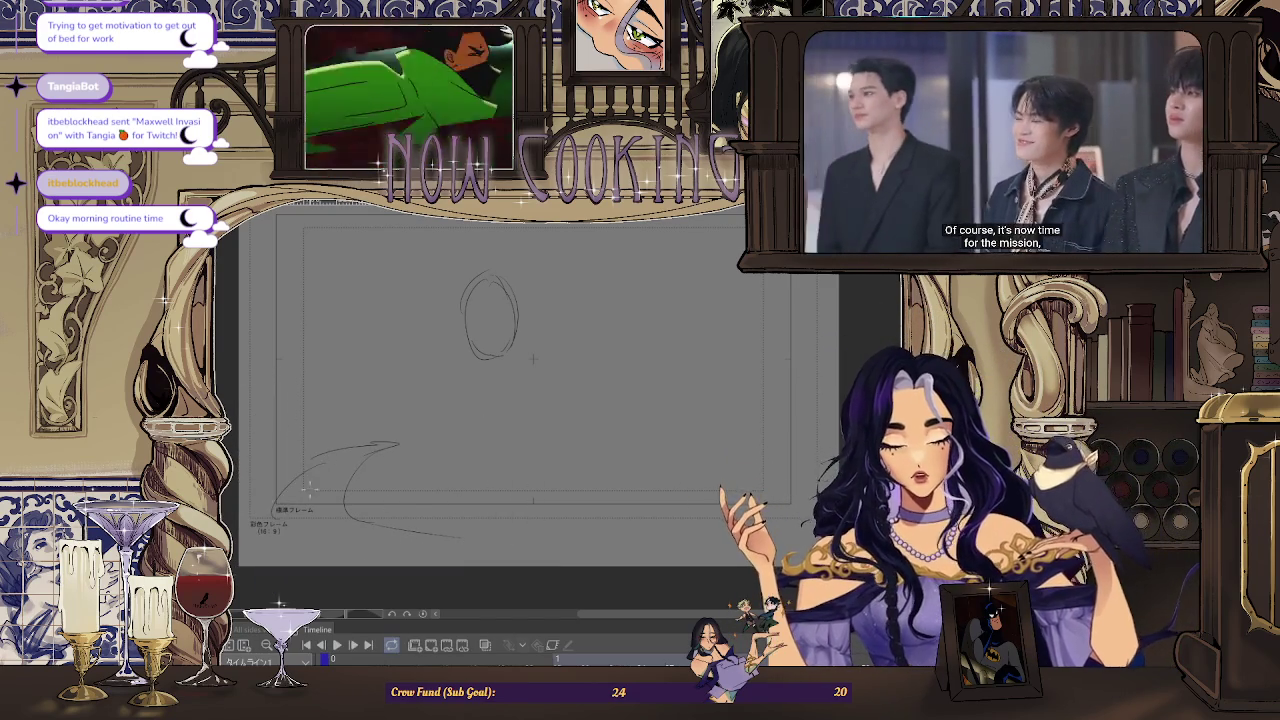
# Preview the frames, add a curve sweeping up and to the right, then show frame 36's figure sketch
pyautogui.scroll(-2, 447, 473)
pyautogui.press('space')
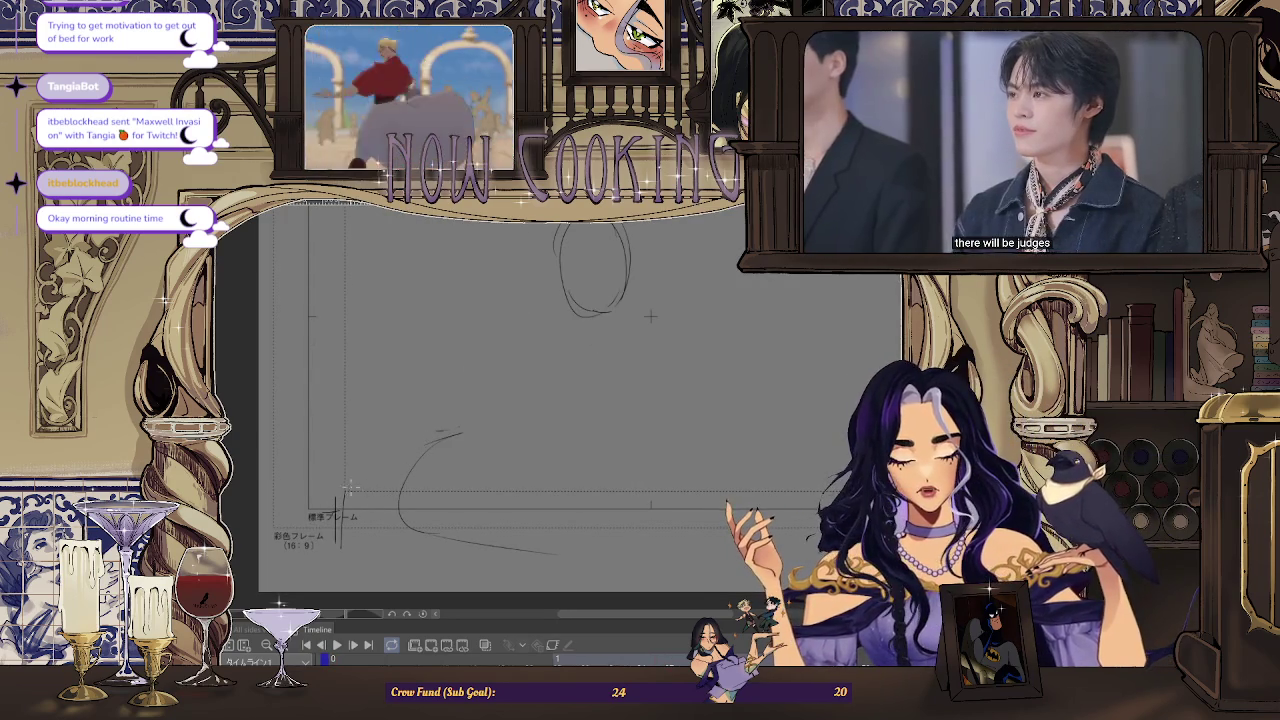
pyautogui.moveTo(350, 490); pyautogui.dragTo(480, 437)
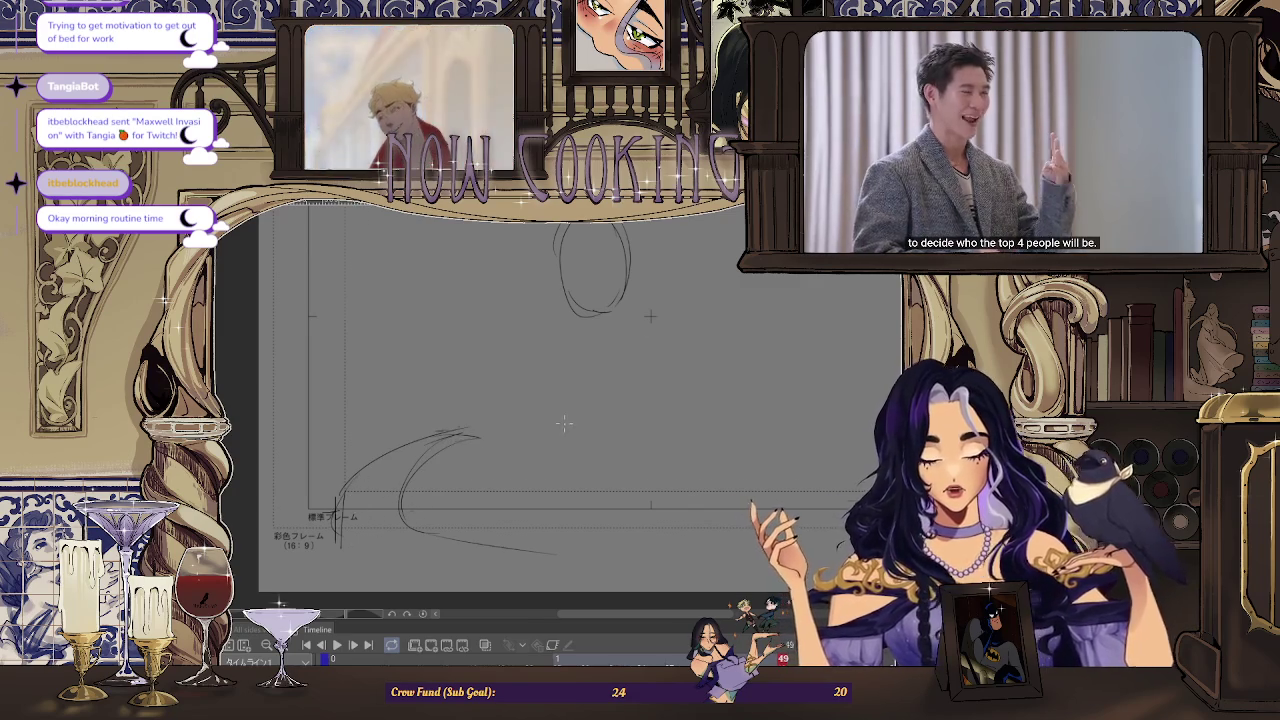
pyautogui.hotkey('ctrl', '0')
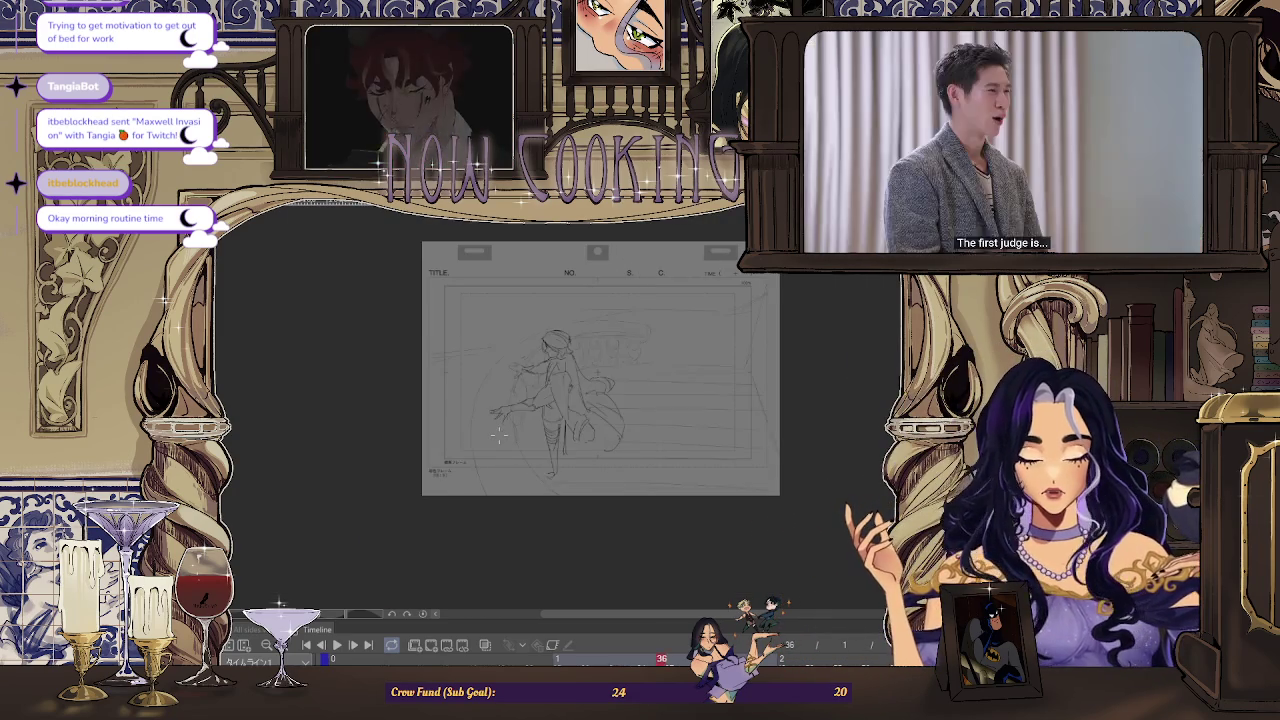
# Erase the curve's lower part and the bottom line's left end, then show frame 13's figure sketch
pyautogui.scroll(3, 504, 471)
pyautogui.moveTo(495, 425); pyautogui.dragTo(514, 501)
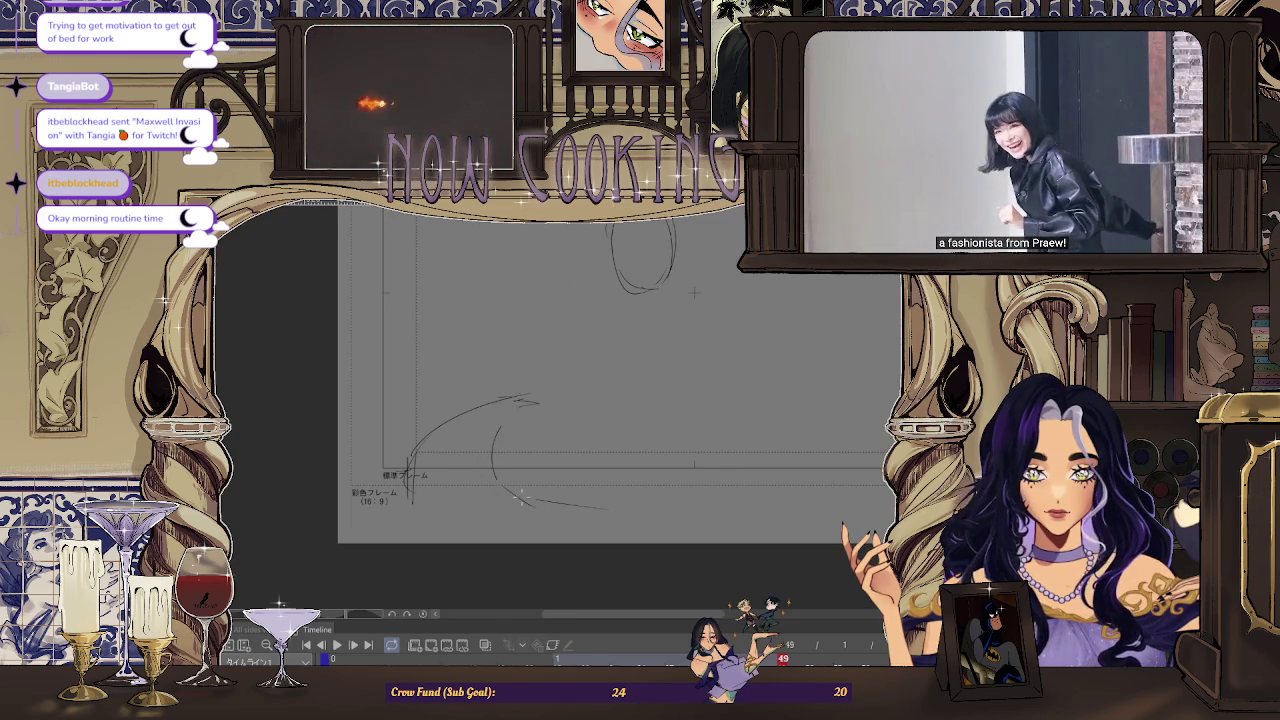
pyautogui.scroll(-2, 568, 356)
pyautogui.scroll(-1, 568, 356)
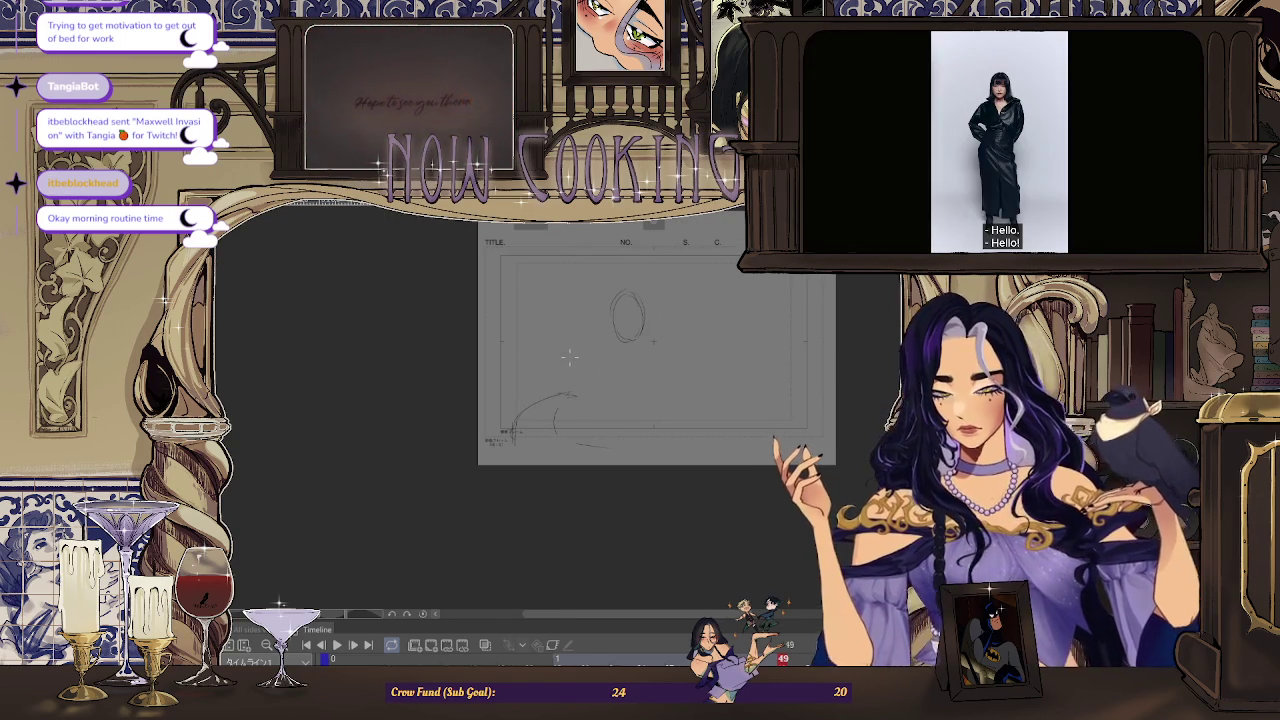
pyautogui.press('Left')
pyautogui.press('Left')
pyautogui.press('Left')
pyautogui.press('Left')
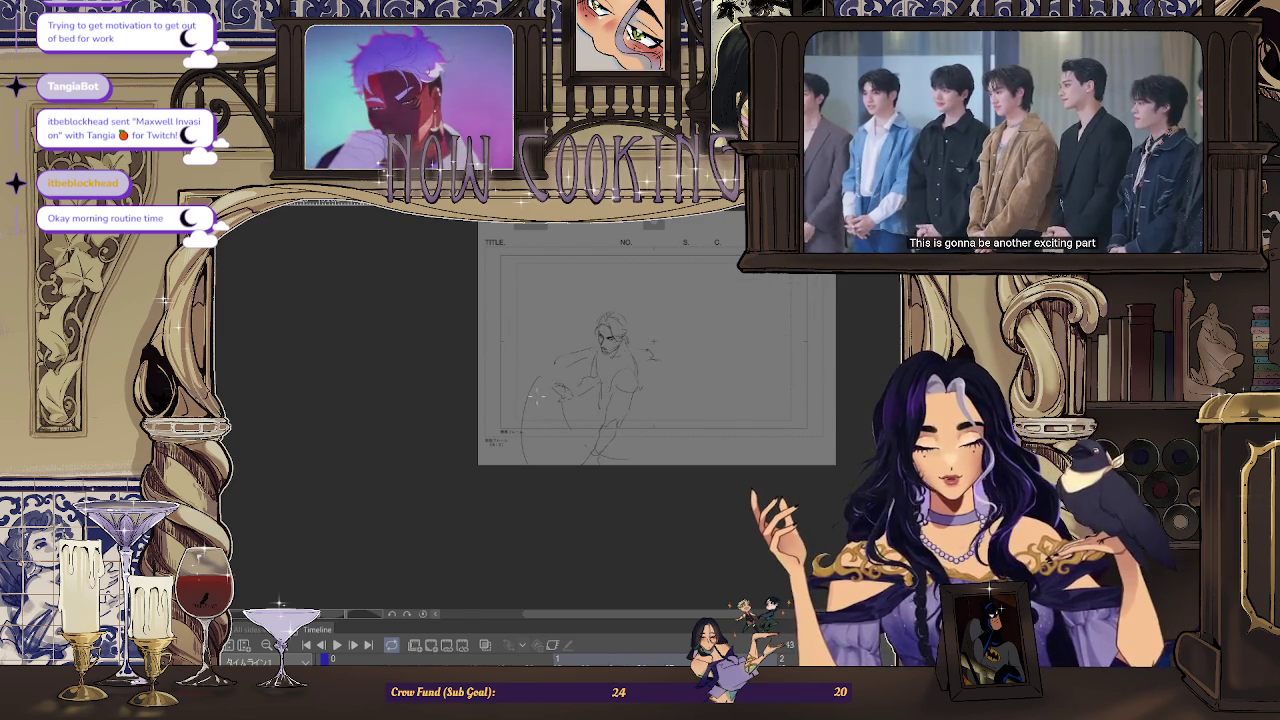
pyautogui.scroll(3, 586, 357)
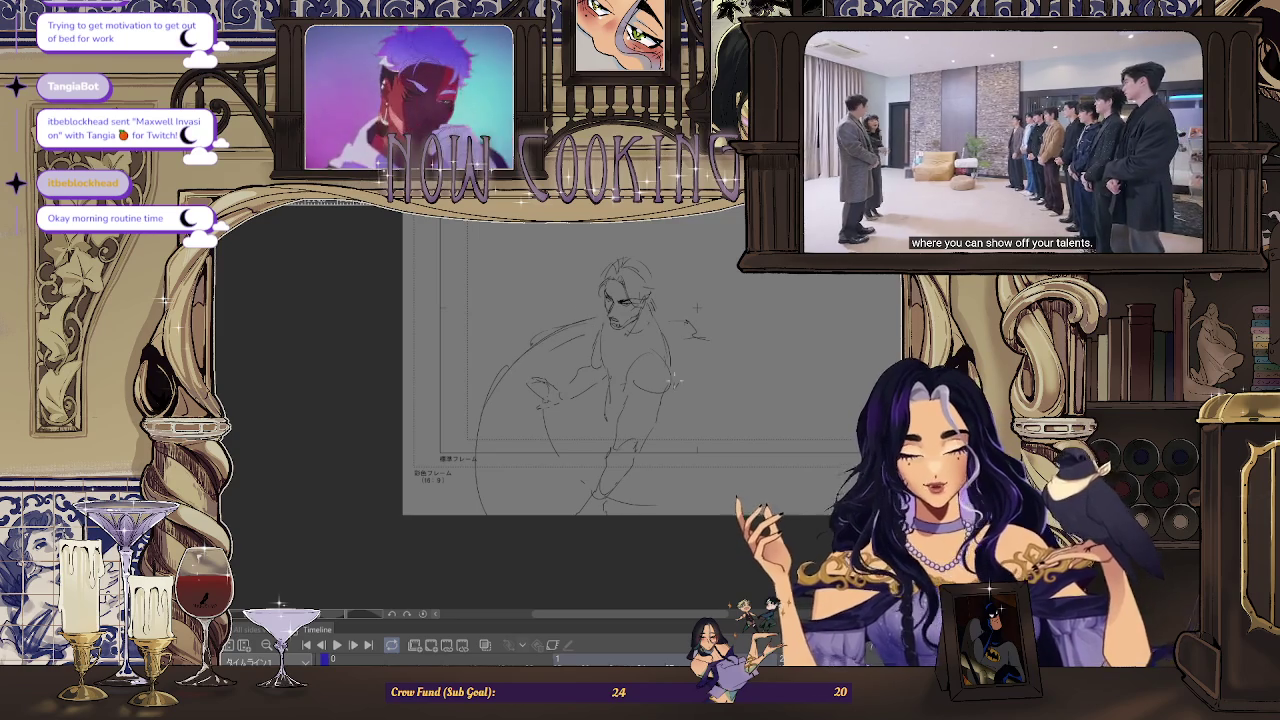
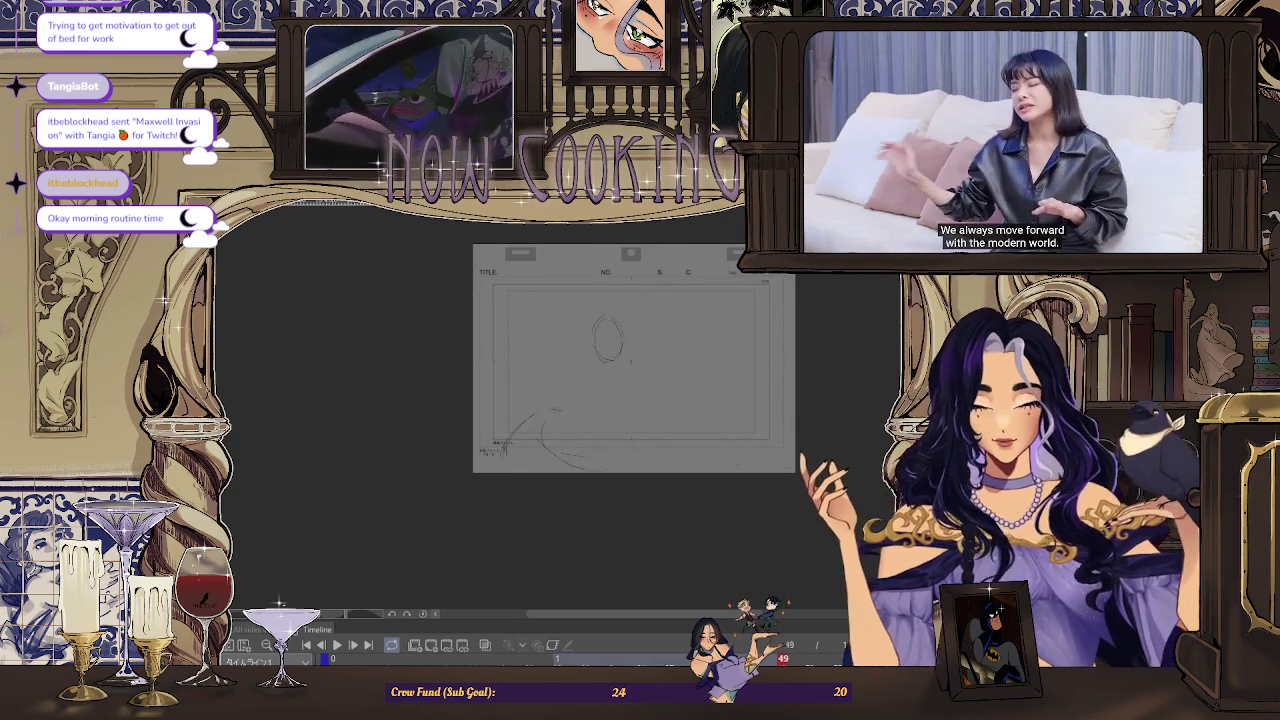
# Rough in a curved stroke beside the figure and undo the trial shoulder line
pyautogui.moveTo(614, 378); pyautogui.dragTo(601, 410)
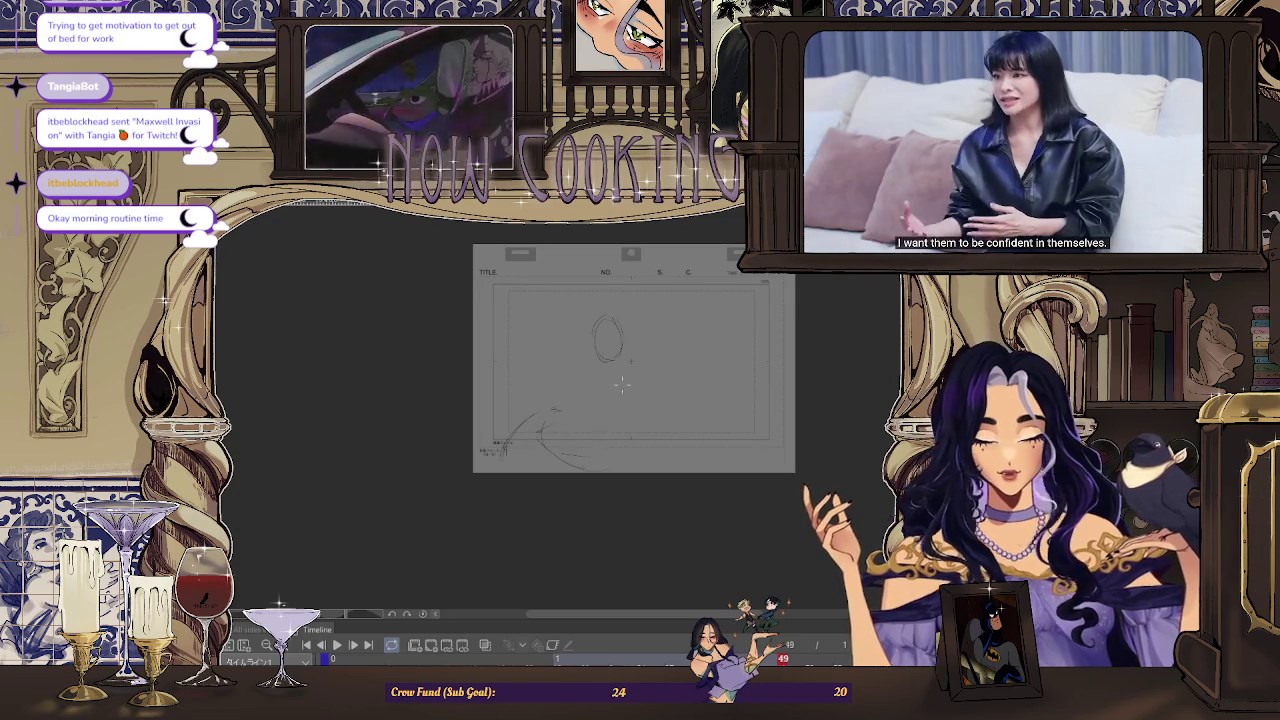
pyautogui.hotkey('ctrl', '+')
pyautogui.moveTo(628, 358); pyautogui.dragTo(644, 396)
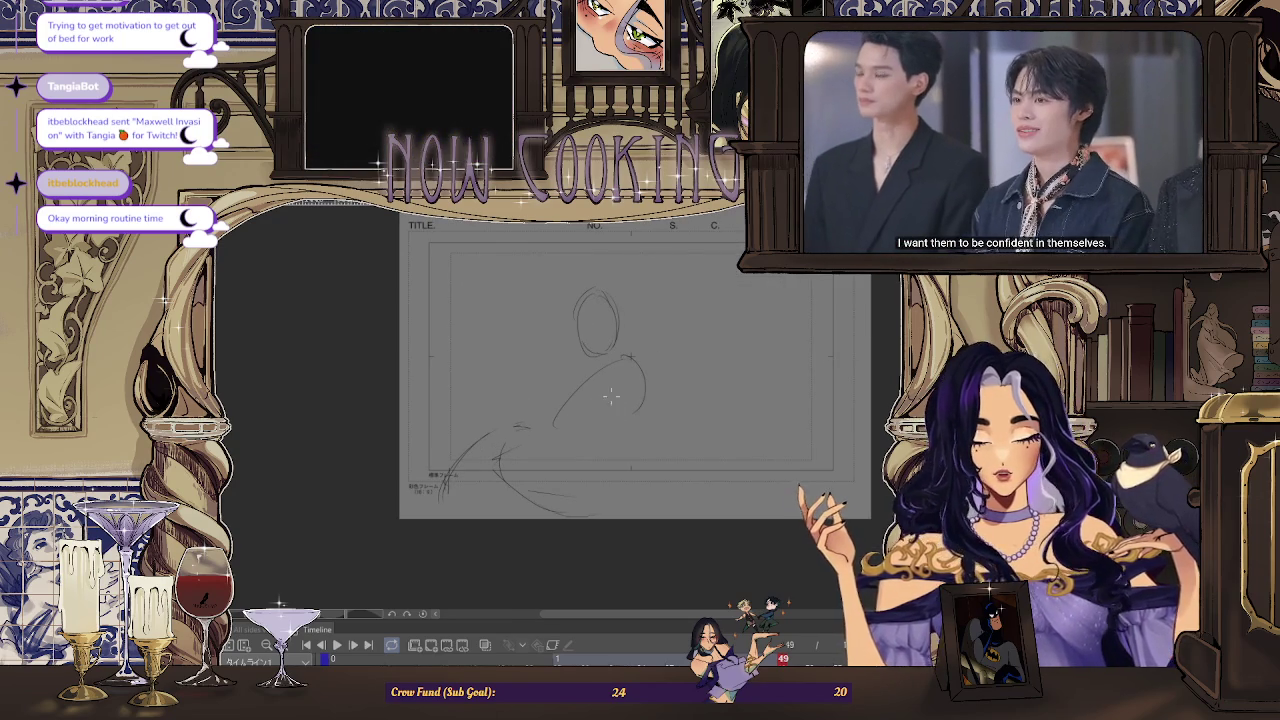
pyautogui.hotkey('ctrl', 'z')
pyautogui.hotkey('ctrl', 'z')
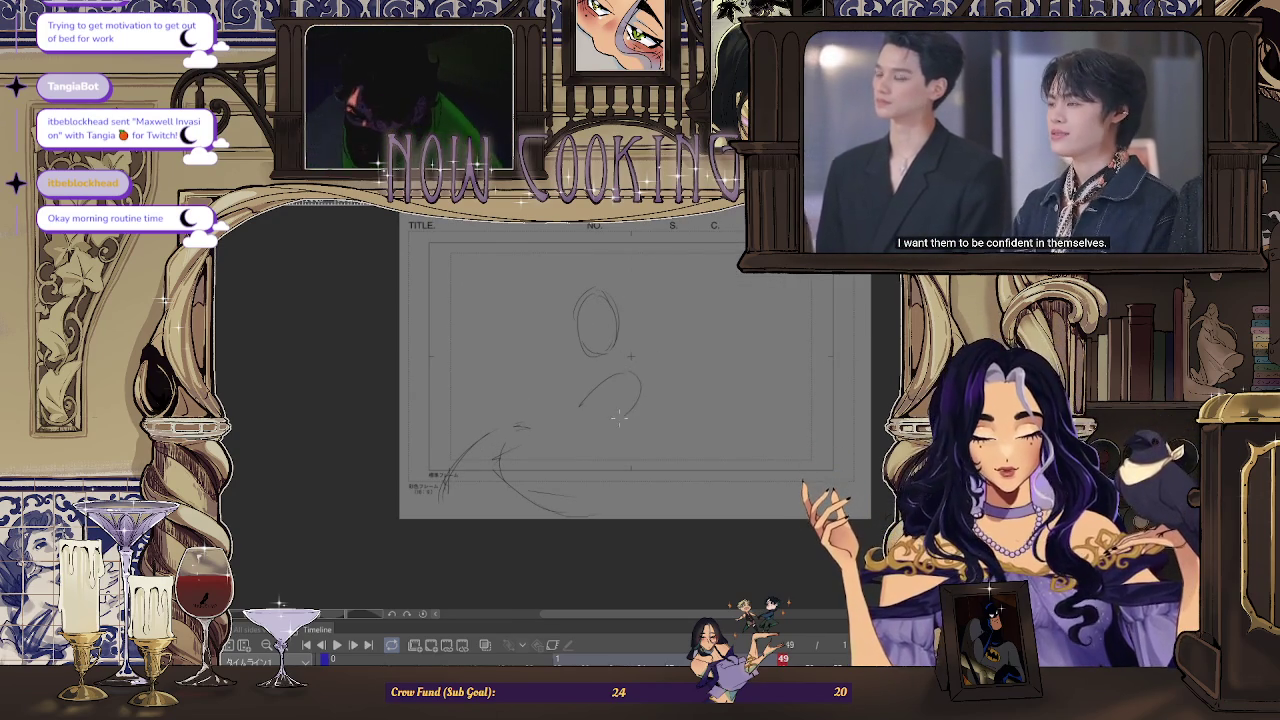
pyautogui.hotkey('ctrl', '+')
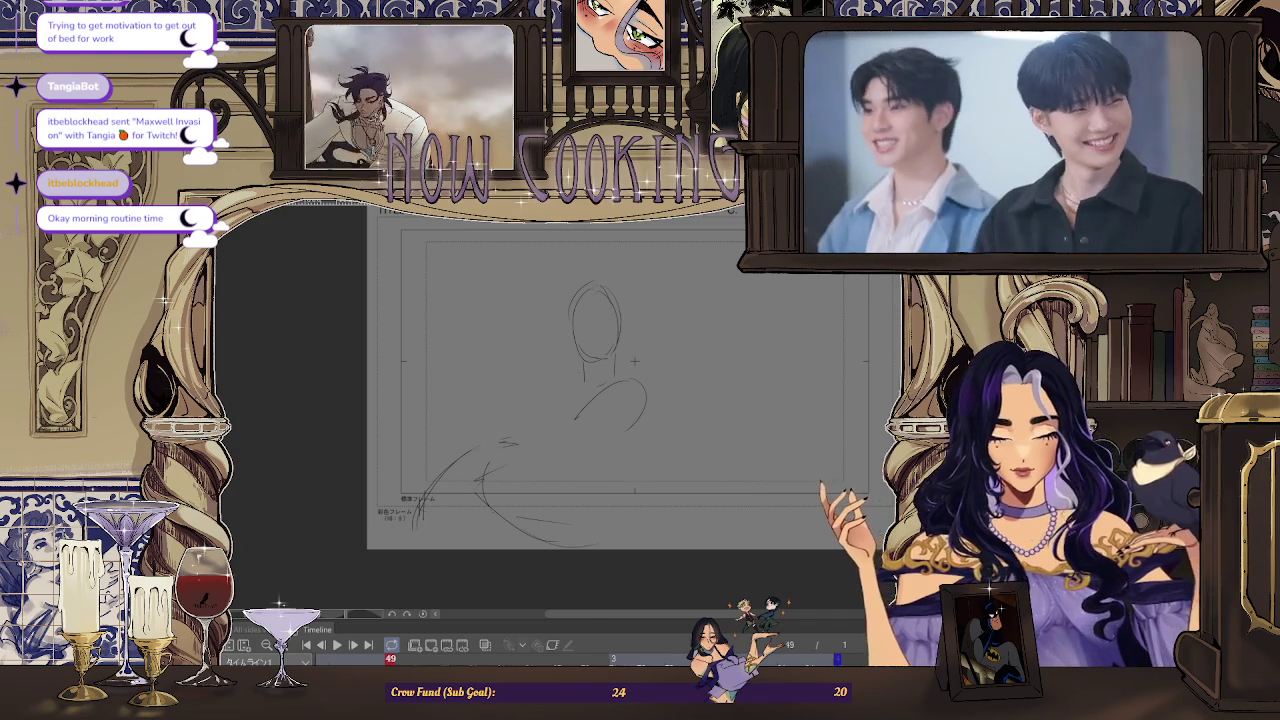
# Erase the stray curve below the head in the mirrored view, then play the animation back
pyautogui.press('h')
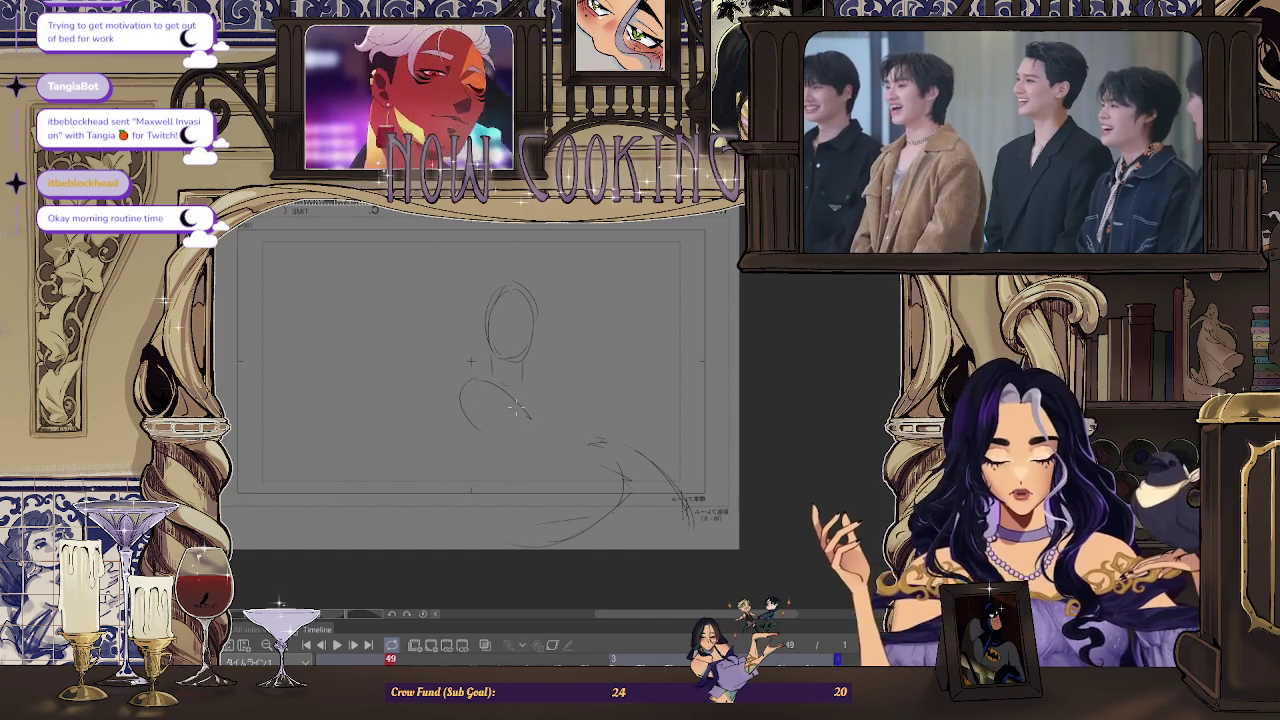
pyautogui.moveTo(465, 388); pyautogui.dragTo(474, 436)
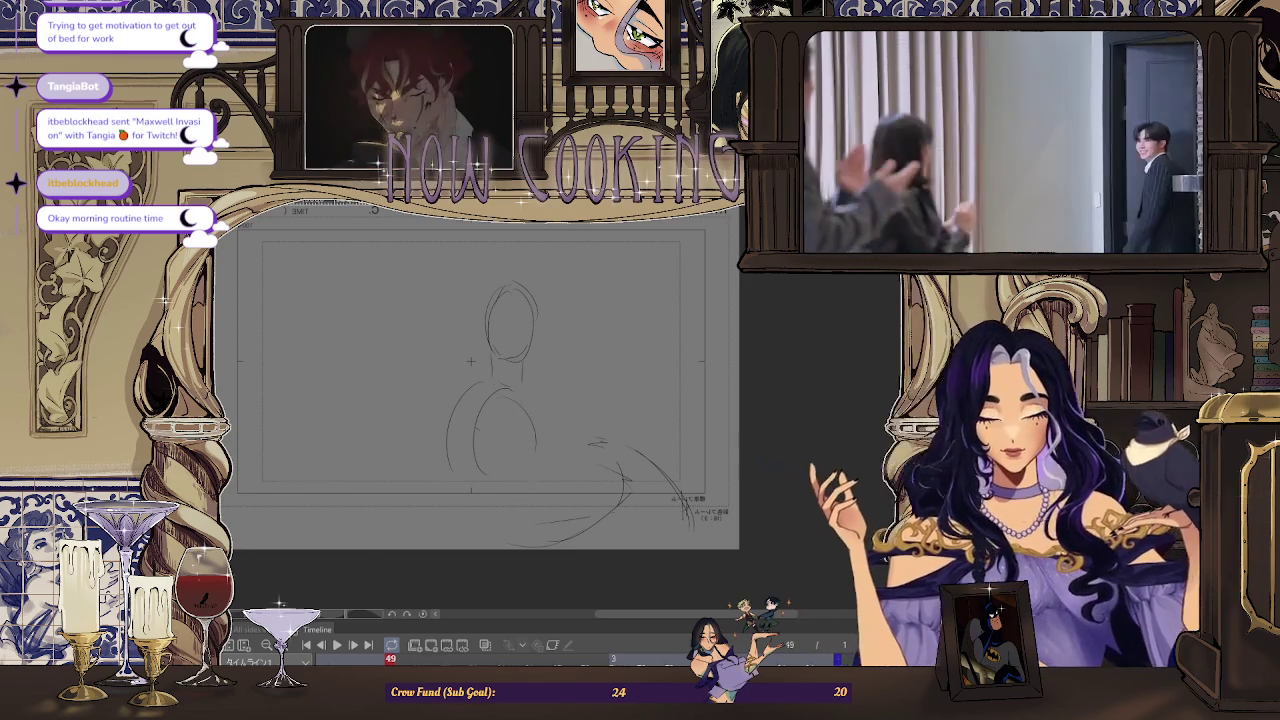
pyautogui.press('h')
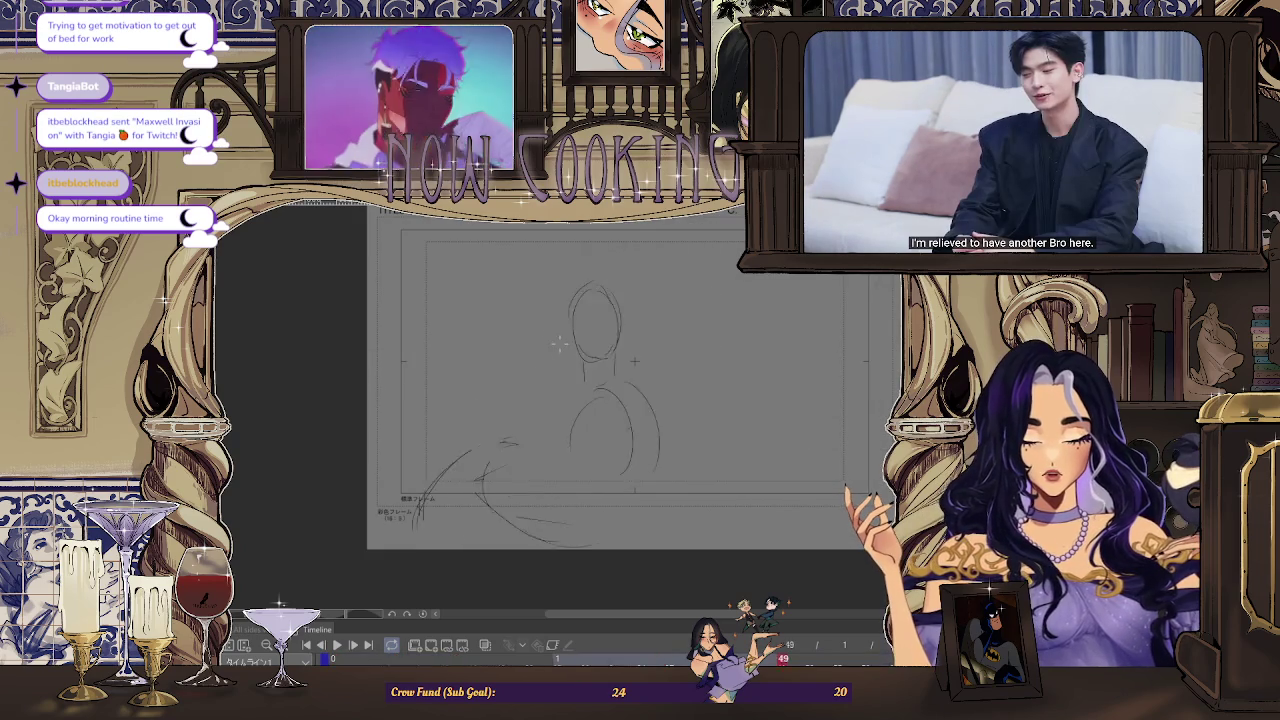
pyautogui.press('space')
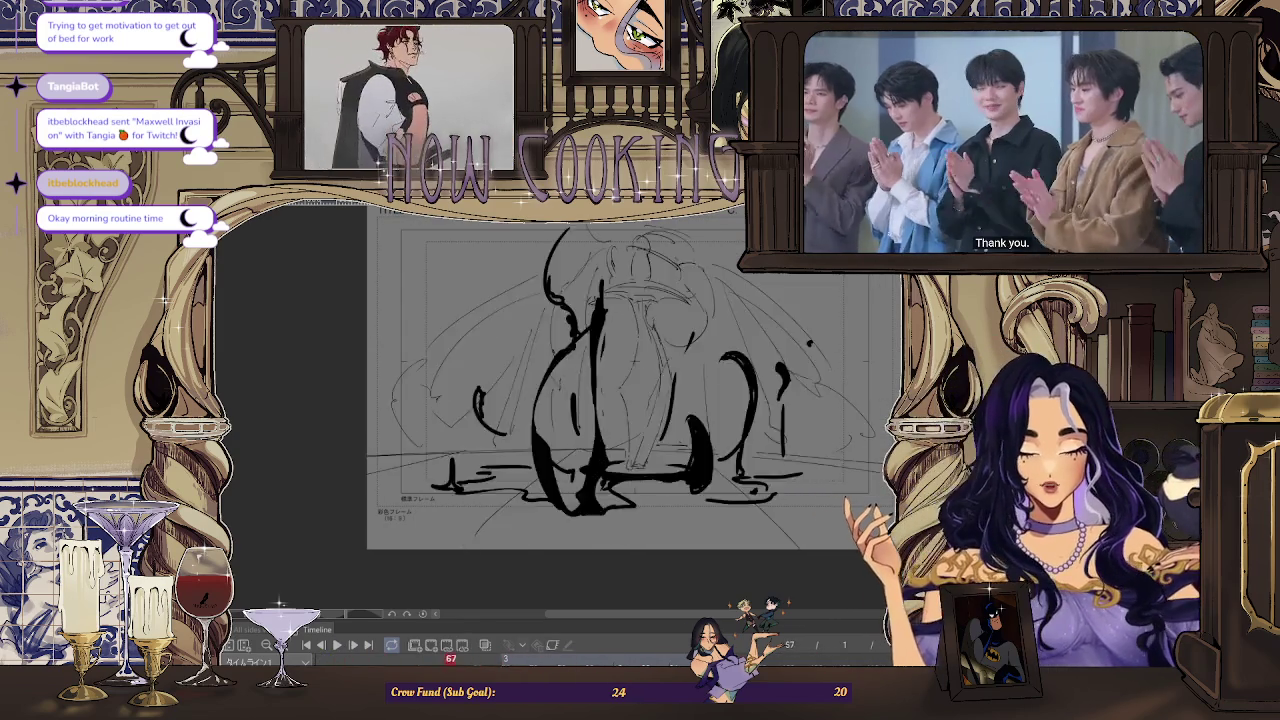
# Stop playback and sketch the shoulder and upper-arm curves on frame 49, checking them mirrored
pyautogui.press('space')
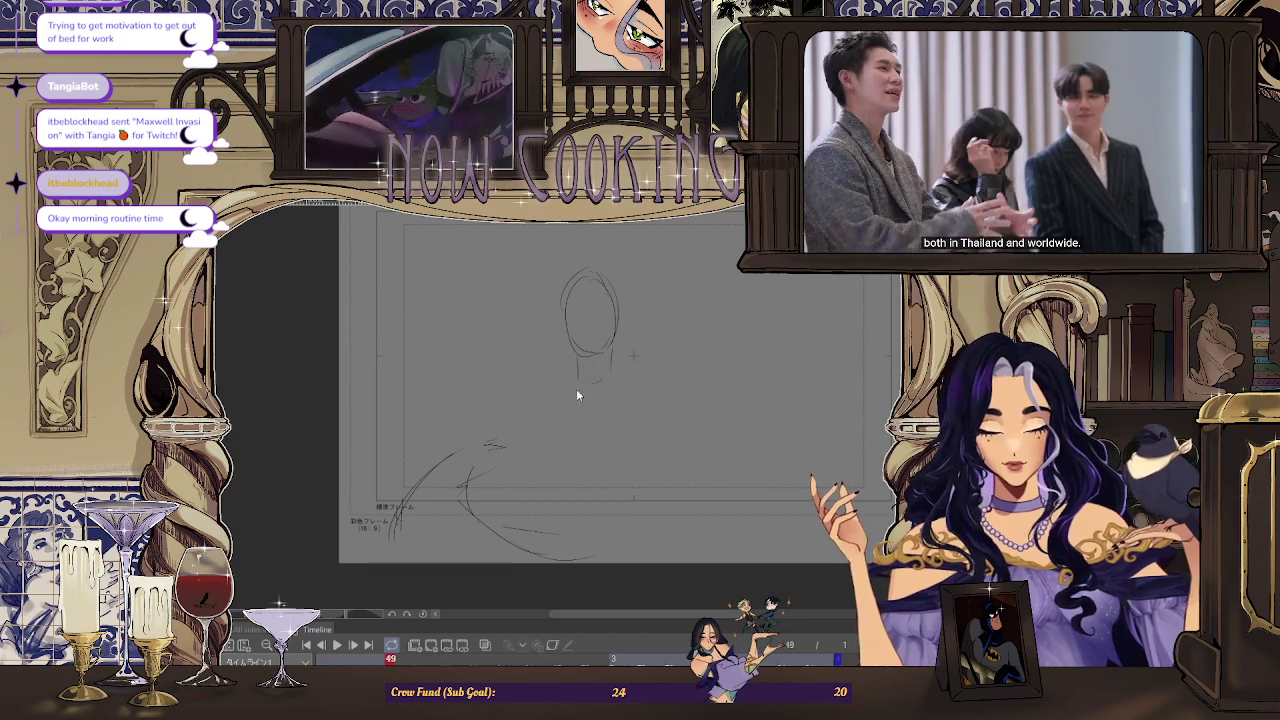
pyautogui.moveTo(636, 375); pyautogui.dragTo(665, 410)
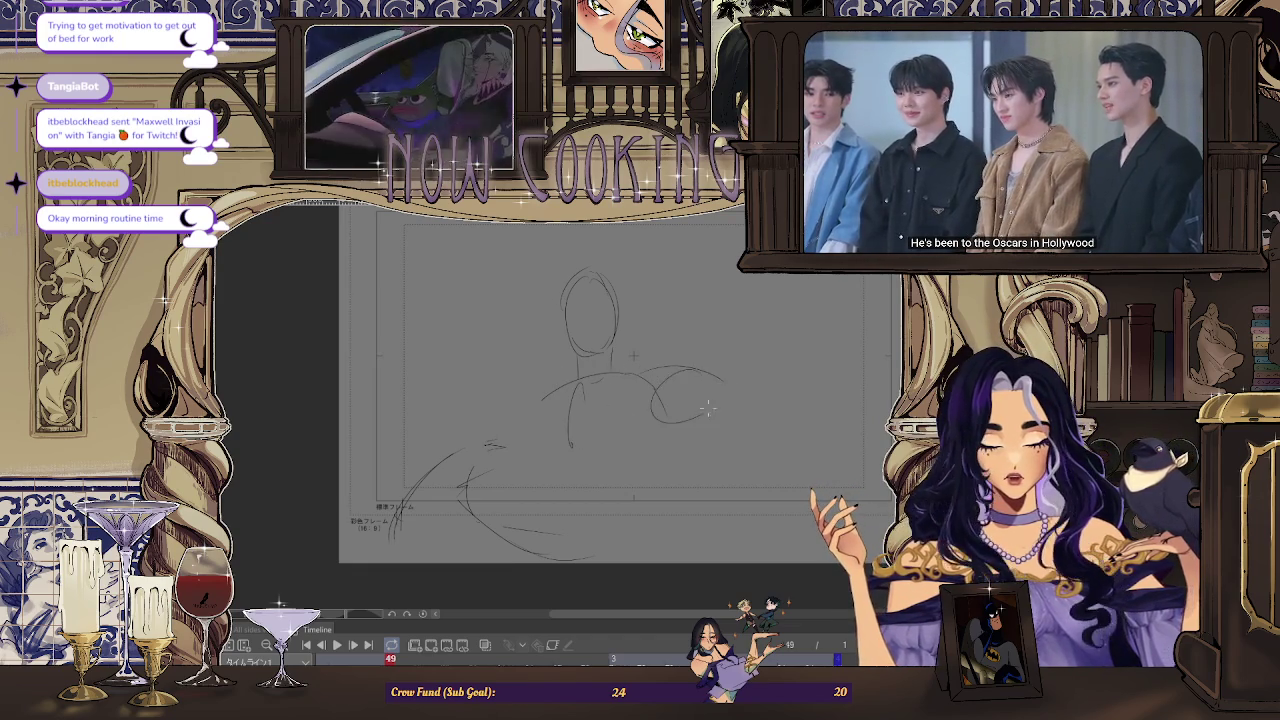
pyautogui.moveTo(660, 410); pyautogui.dragTo(732, 383)
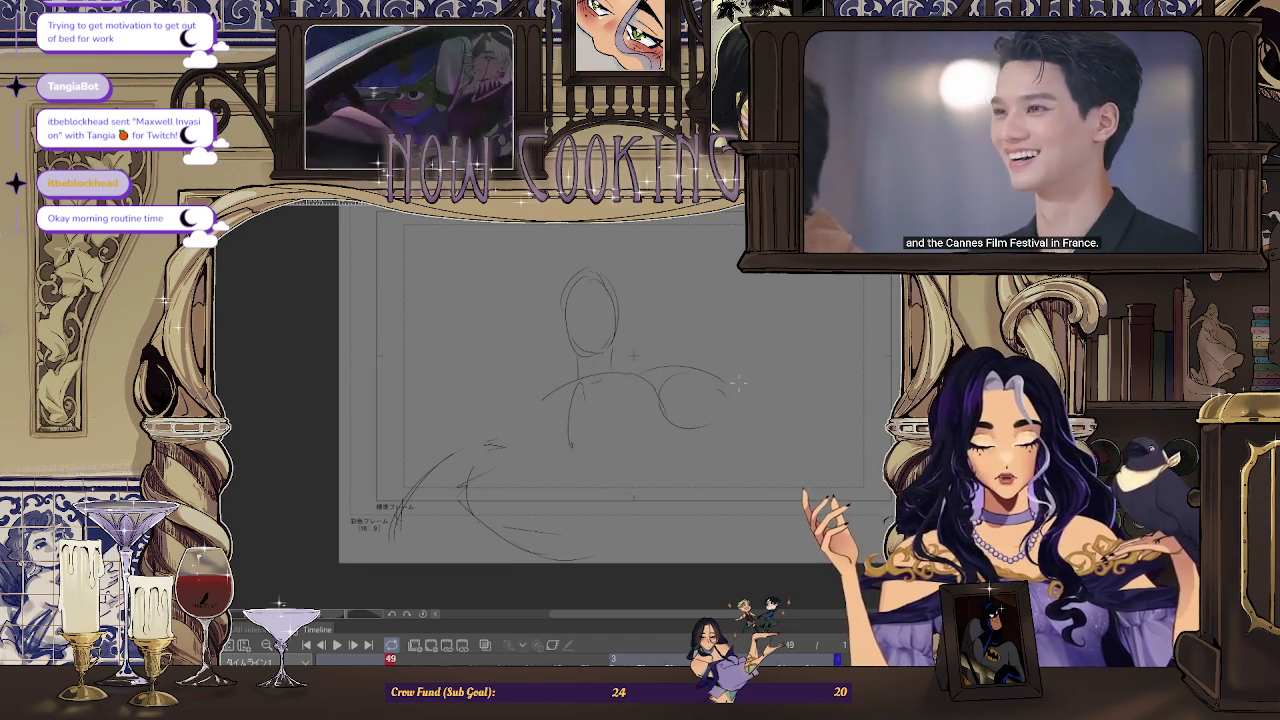
pyautogui.press('h')
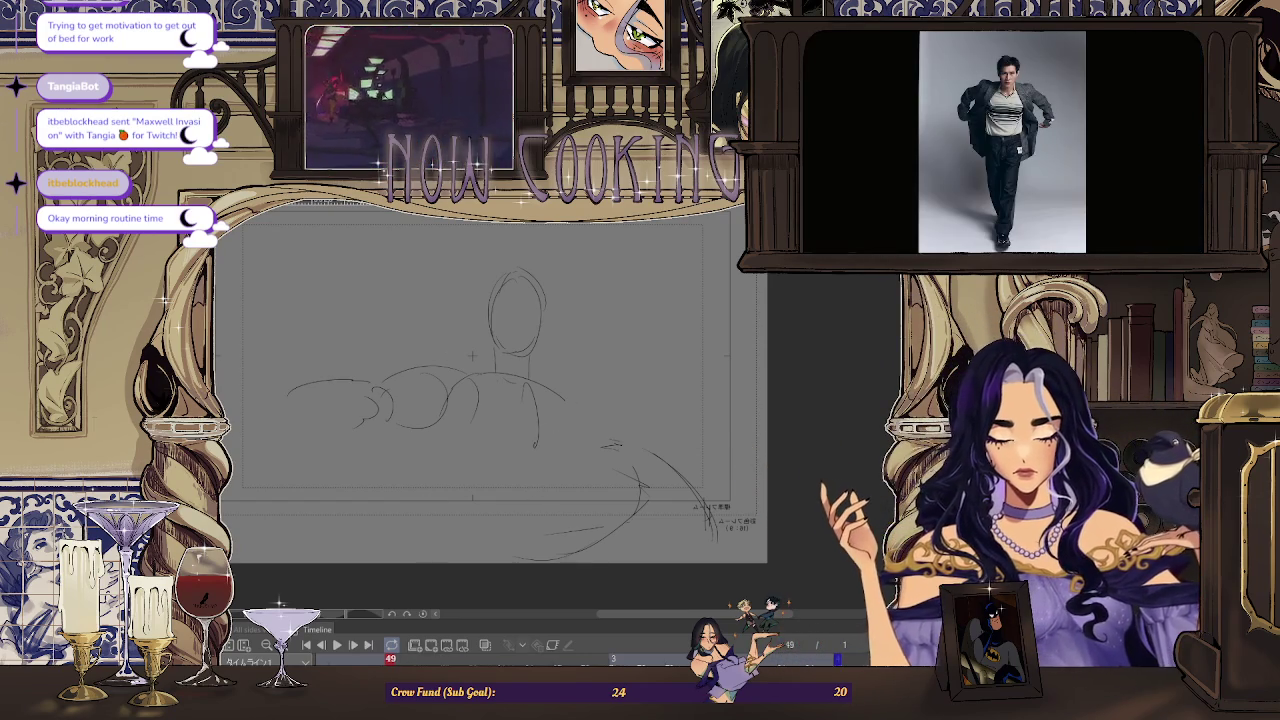
# Compare with neighbouring frames, then sketch the arm oval and forearm curving down-left
pyautogui.press('Left')
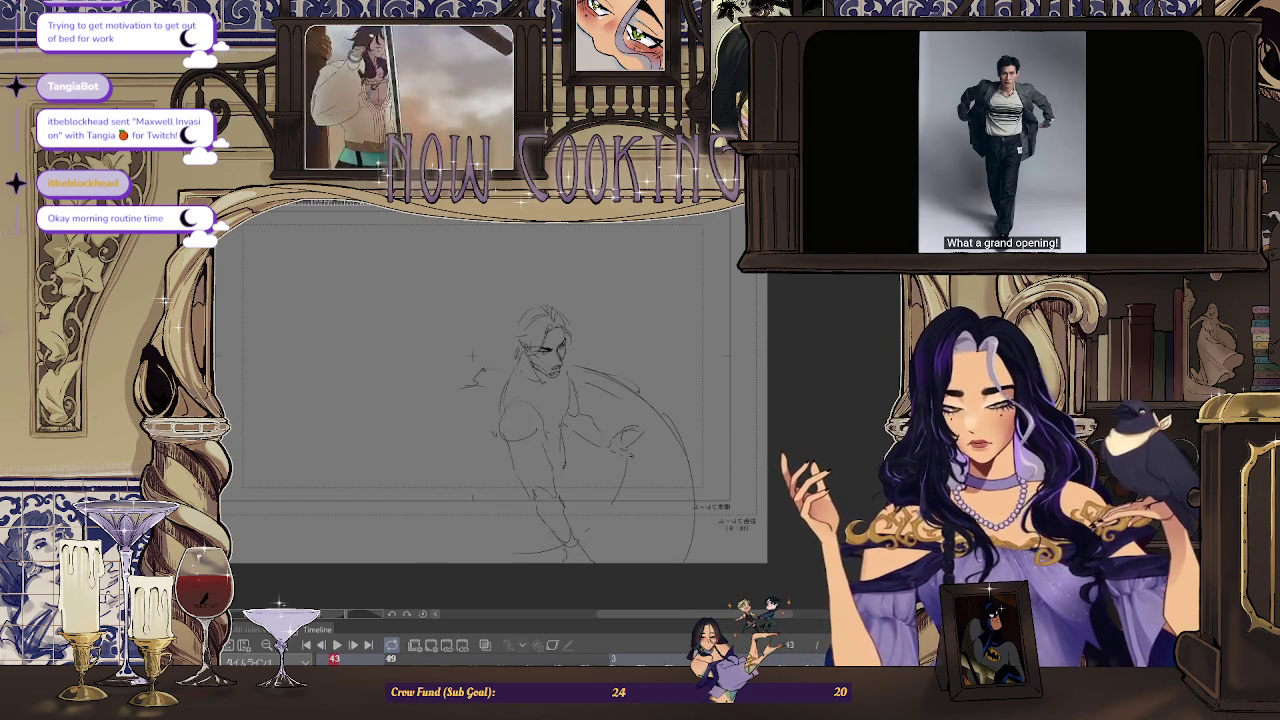
pyautogui.press('Right')
pyautogui.press('Right')
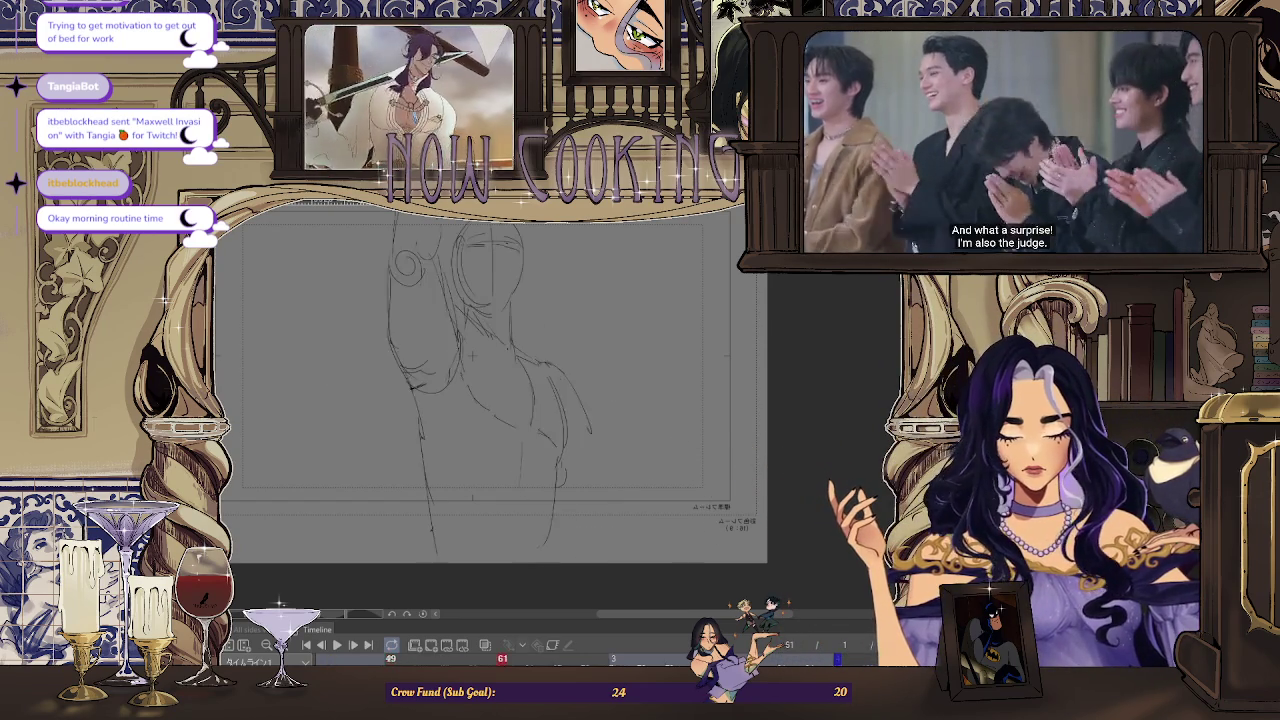
pyautogui.press('Left')
pyautogui.press('Left')
pyautogui.press('Left')
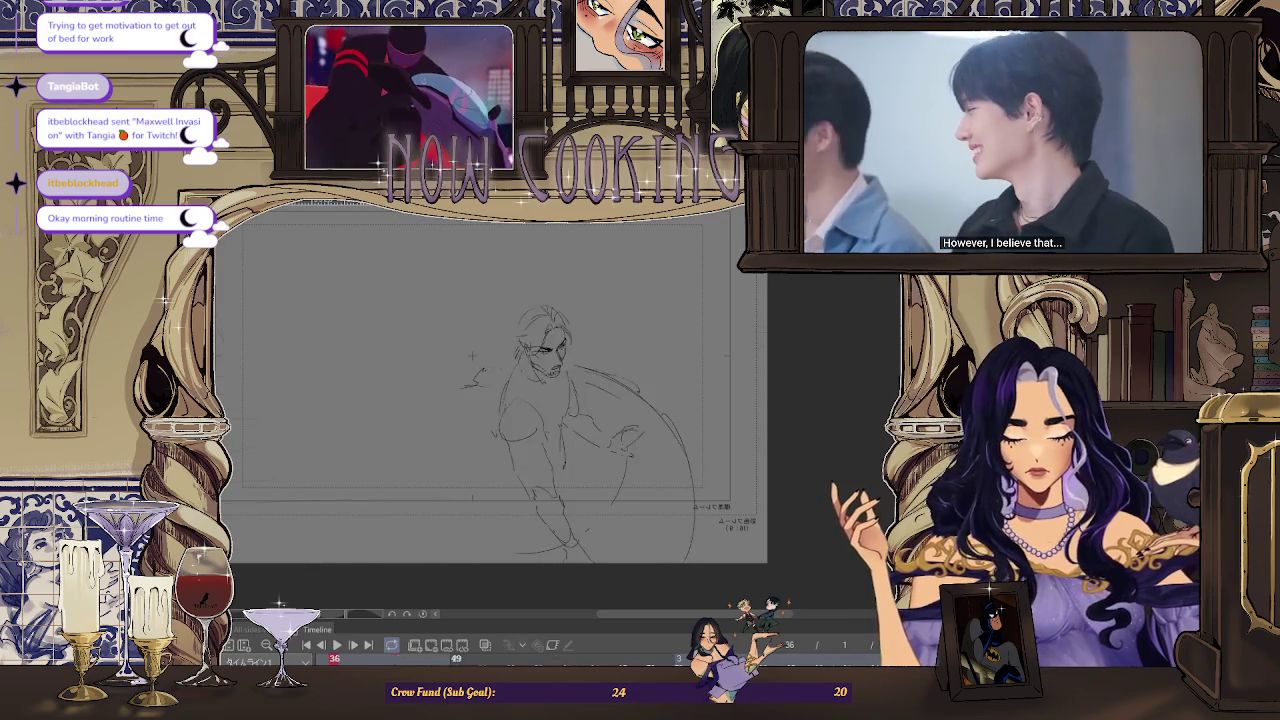
pyautogui.press('Right')
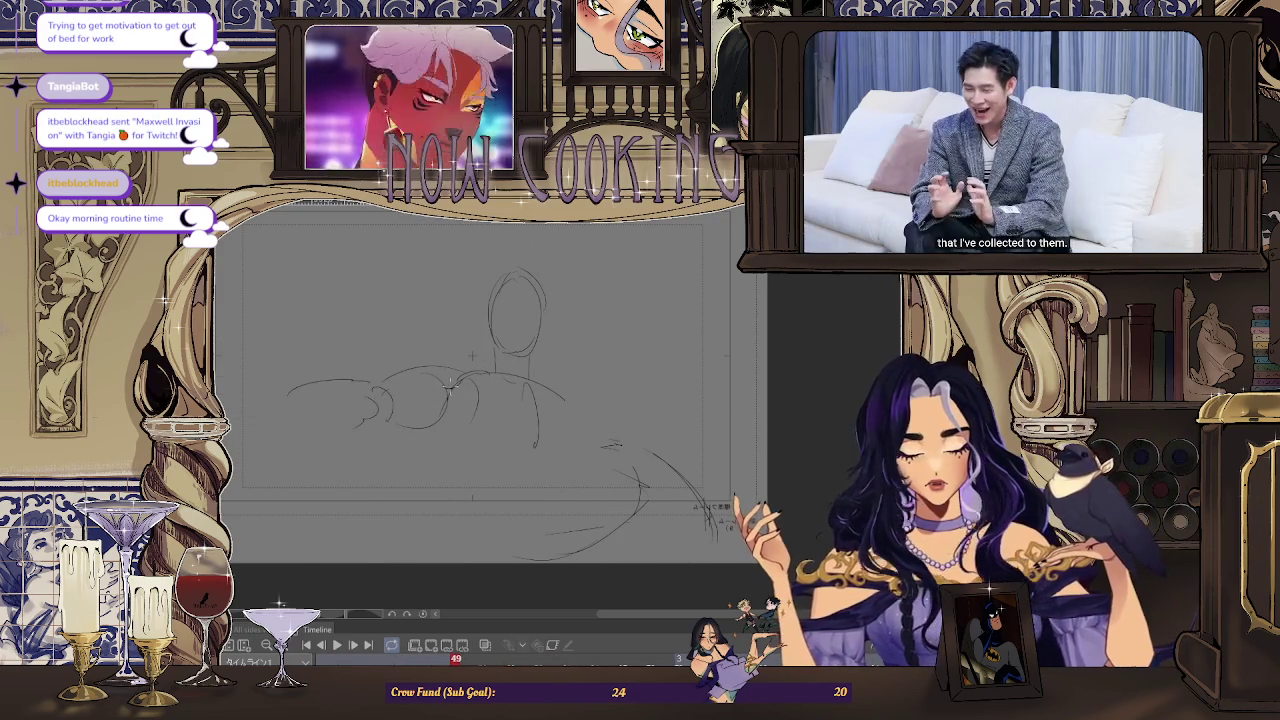
pyautogui.moveTo(428, 384); pyautogui.dragTo(392, 430)
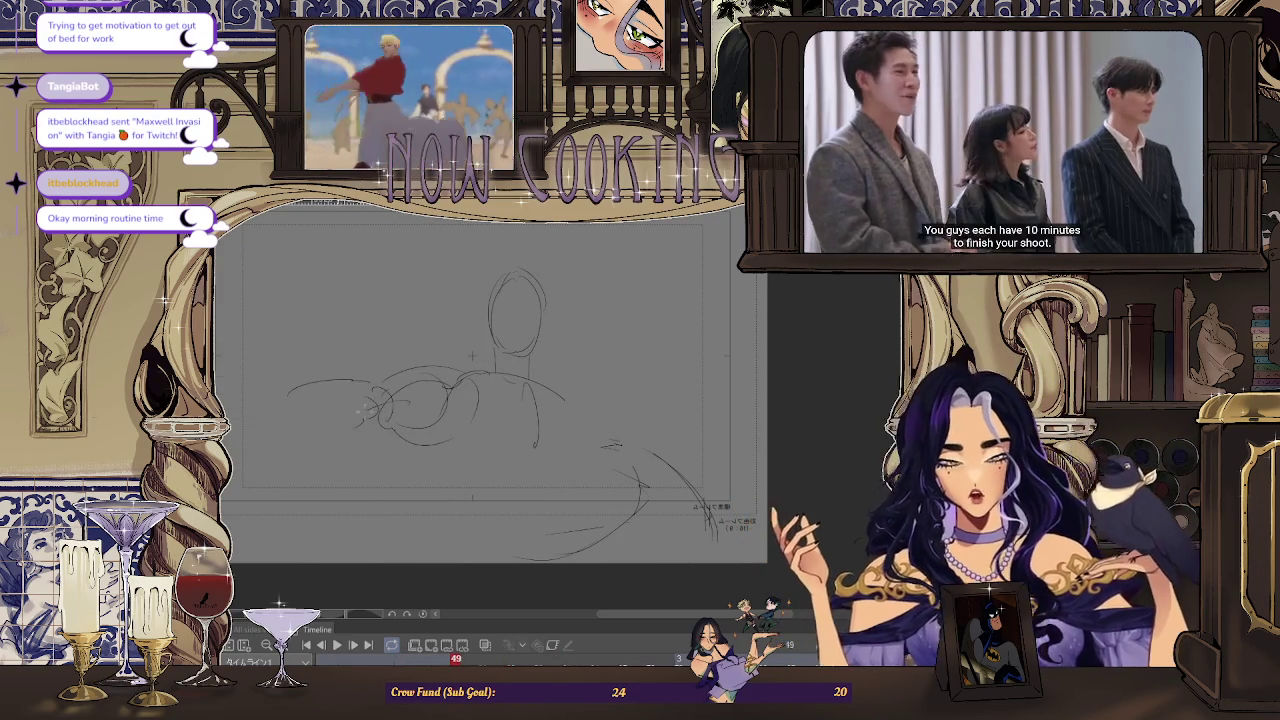
pyautogui.moveTo(380, 398); pyautogui.dragTo(300, 465)
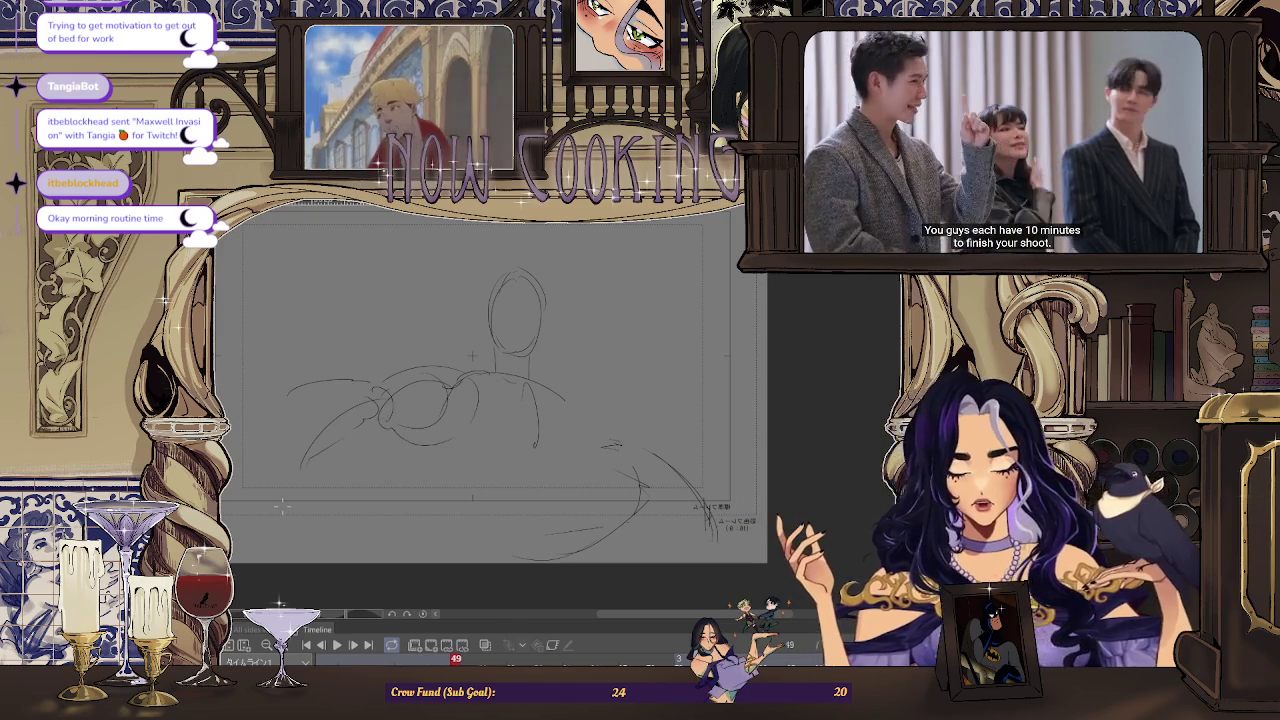
pyautogui.scroll(-2, 283, 511)
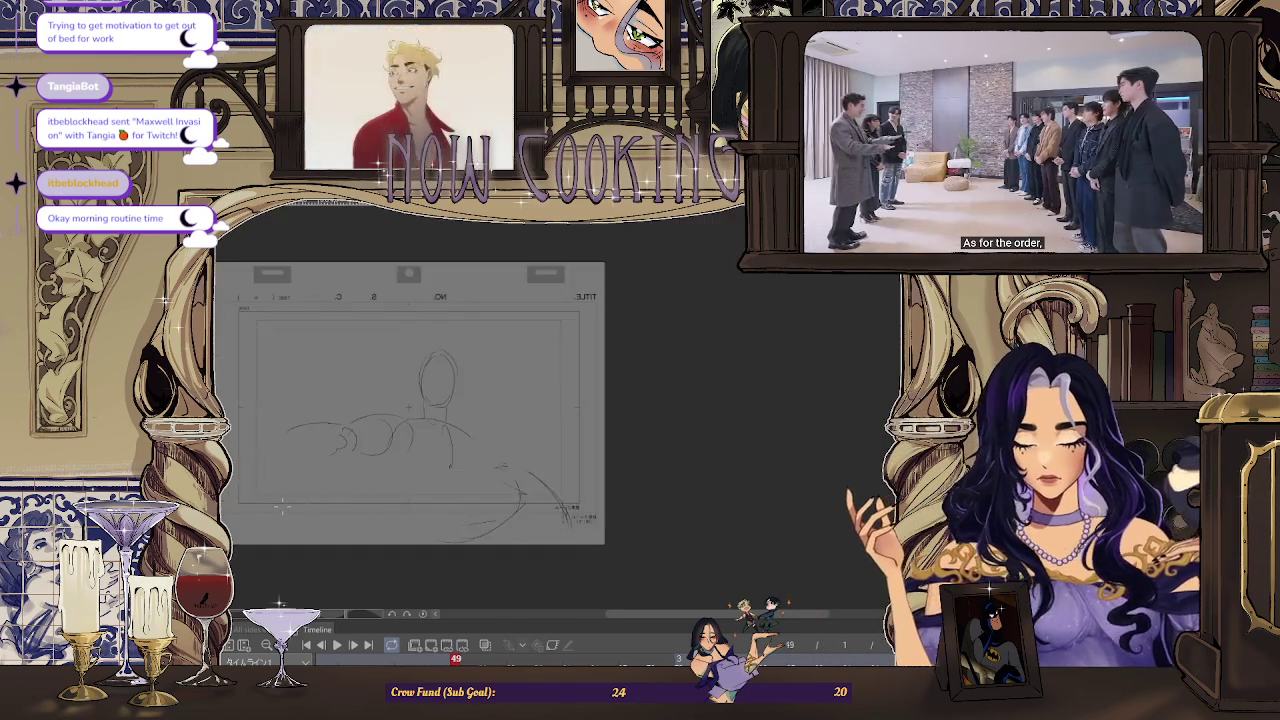
# Unmirror the canvas and undo the reaching arm strokes on frame 49
pyautogui.scroll(-1, 420, 510)
pyautogui.scroll(2, 470, 510)
pyautogui.scroll(2, 470, 510)
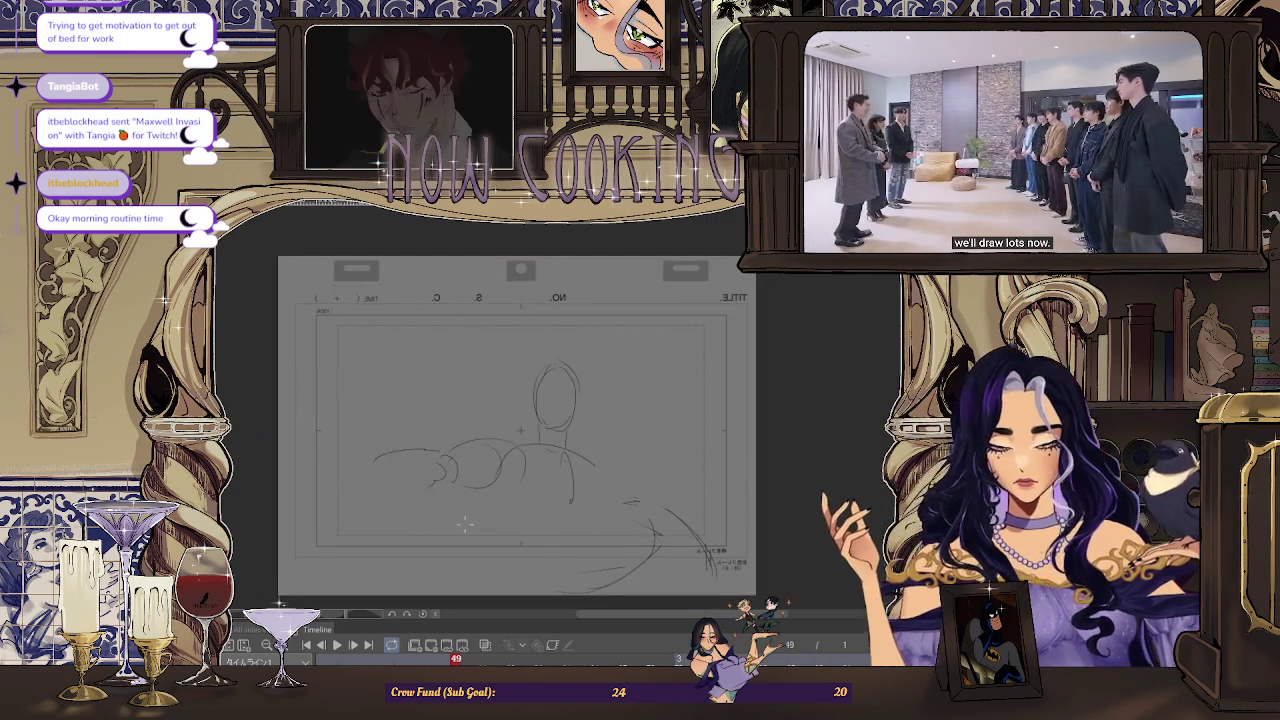
pyautogui.scroll(1, 470, 510)
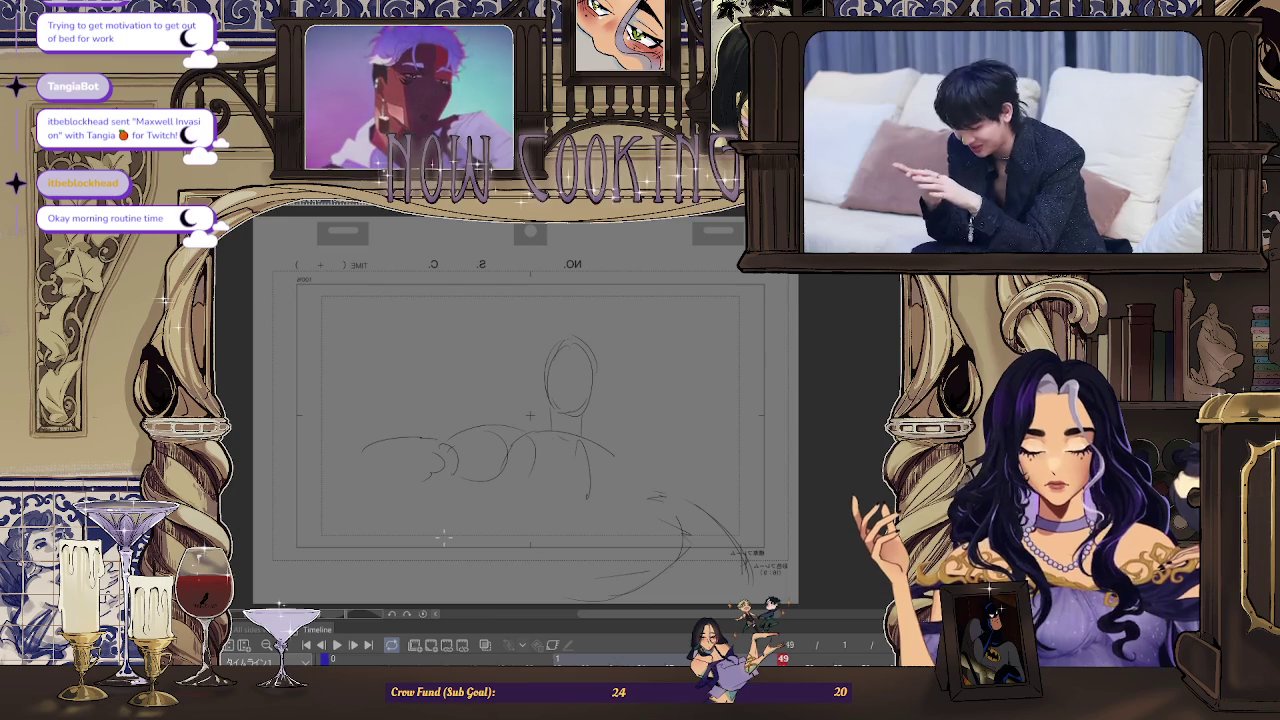
pyautogui.press('h')
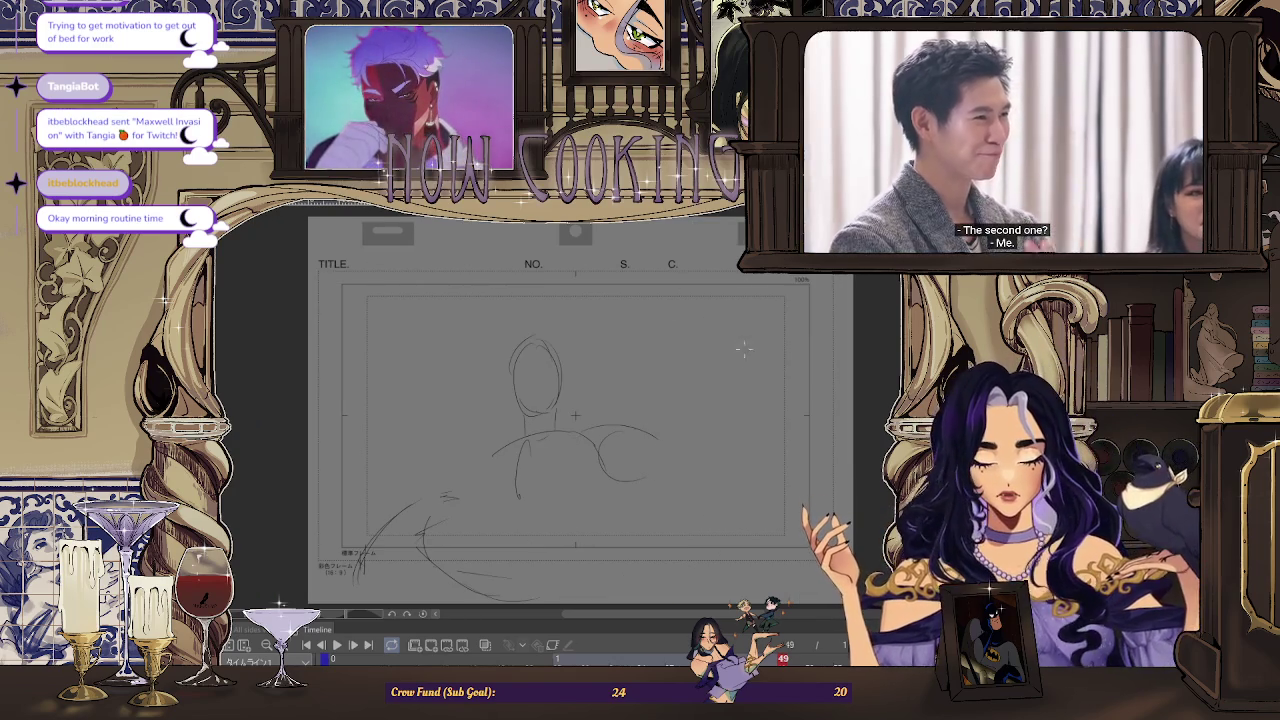
pyautogui.hotkey('ctrl', 'z')
pyautogui.hotkey('ctrl', 'z')
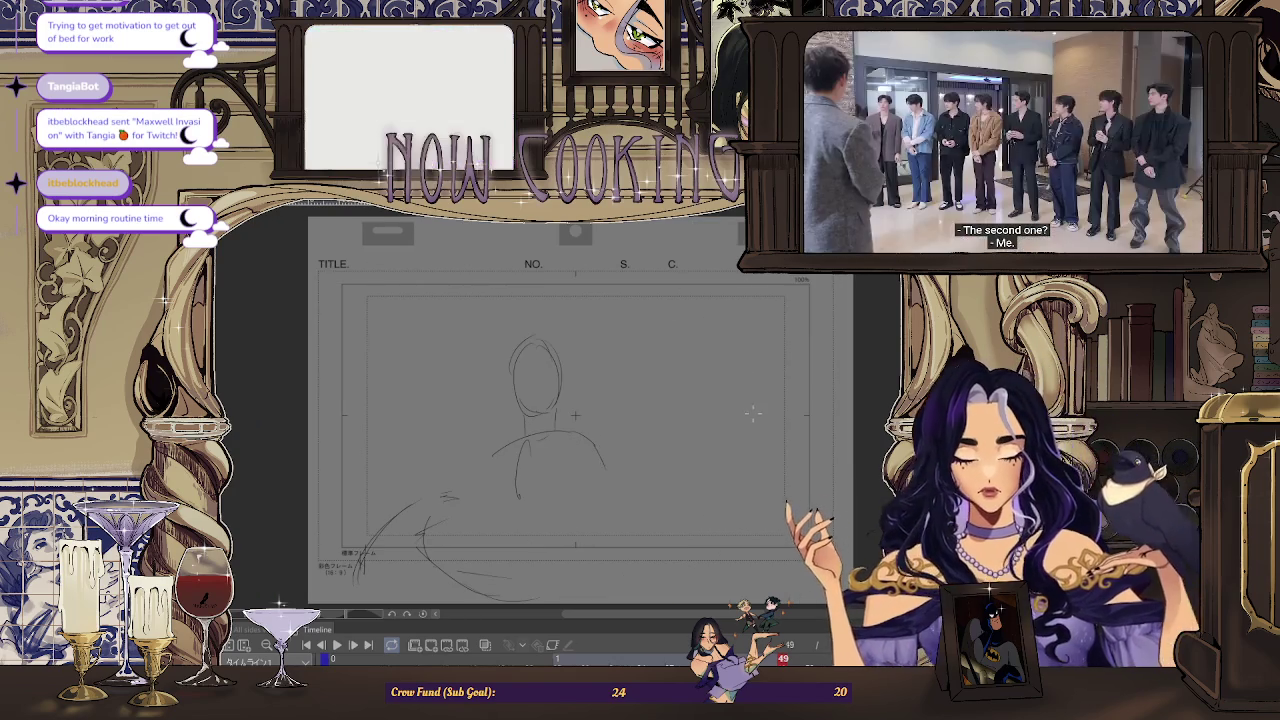
# Draw a new curve along the figure's left shoulder
pyautogui.scroll(-3, 688, 303)
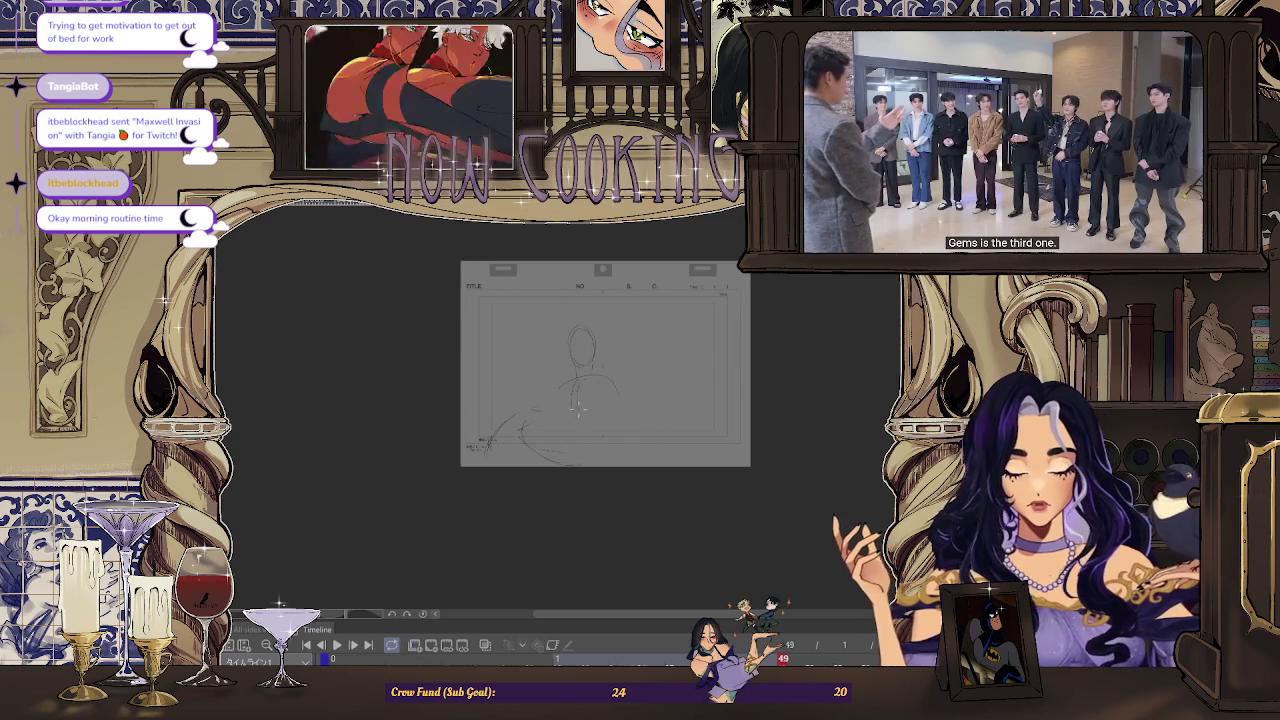
pyautogui.scroll(2, 578, 408)
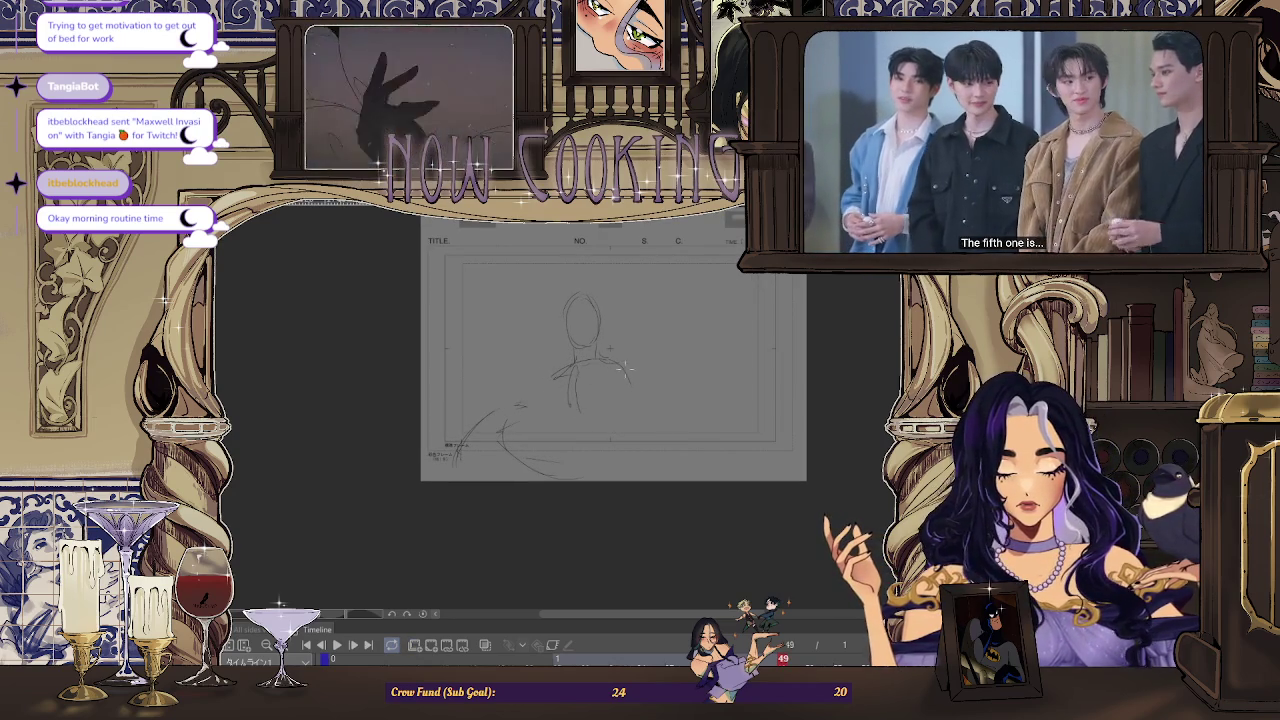
pyautogui.moveTo(542, 408); pyautogui.dragTo(575, 366)
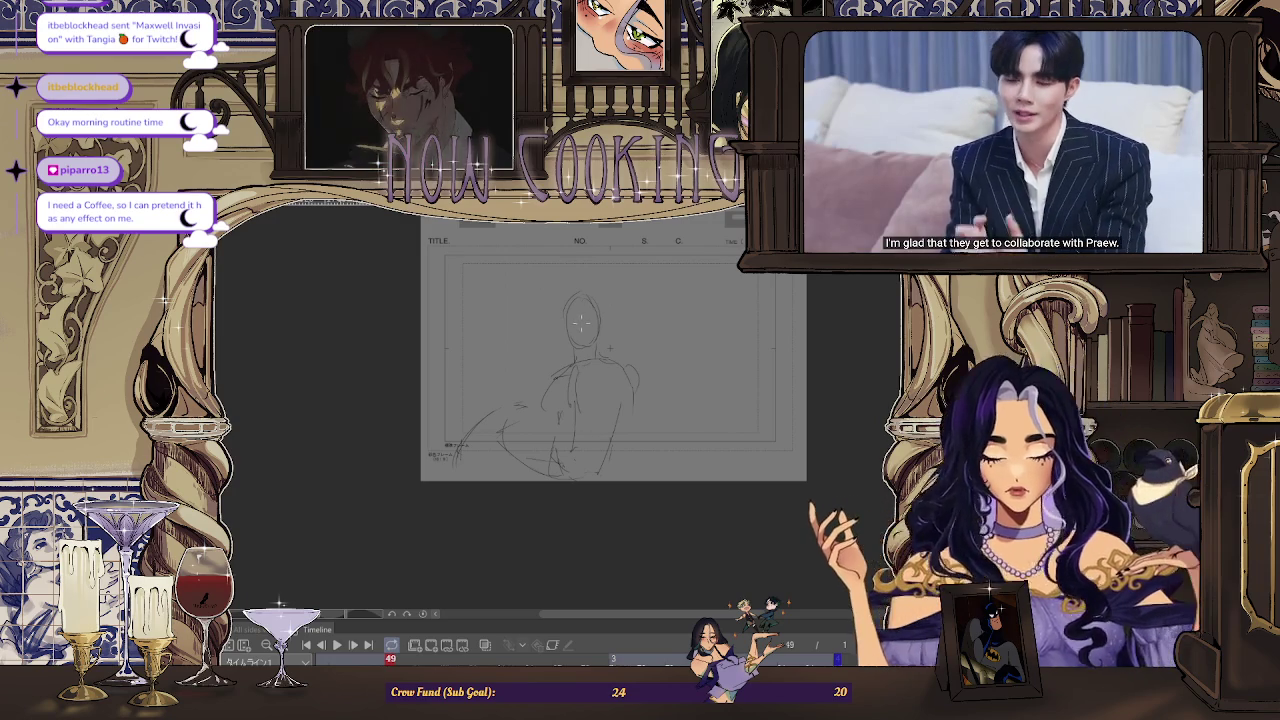
# Try cross guidelines on the head oval, then undo them
pyautogui.scroll(2, 608, 291)
pyautogui.moveTo(578, 300)
pyautogui.mouseDown()
pyautogui.moveTo(578, 360)
pyautogui.moveTo(596, 330)
pyautogui.mouseUp()
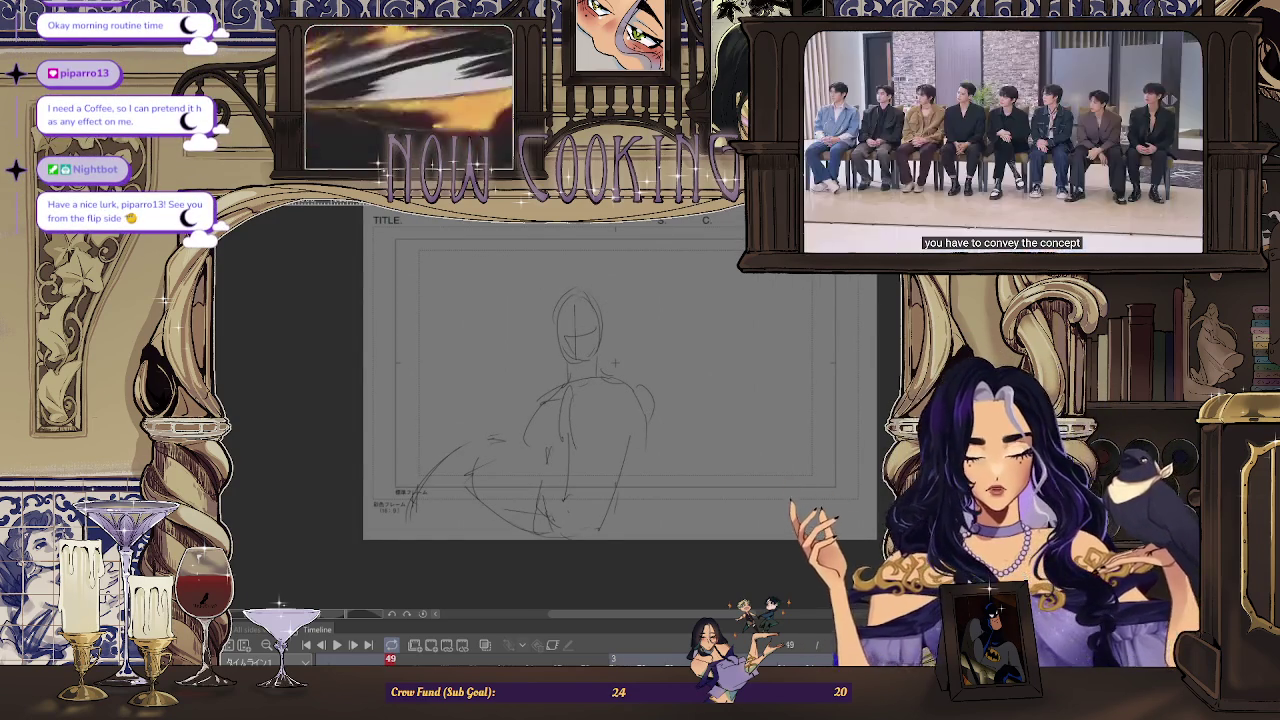
pyautogui.press('h')
pyautogui.hotkey('ctrl', 'z')
pyautogui.hotkey('ctrl', 'z')
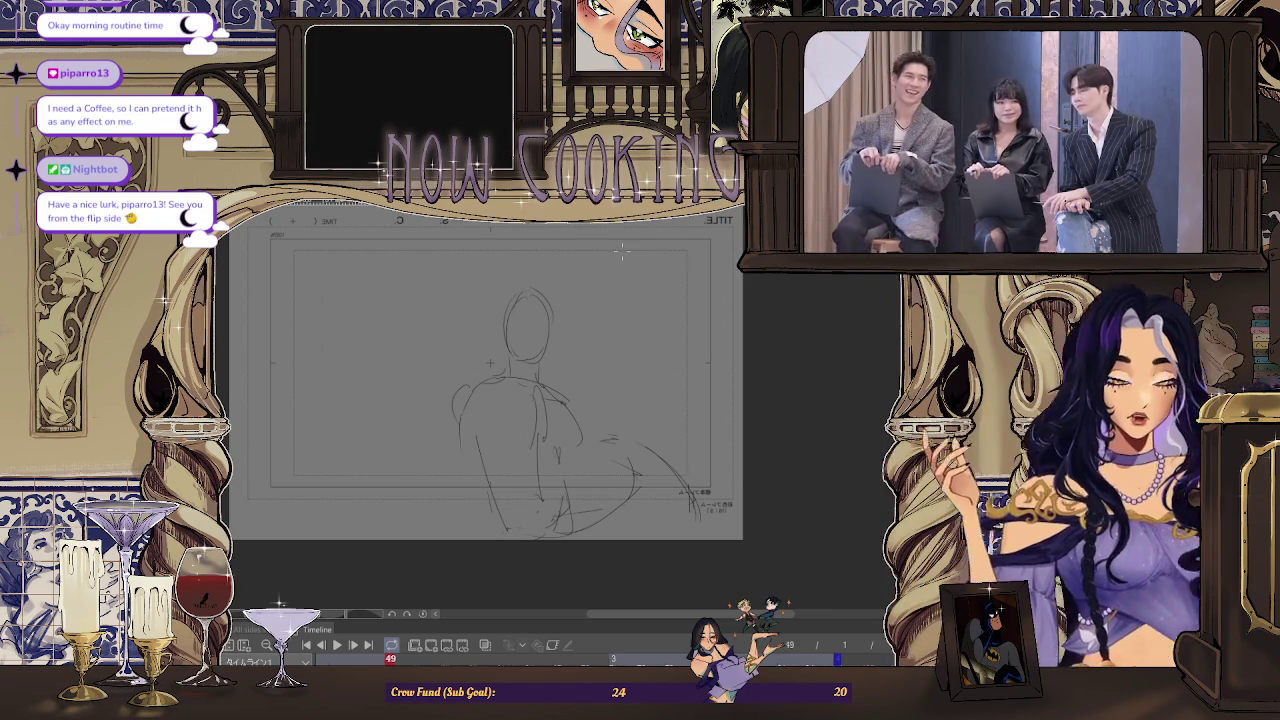
# Extend the arm and shoulder strokes downward, unmirror the canvas, and play the animation
pyautogui.moveTo(468, 386); pyautogui.dragTo(401, 484)
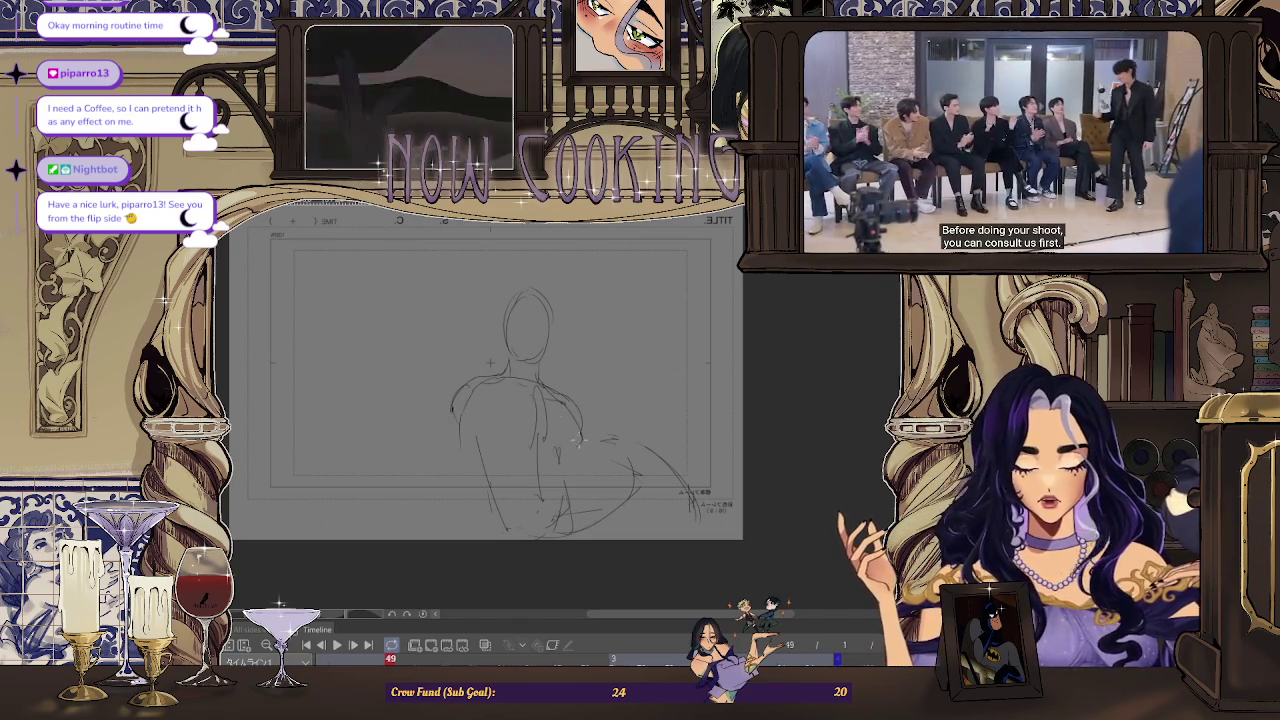
pyautogui.moveTo(452, 392); pyautogui.dragTo(430, 445)
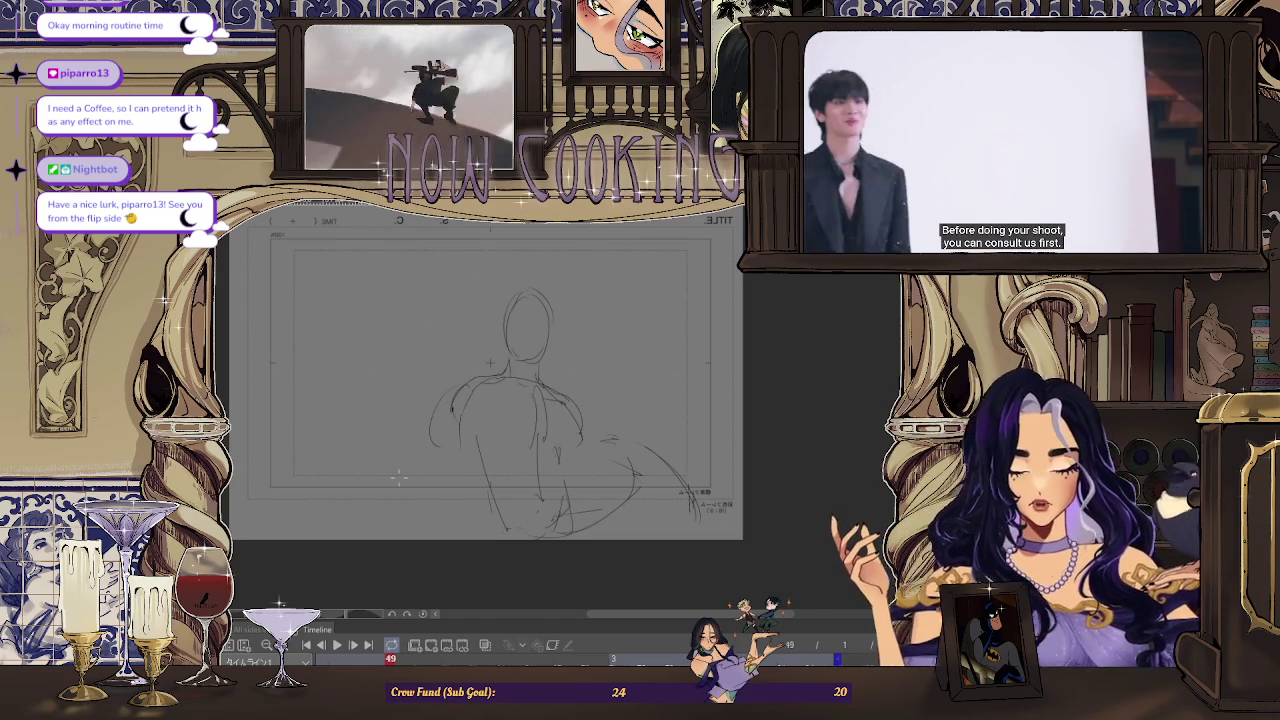
pyautogui.press('h')
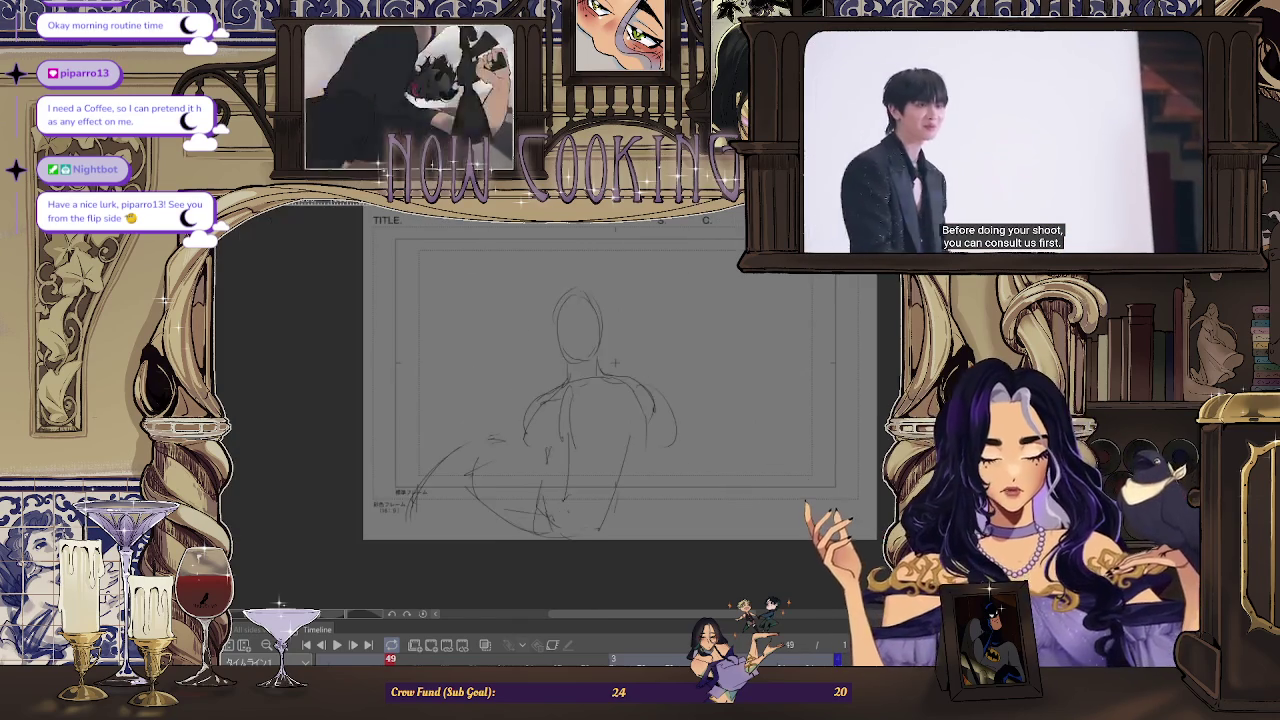
pyautogui.press('space')
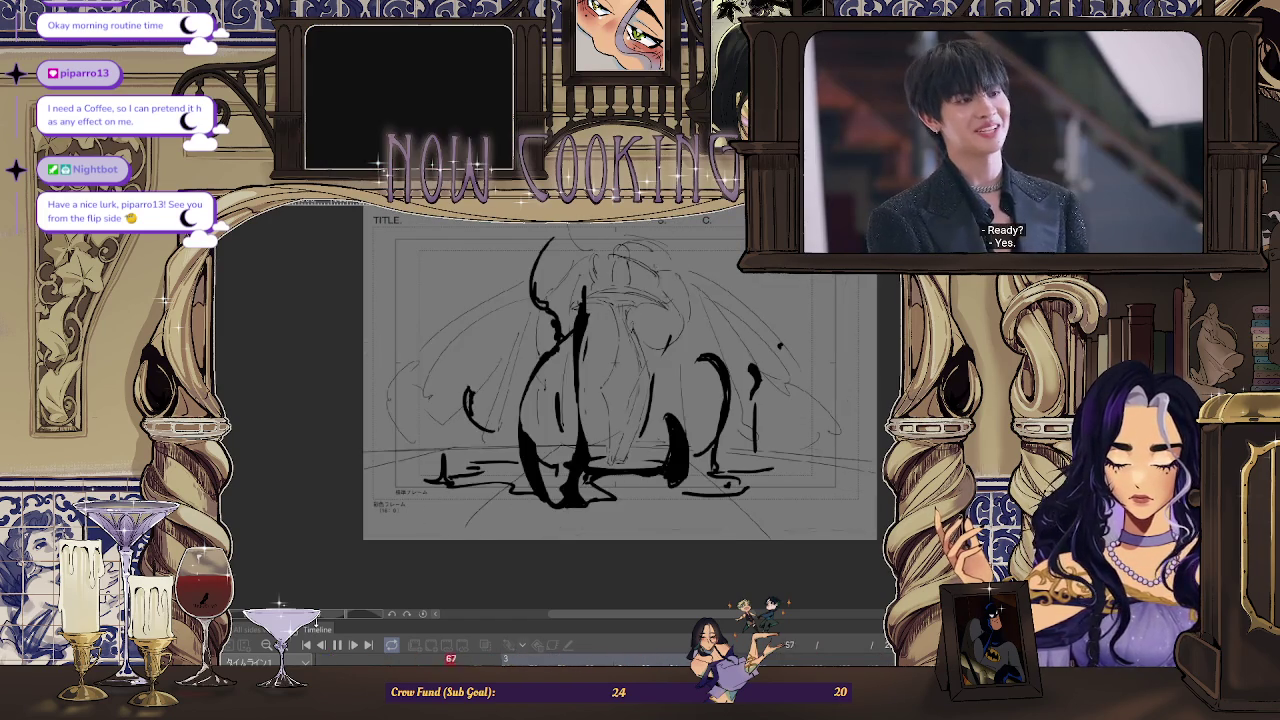
# Stop playback and briefly preview the motion around frame 49
pyautogui.press('space')
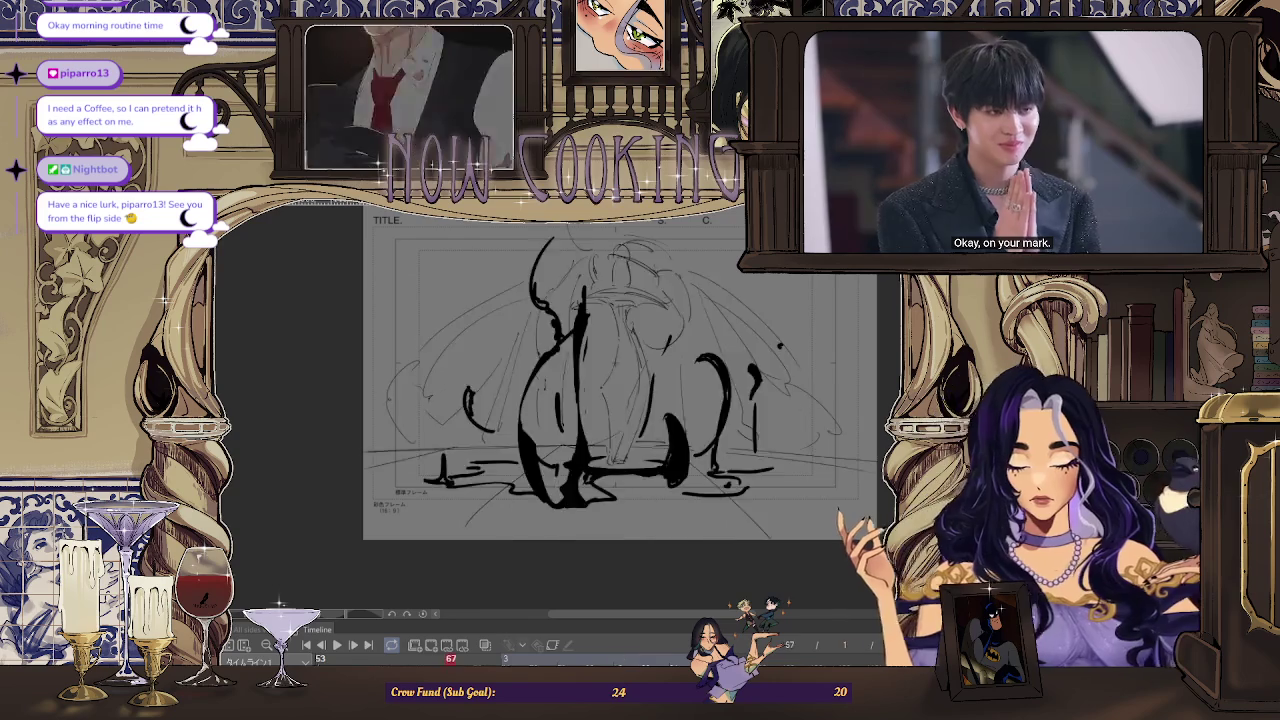
pyautogui.press('space')
pyautogui.press('space')
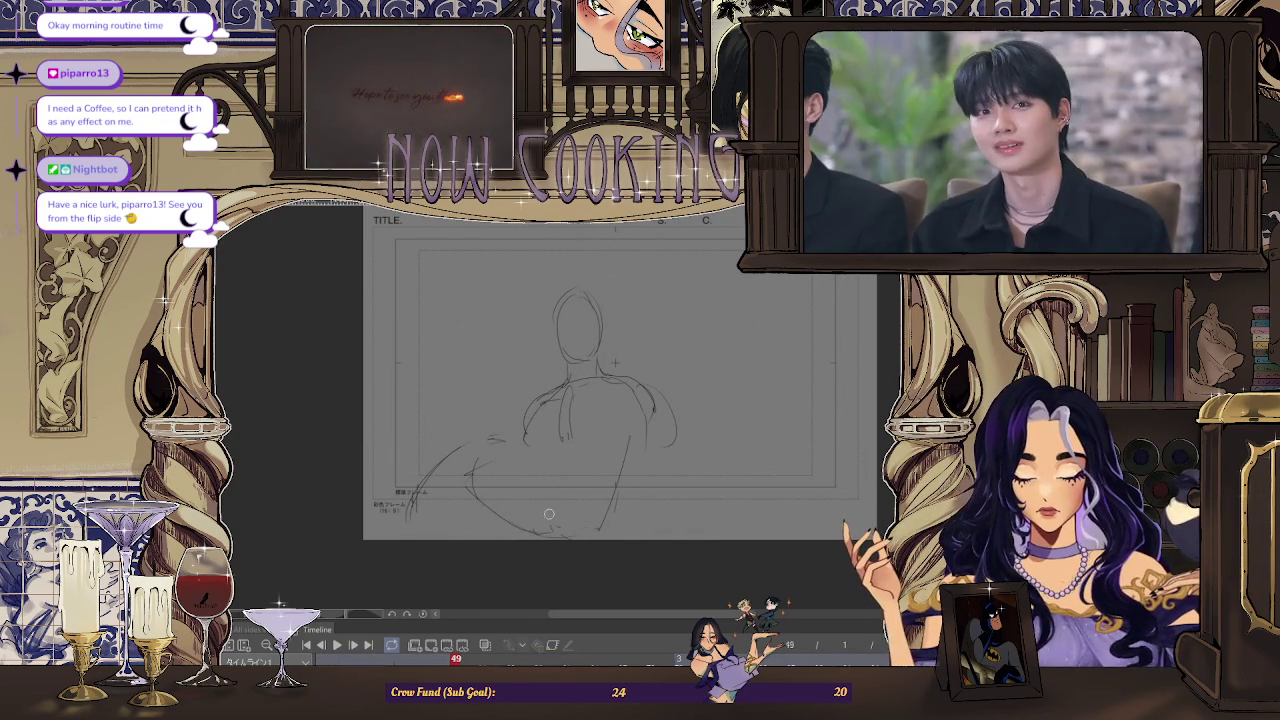
# Erase faint lower-right strokes and undo the old shoulder and body strokes, keeping the head
pyautogui.moveTo(549, 514); pyautogui.dragTo(617, 517)
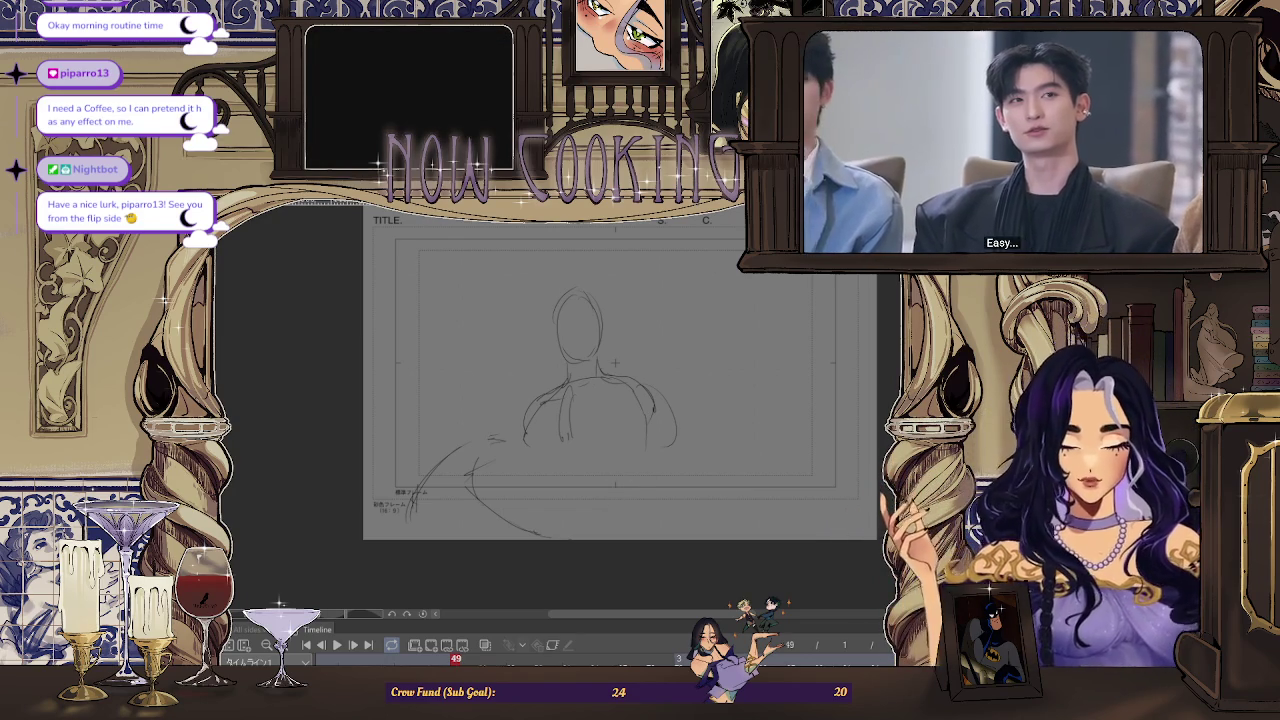
pyautogui.press('h')
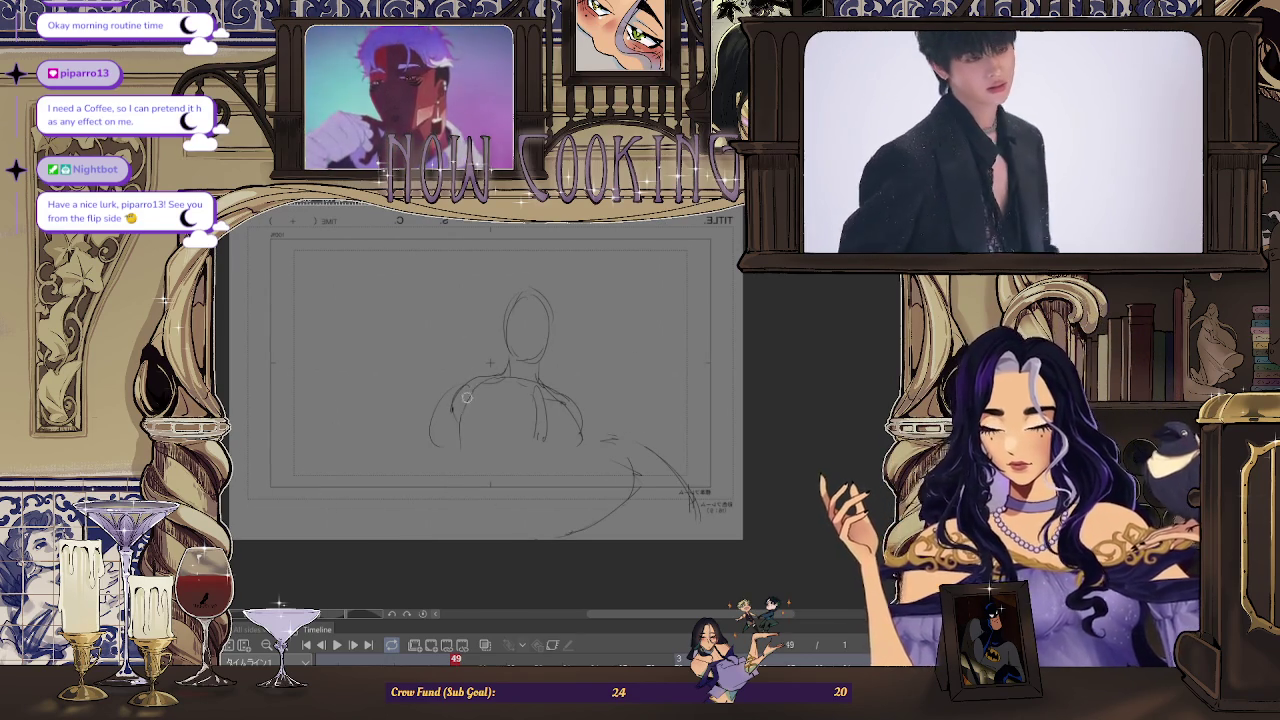
pyautogui.hotkey('ctrl', 'z')
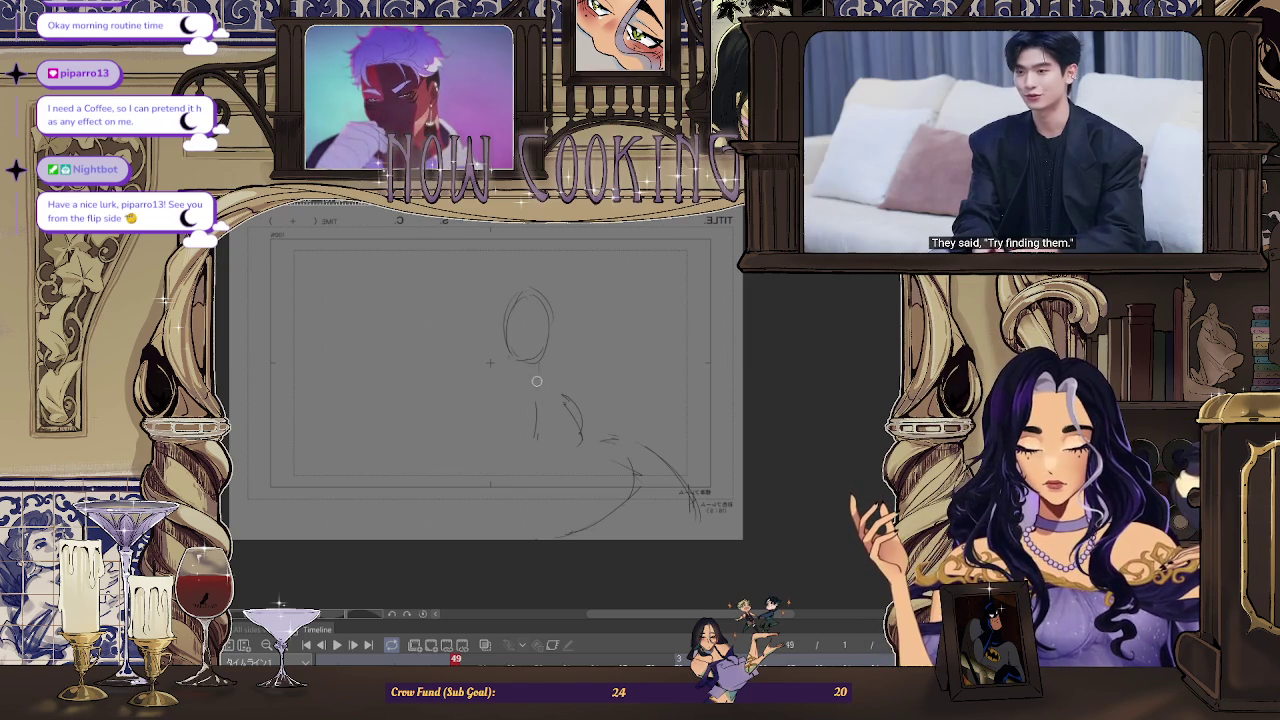
pyautogui.hotkey('ctrl', 'z')
pyautogui.hotkey('ctrl', 'z')
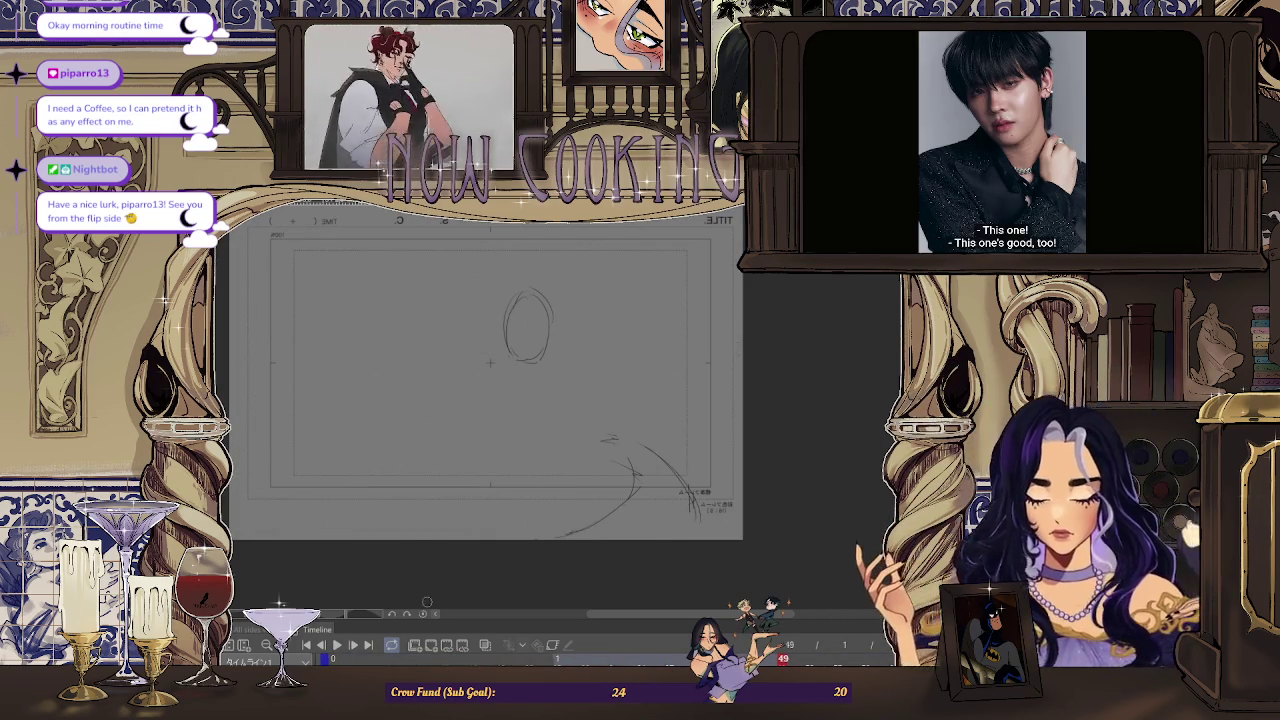
# Draw new arm lines reaching down-left and a side curve, comparing against frame 43
pyautogui.moveTo(491, 364); pyautogui.dragTo(444, 400)
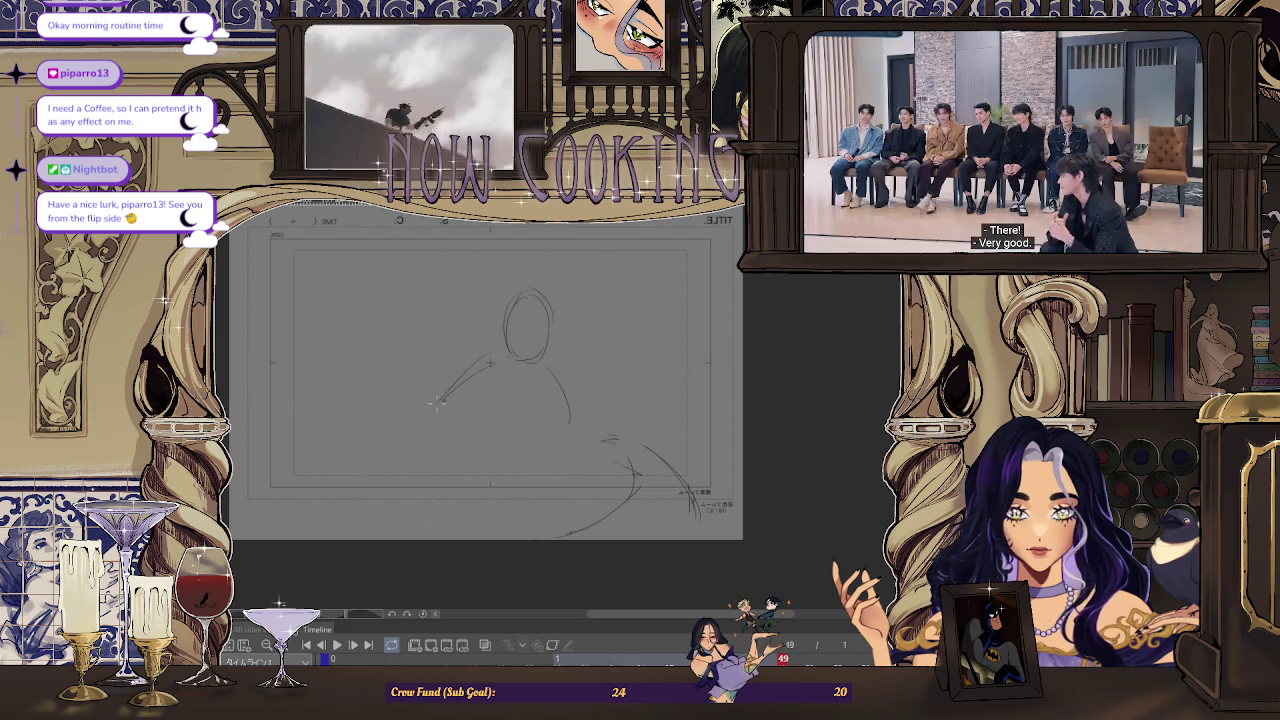
pyautogui.moveTo(497, 352); pyautogui.dragTo(437, 403)
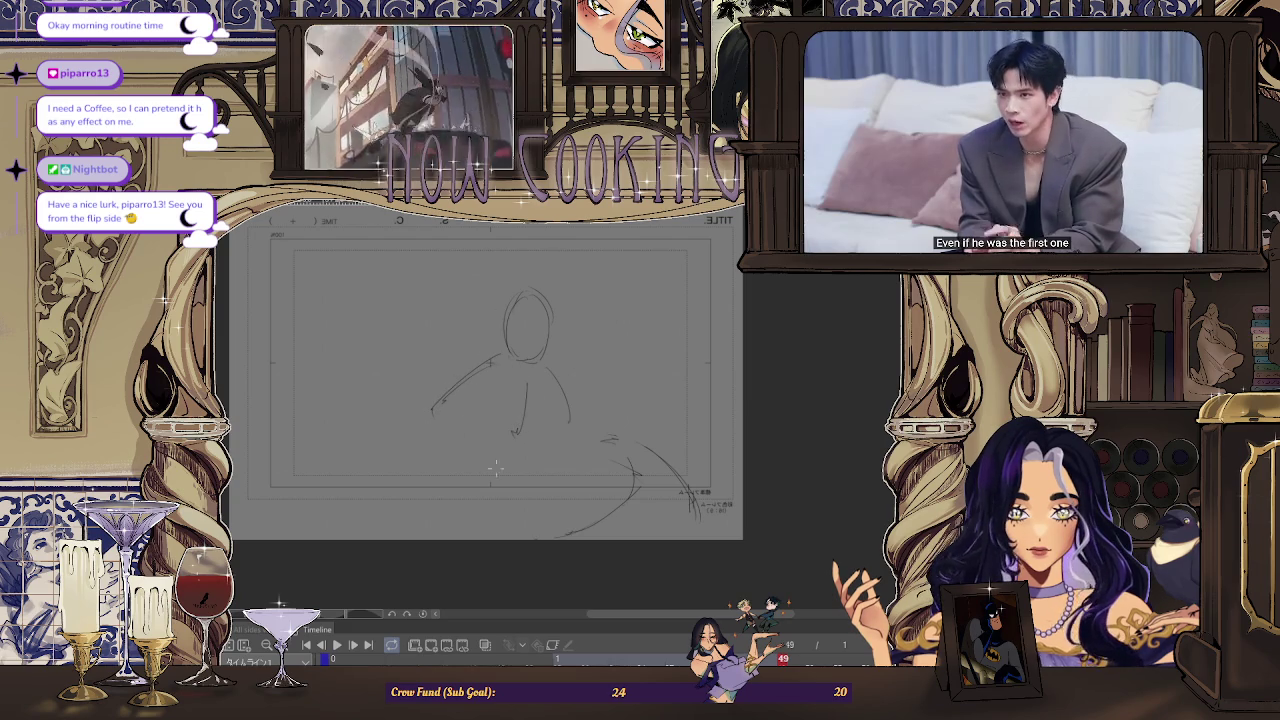
pyautogui.moveTo(490, 376); pyautogui.dragTo(468, 447)
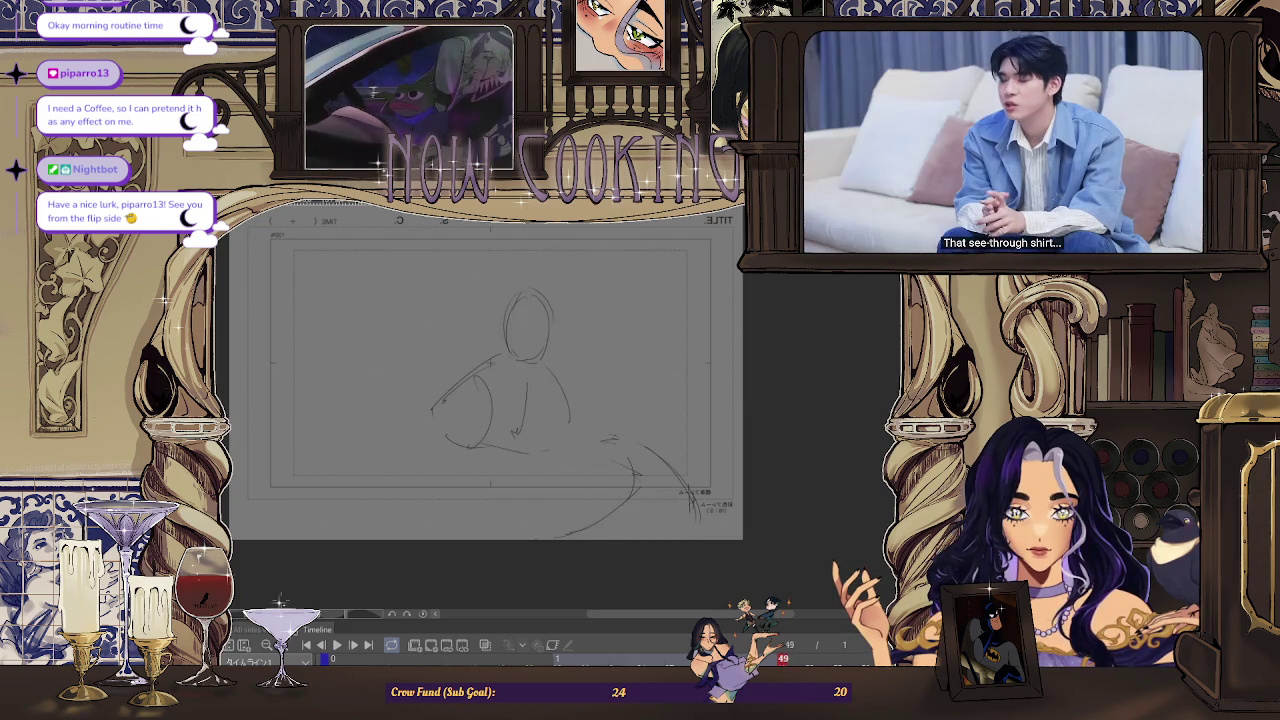
pyautogui.press('Left')
pyautogui.press('Left')
pyautogui.press('Left')
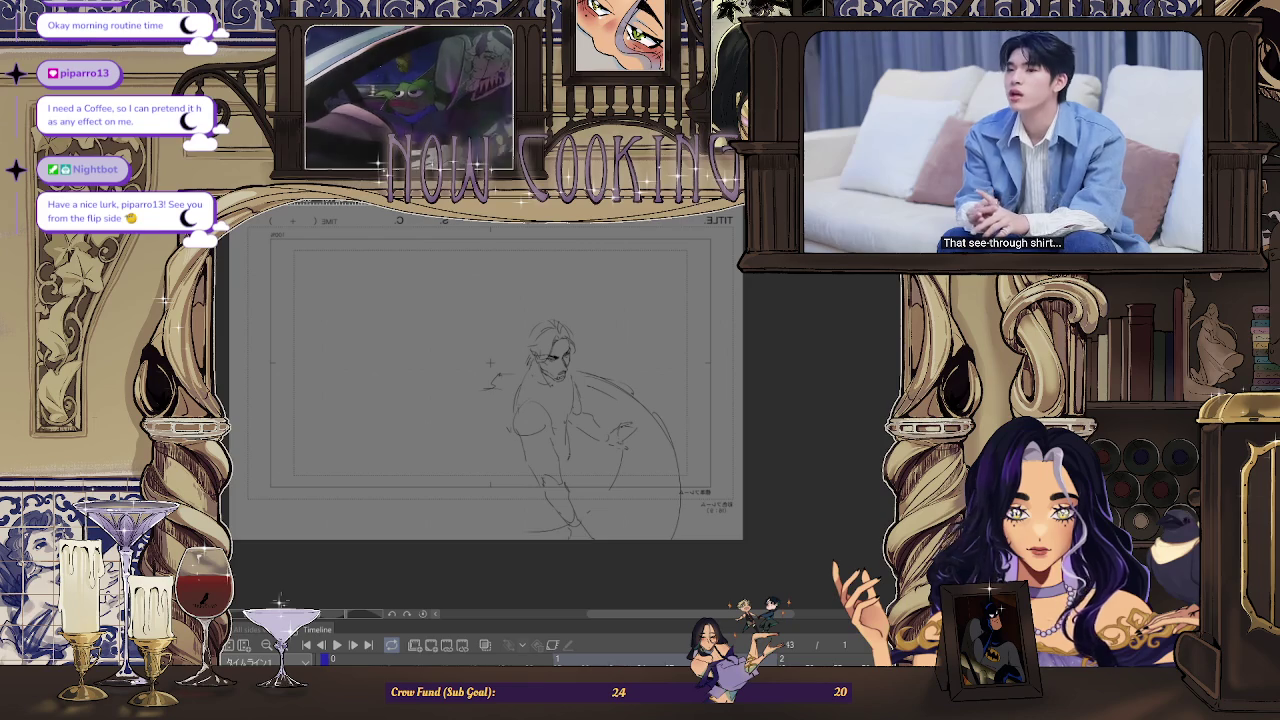
pyautogui.press('Right')
pyautogui.press('Right')
pyautogui.press('Right')
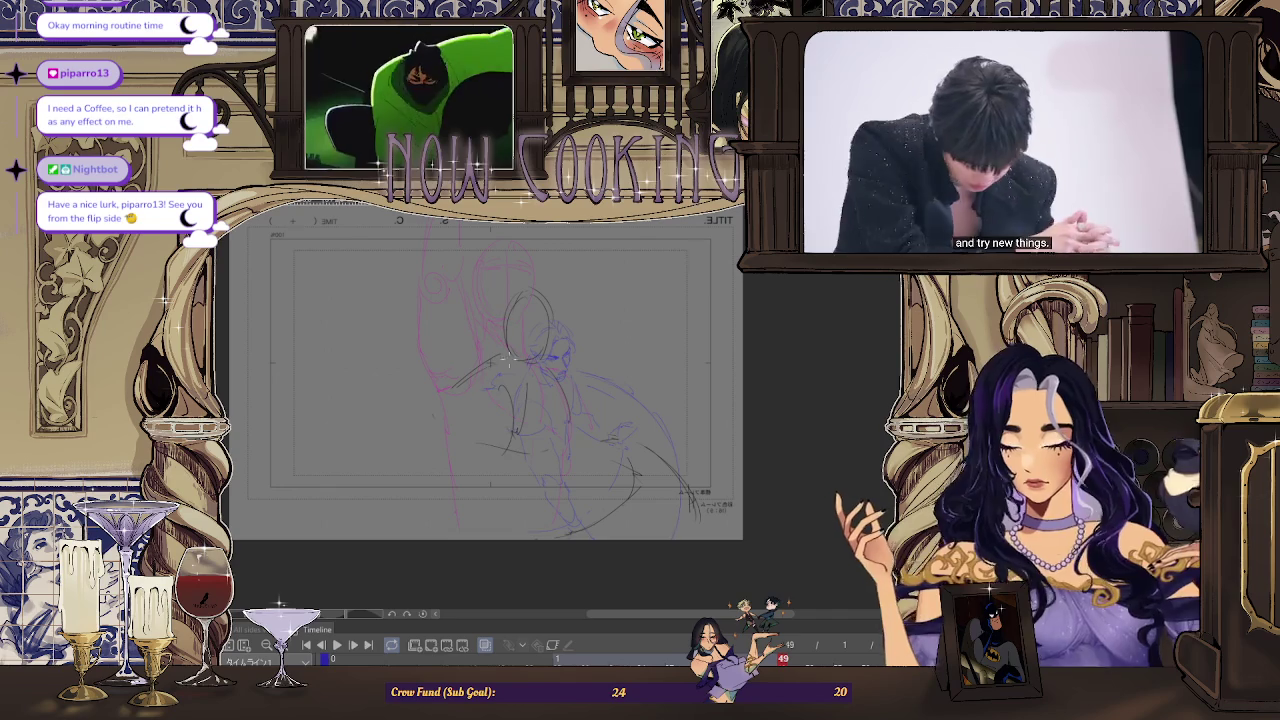
# Add a small curved stroke to the figure's body on frame 49
pyautogui.moveTo(472, 390)
pyautogui.mouseDown()
pyautogui.moveTo(468, 430)
pyautogui.moveTo(522, 452)
pyautogui.mouseUp()
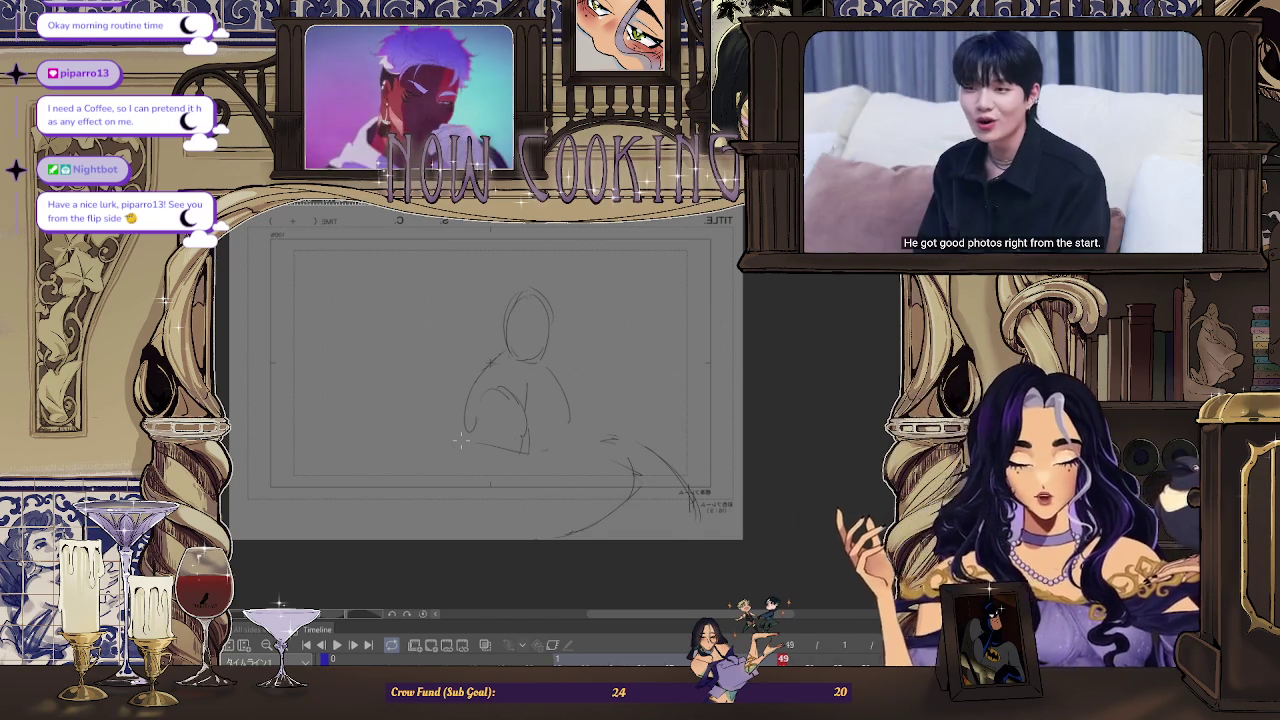
pyautogui.scroll(1, 527, 402)
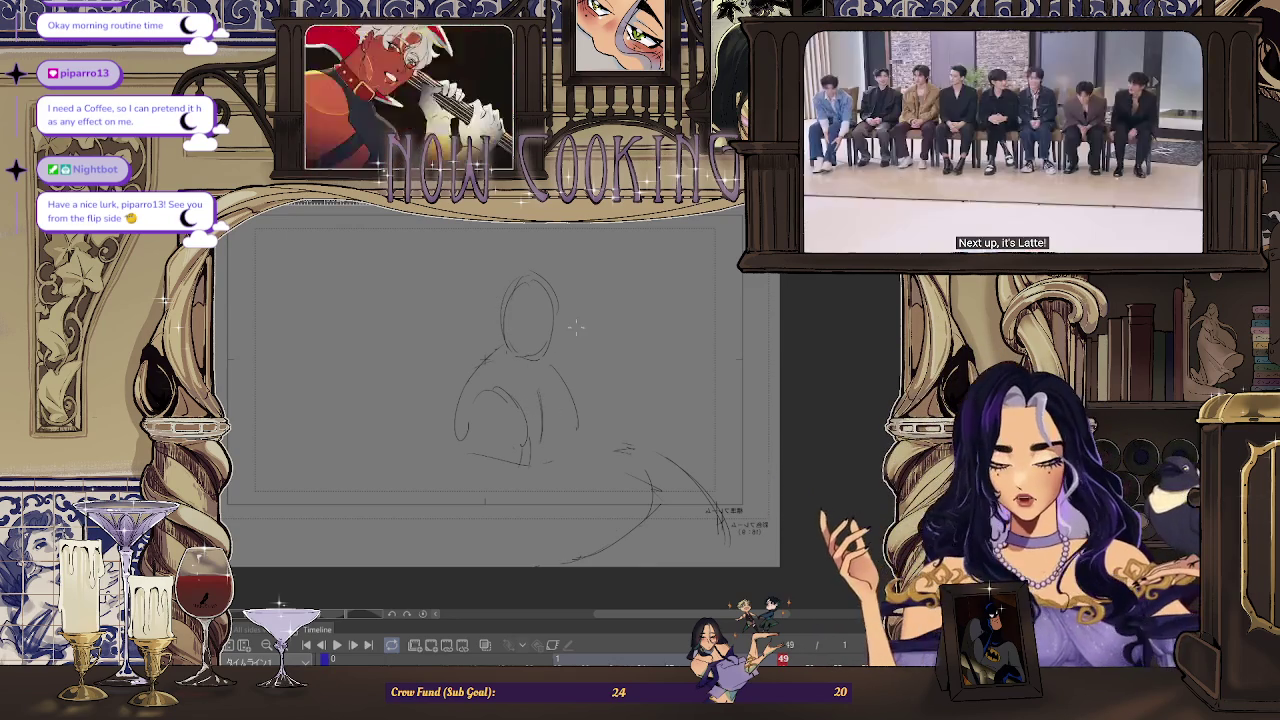
# Unmirror the canvas and zoom in and out to inspect frame 49's sketch
pyautogui.press('h')
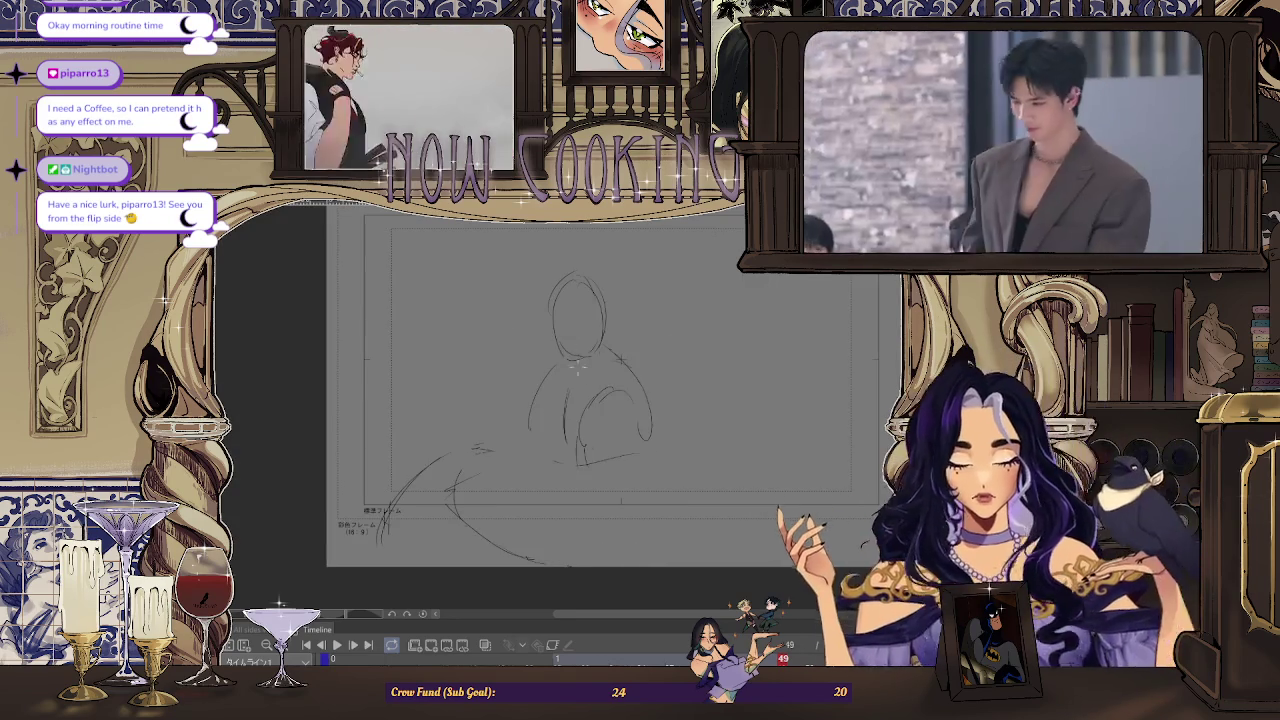
pyautogui.scroll(1, 620, 357)
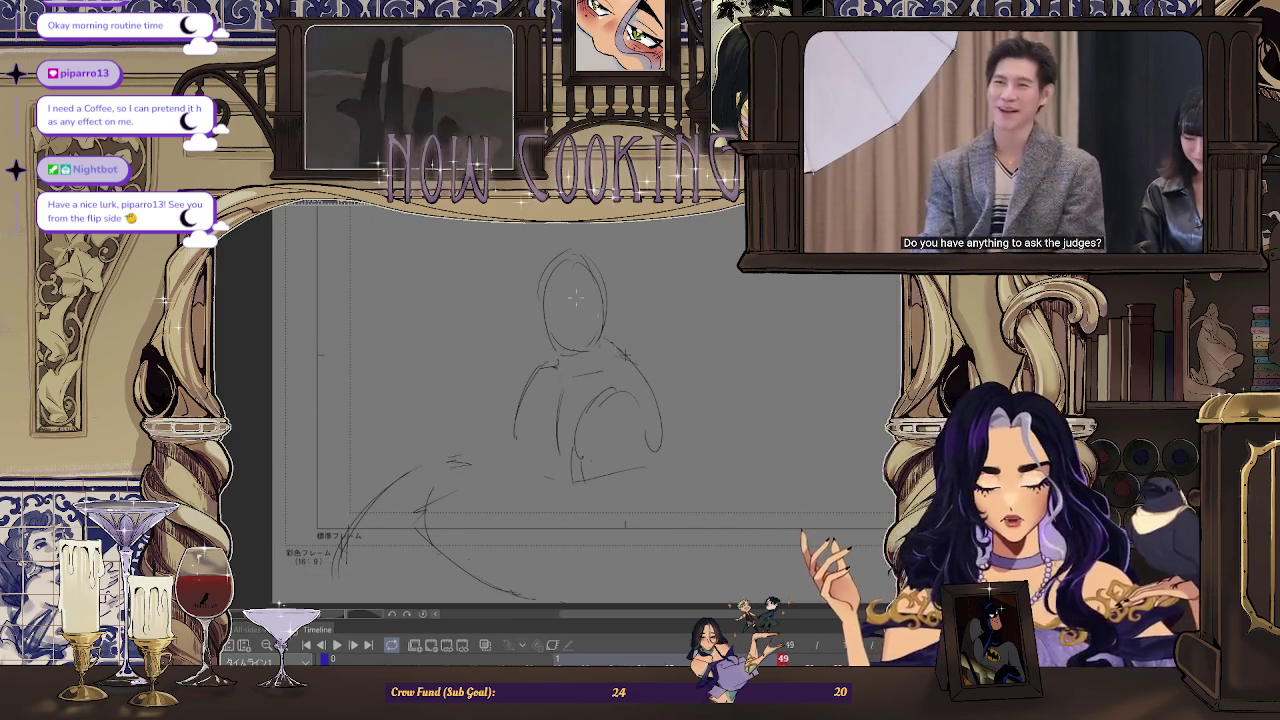
pyautogui.scroll(-1, 625, 355)
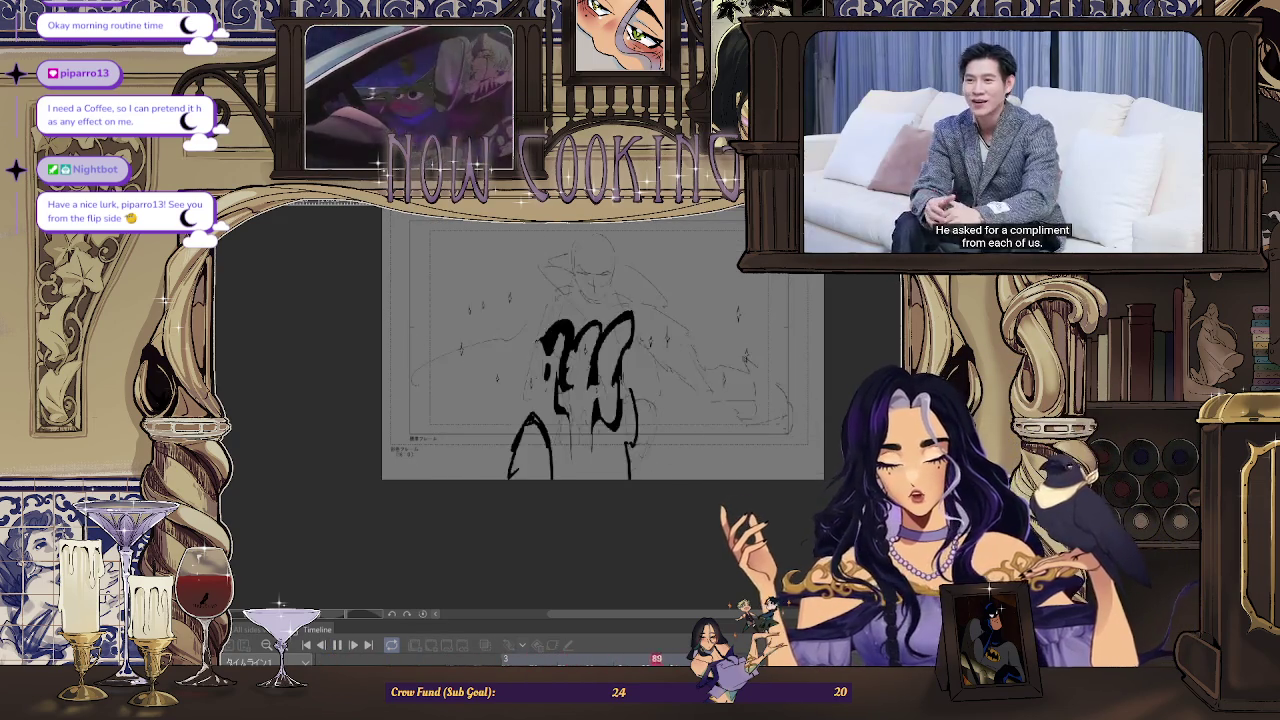
# Replay the animation, undo the body strokes, and draw a new torso shape below the head
pyautogui.press('space')
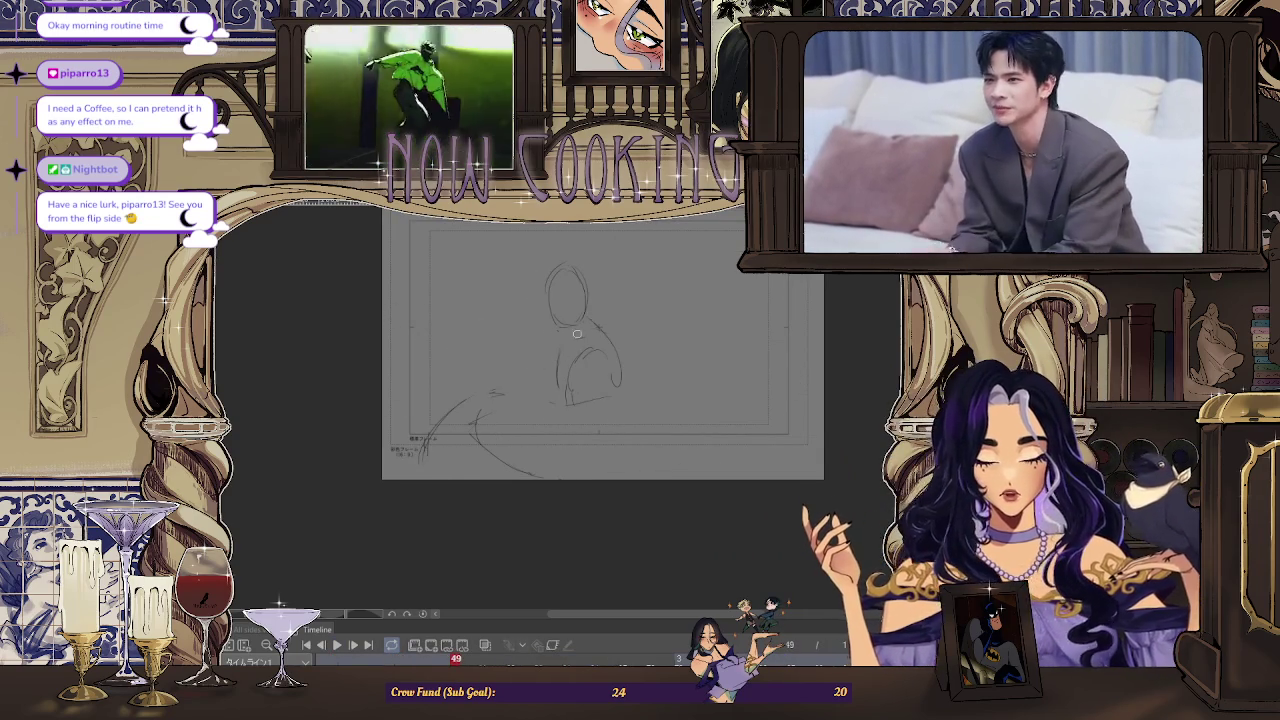
pyautogui.hotkey('ctrl', 'z')
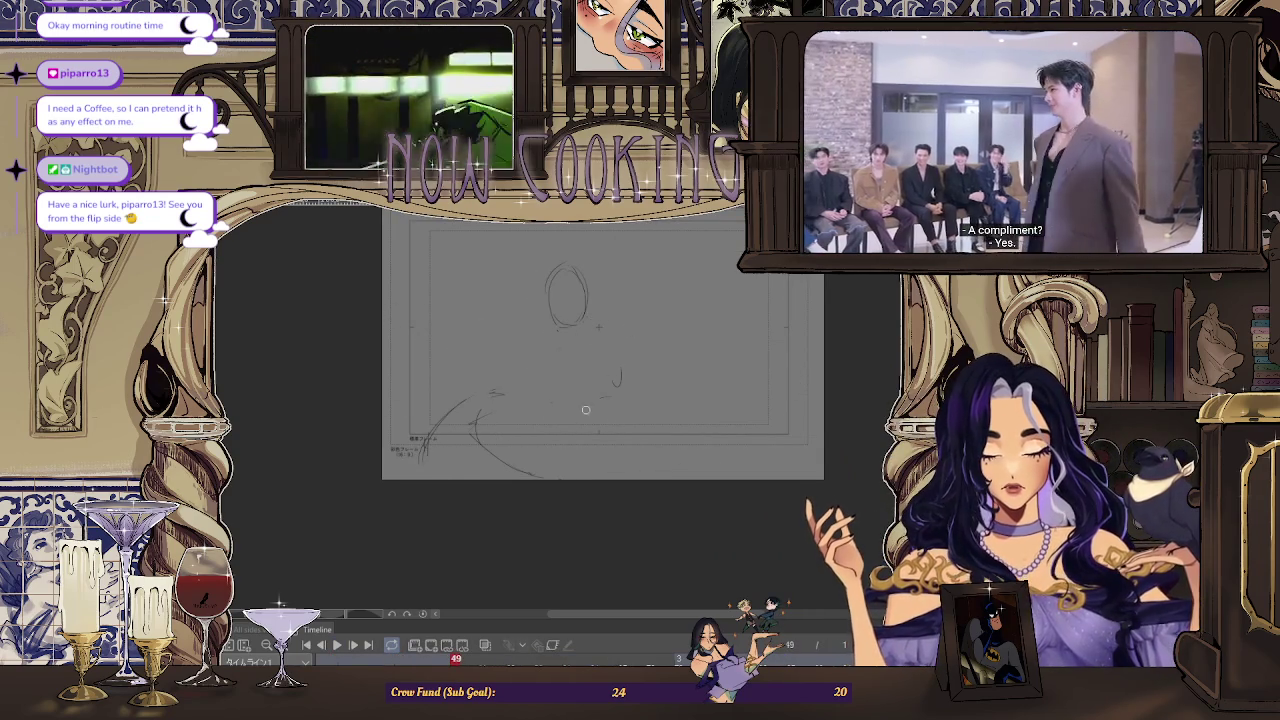
pyautogui.moveTo(558, 352)
pyautogui.mouseDown()
pyautogui.moveTo(568, 370)
pyautogui.moveTo(631, 388)
pyautogui.mouseUp()
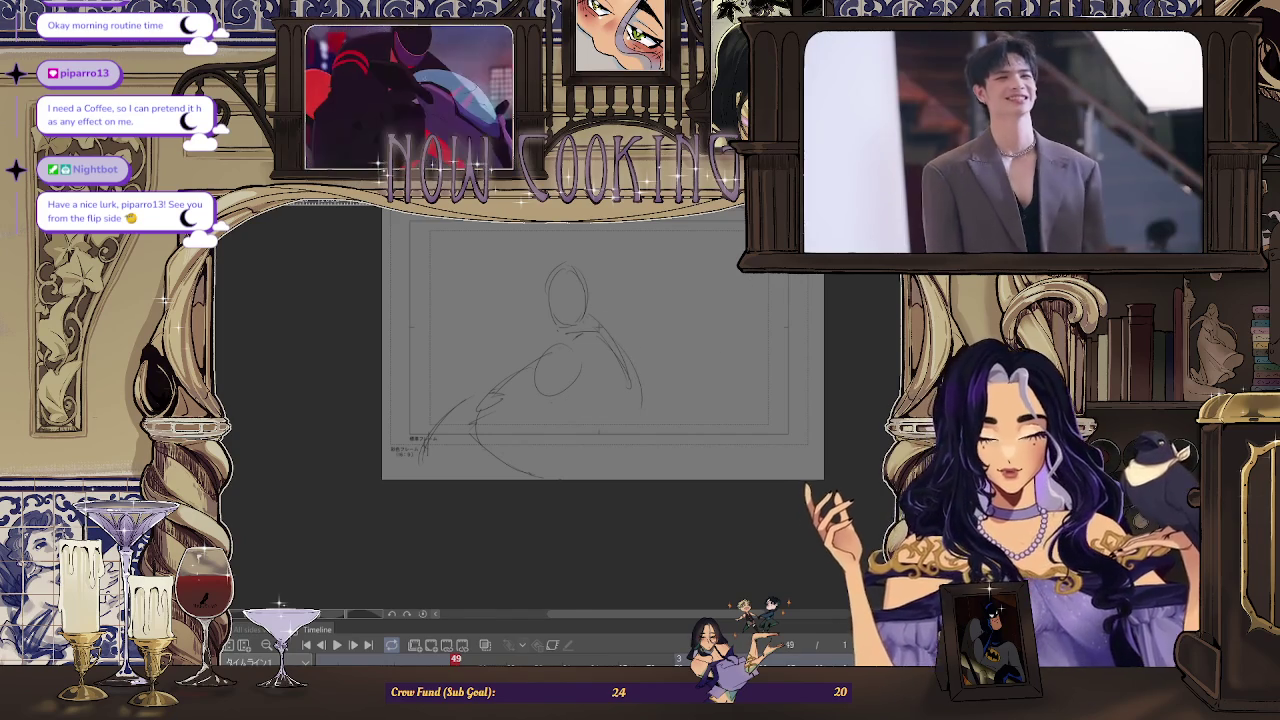
pyautogui.press('h')
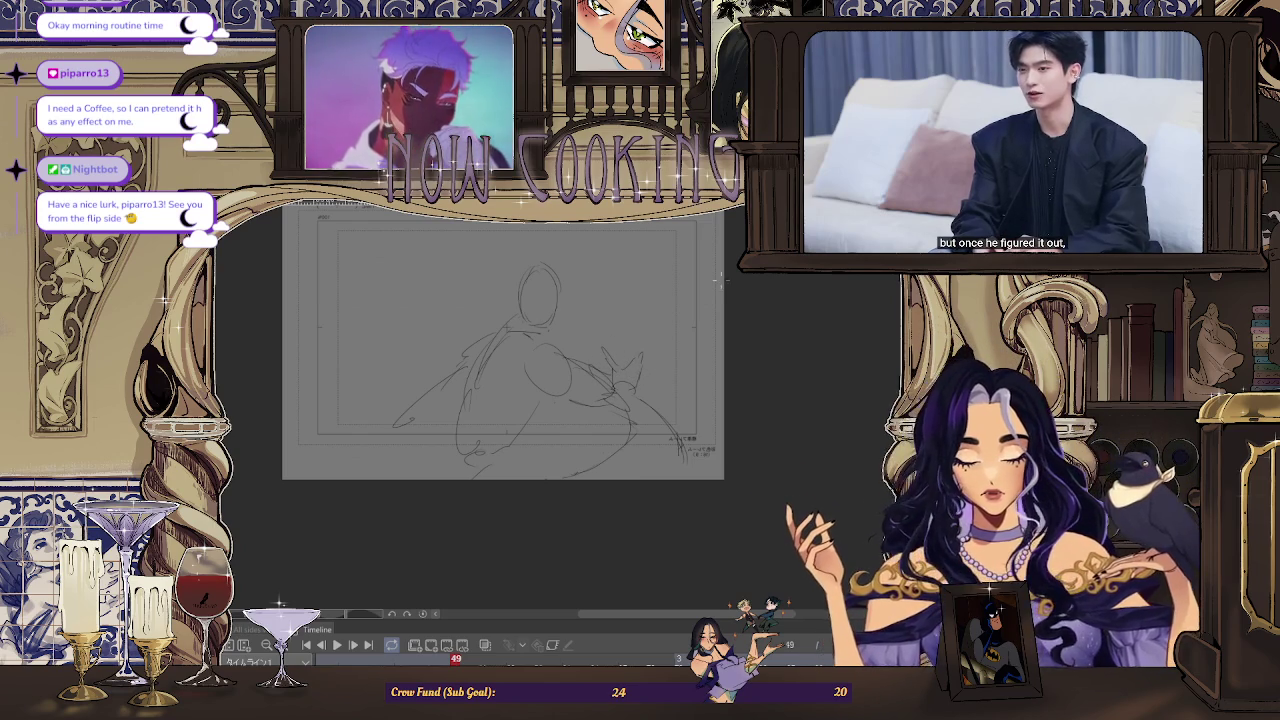
# Toggle the mirrored view, step back to frame 36, and play through the drawings
pyautogui.press('h')
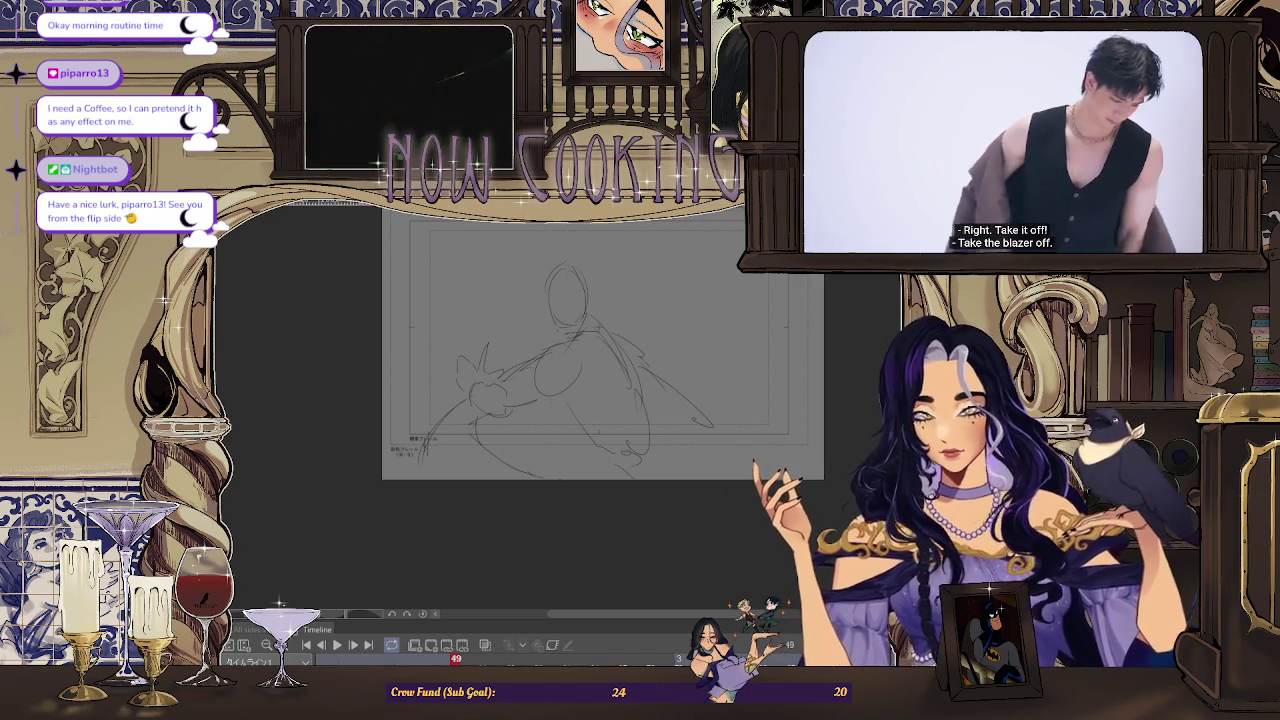
pyautogui.press('h')
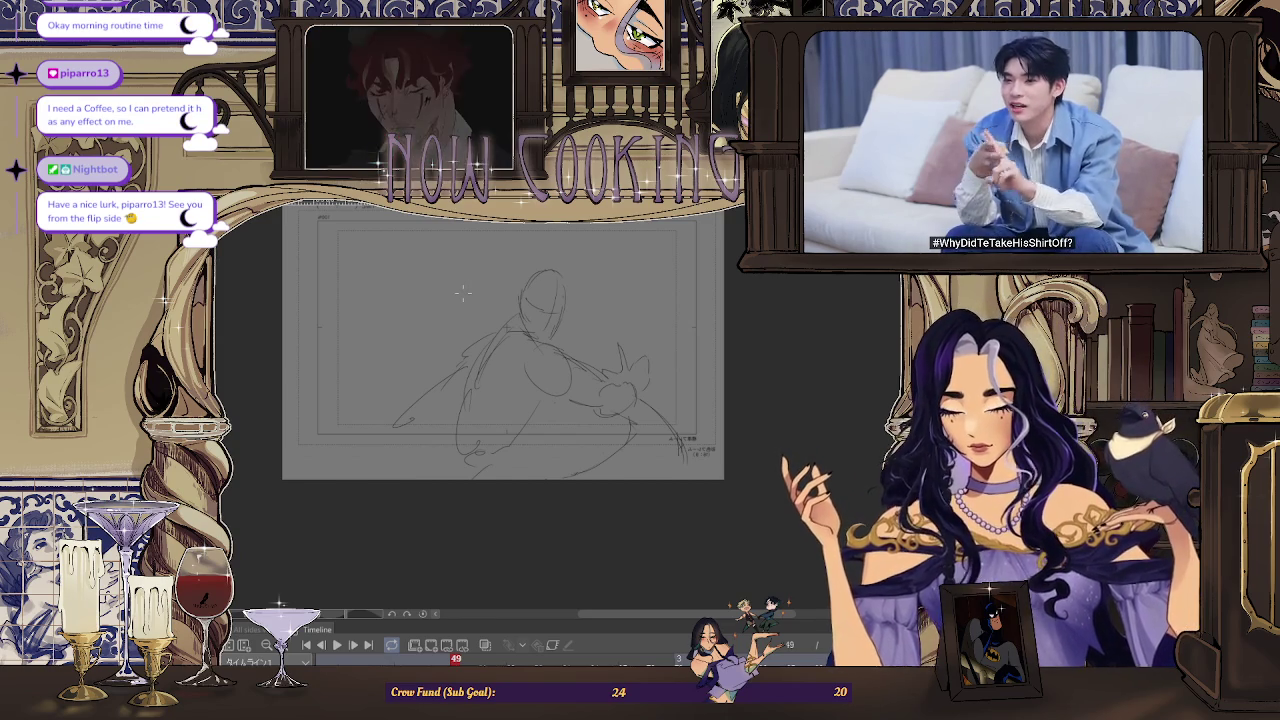
pyautogui.press('Left')
pyautogui.press('space')
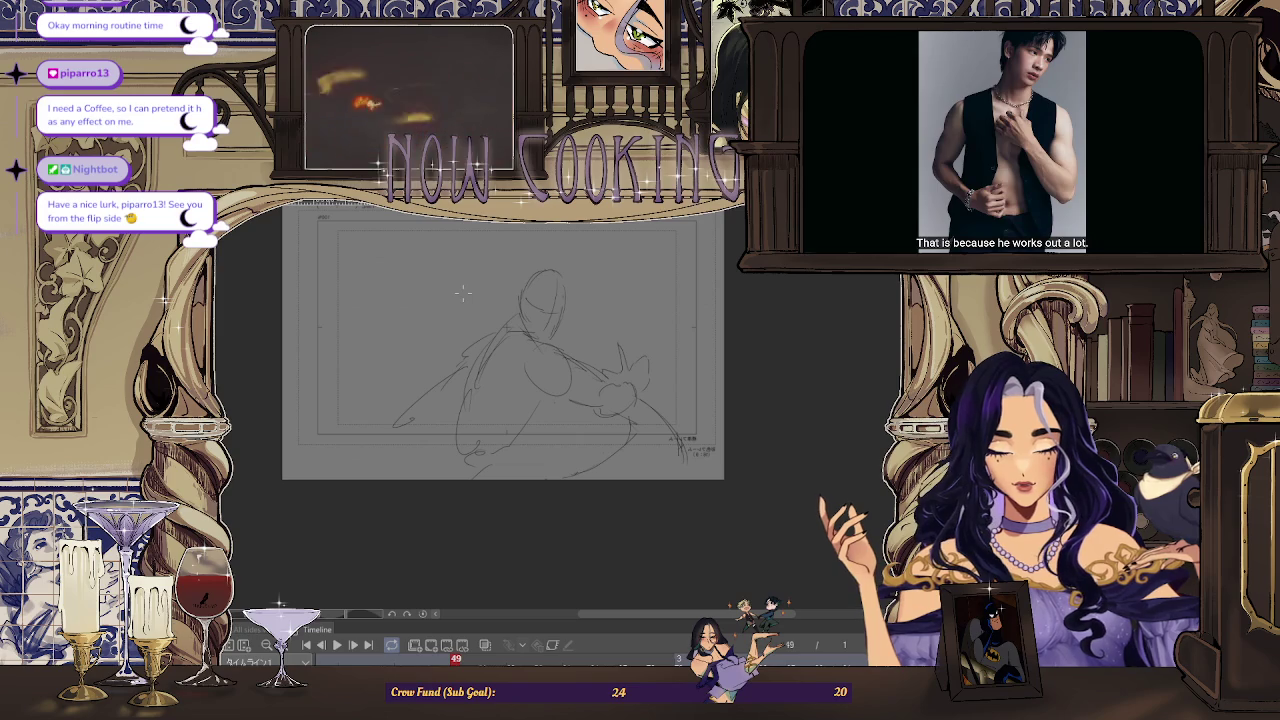
# Add a lower-body stroke and a small loop near the reaching hand
pyautogui.scroll(1, 476, 384)
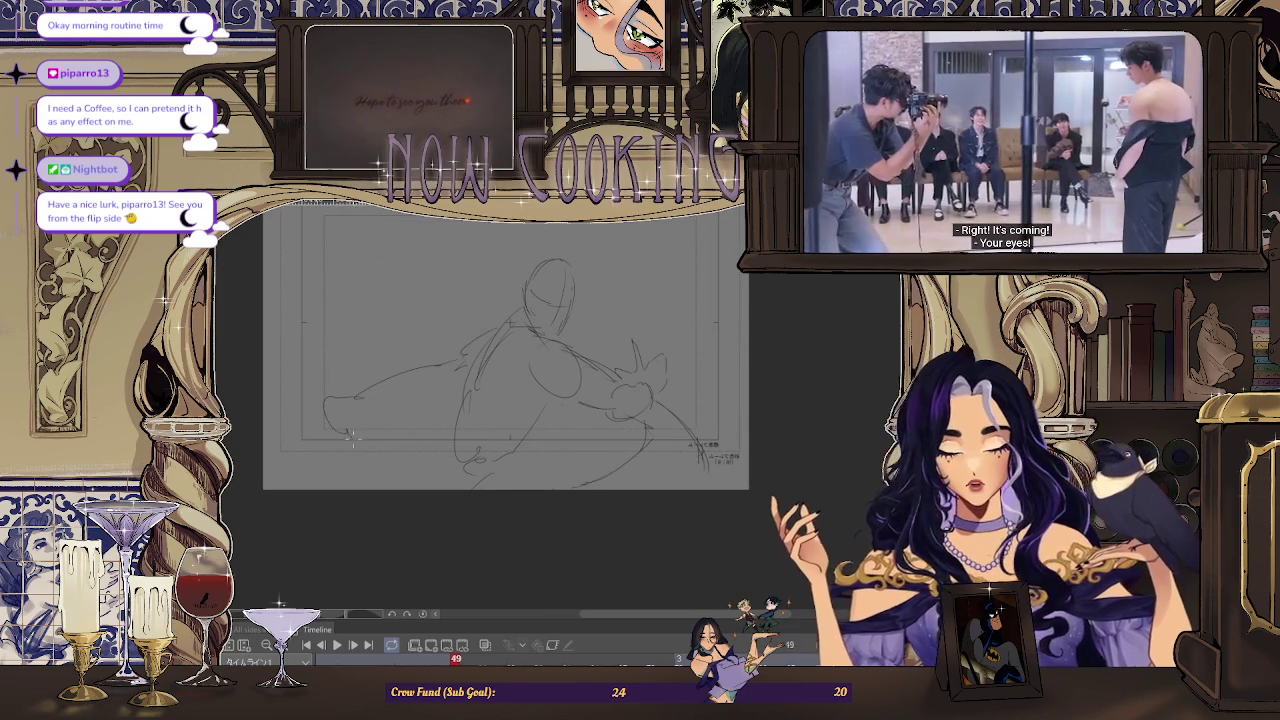
pyautogui.moveTo(358, 395)
pyautogui.mouseDown()
pyautogui.moveTo(345, 438)
pyautogui.moveTo(496, 352)
pyautogui.mouseUp()
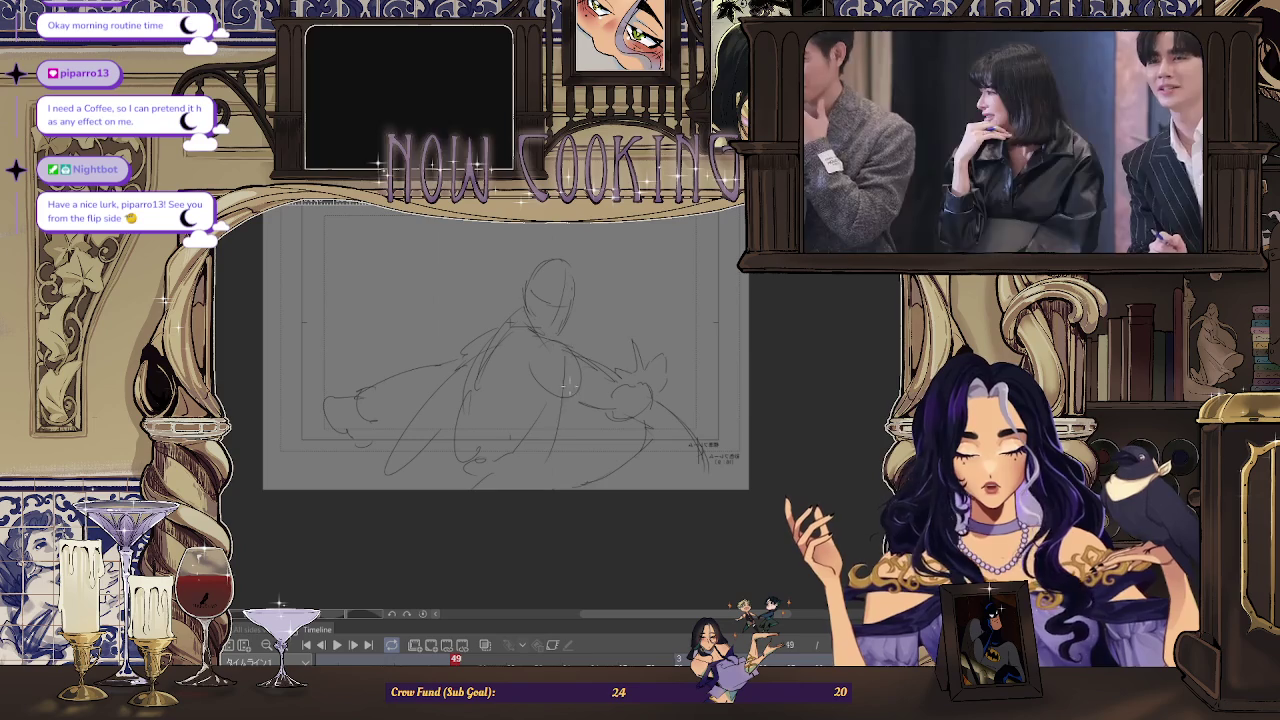
pyautogui.moveTo(500, 455)
pyautogui.mouseDown()
pyautogui.moveTo(527, 413)
pyautogui.moveTo(476, 484)
pyautogui.mouseUp()
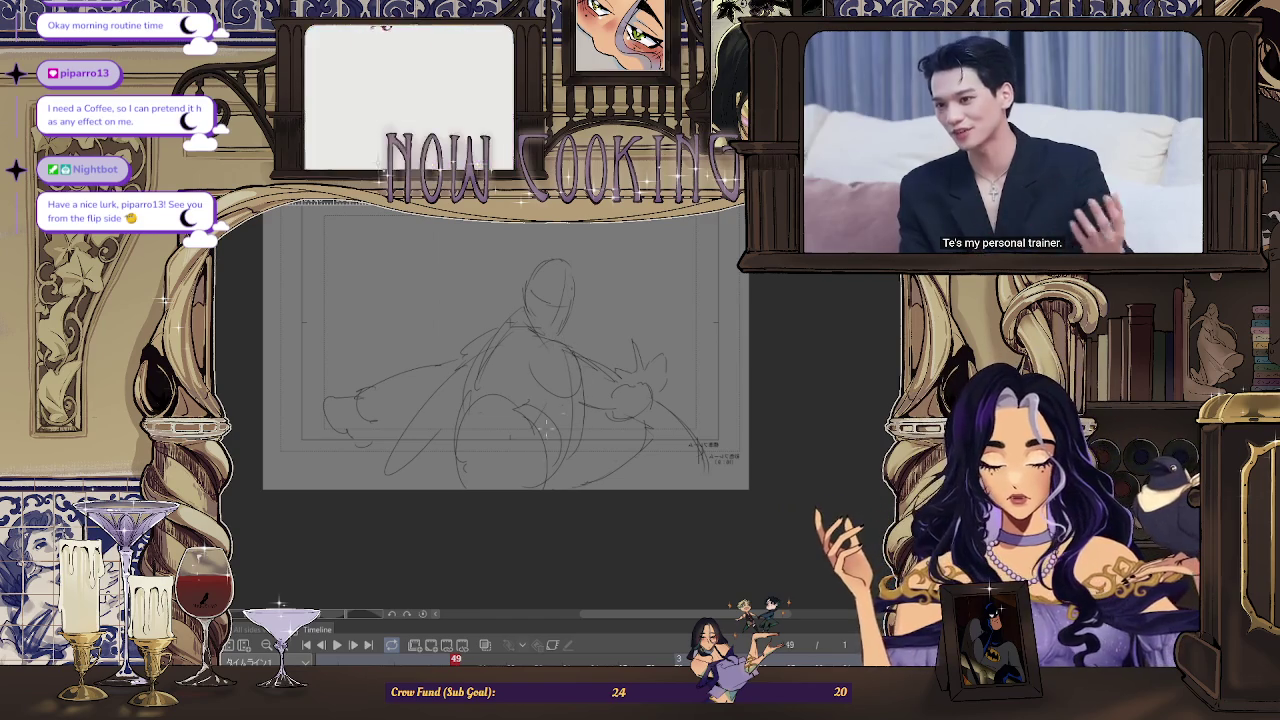
pyautogui.scroll(-2, 553, 398)
# Hide and restore the animation timeline, then play back and stop the rough animation
pyautogui.scroll(-2, 545, 399)
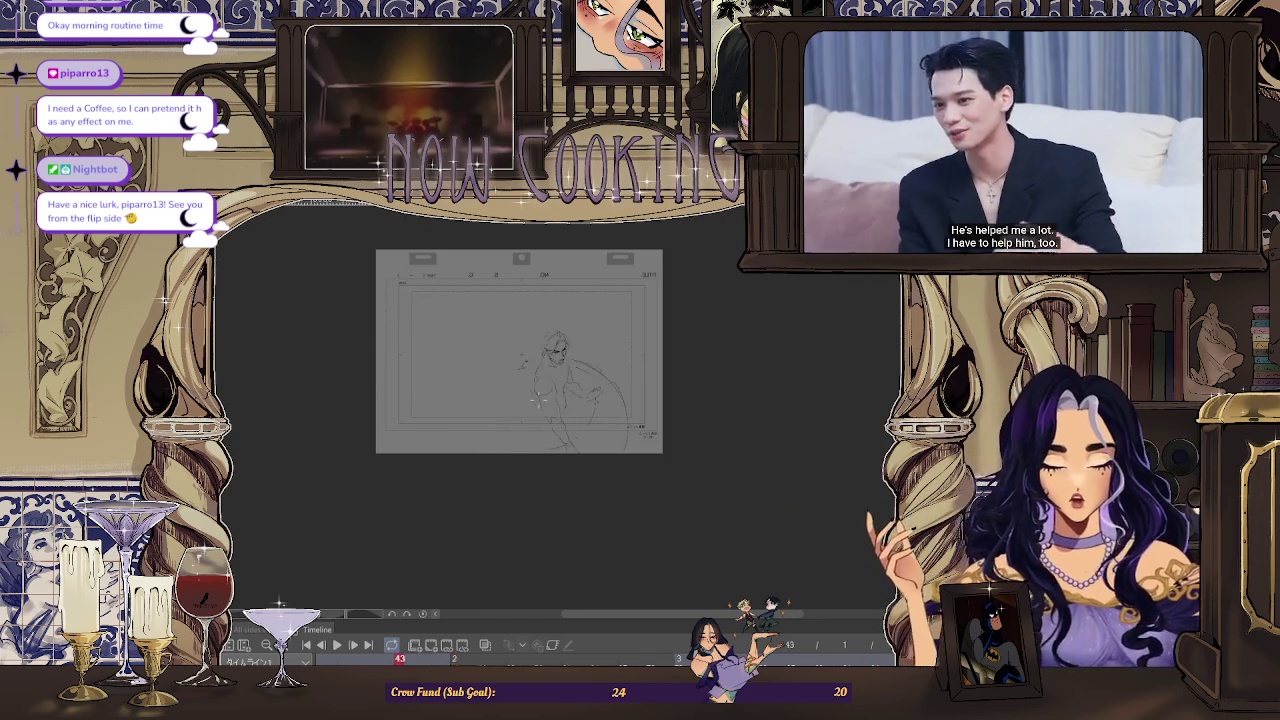
pyautogui.scroll(2, 538, 400)
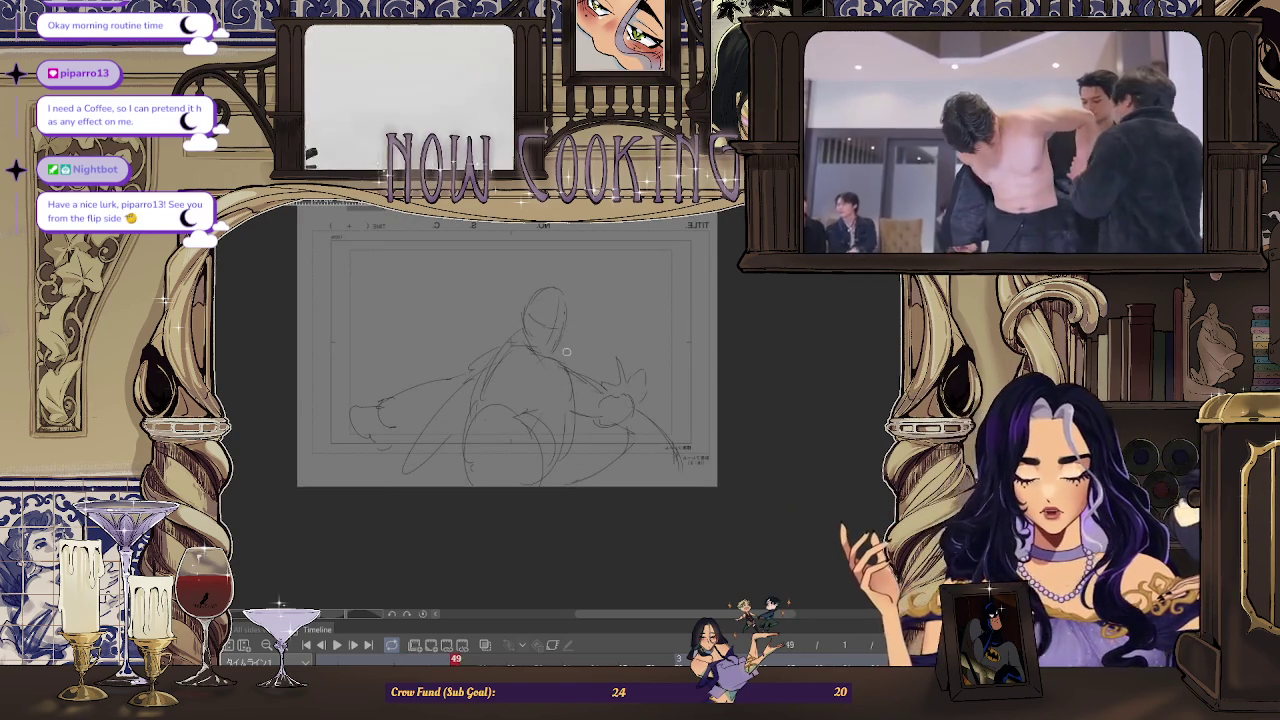
pyautogui.press('Tab')
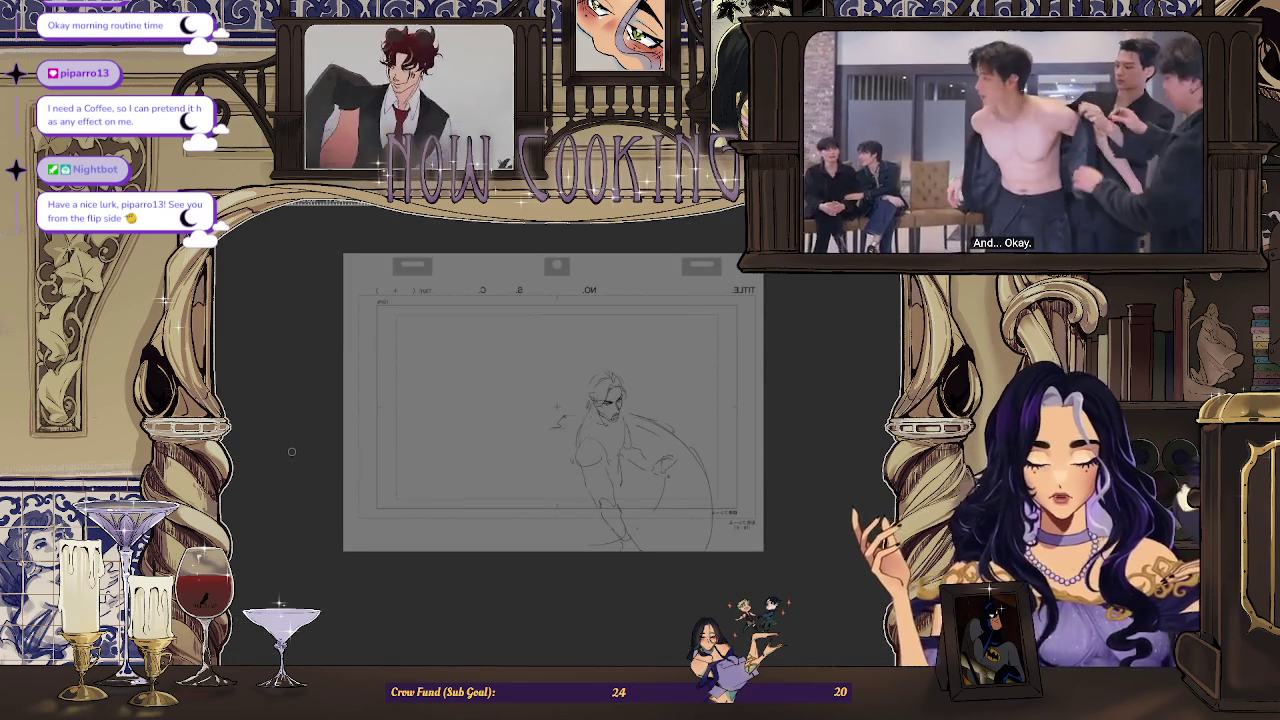
pyautogui.press('Tab')
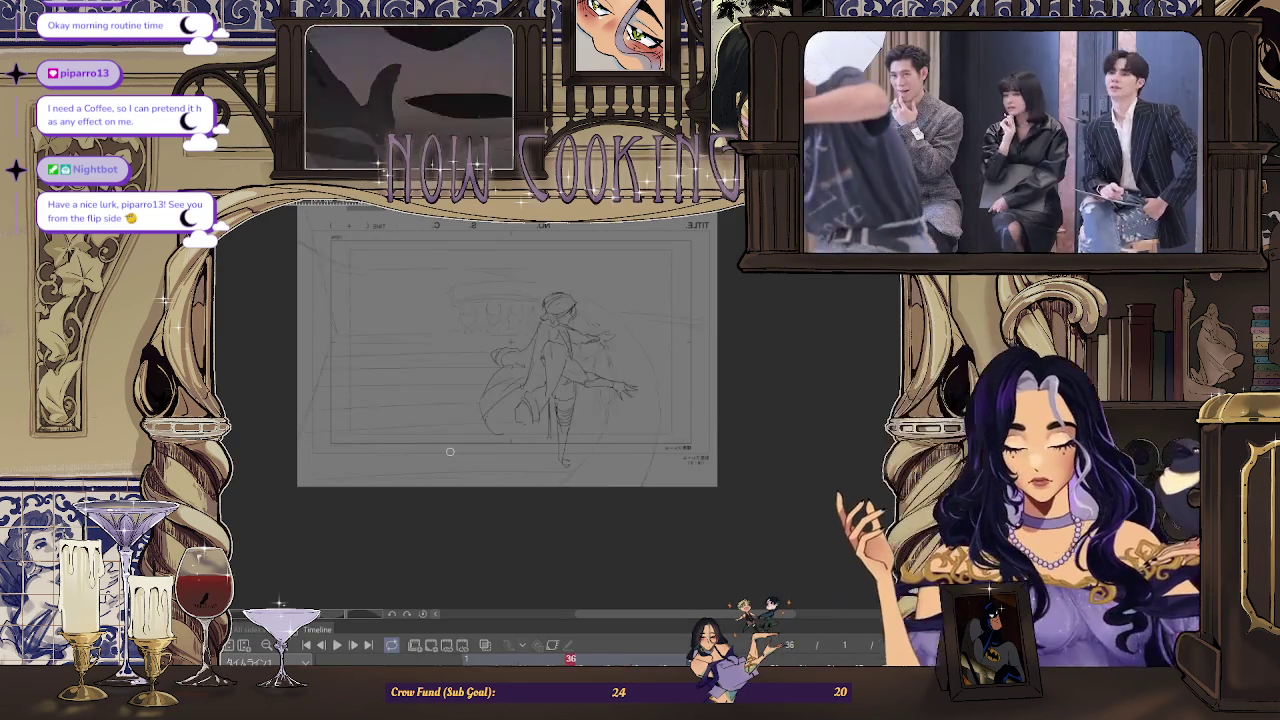
pyautogui.press('space')
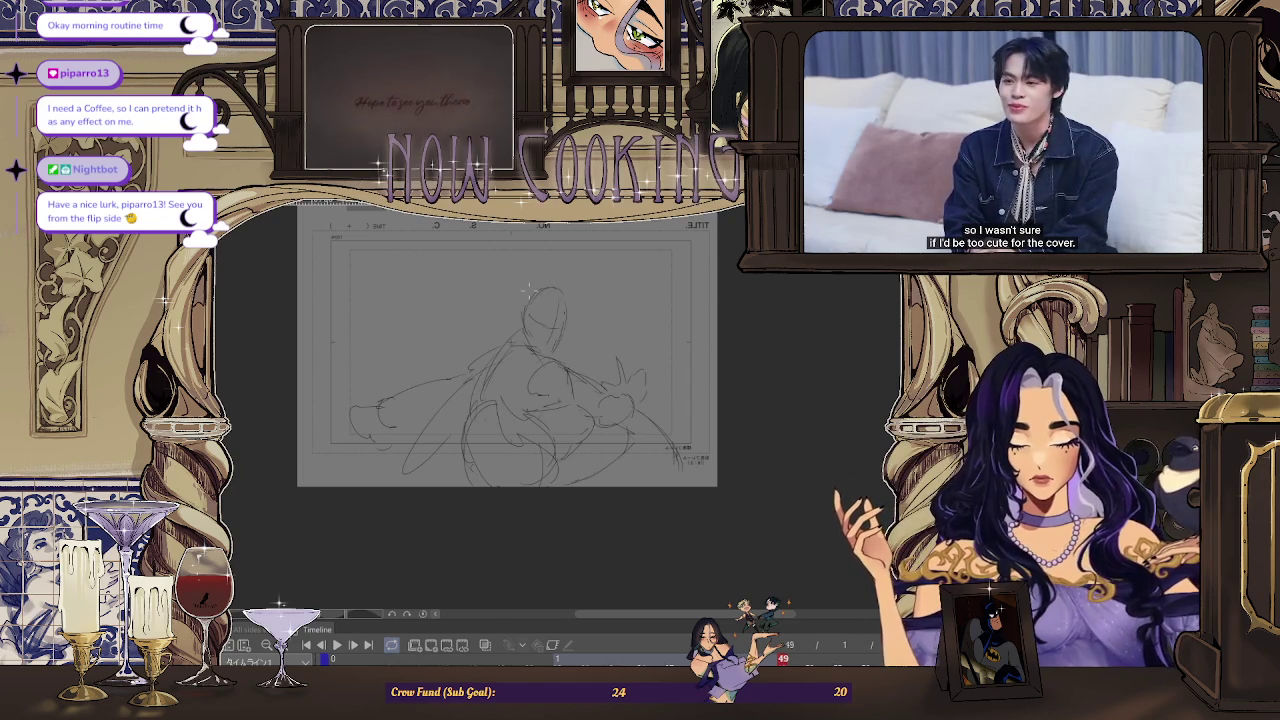
pyautogui.hotkey('ctrl', 'Tab')
pyautogui.hotkey('ctrl', 'Tab')
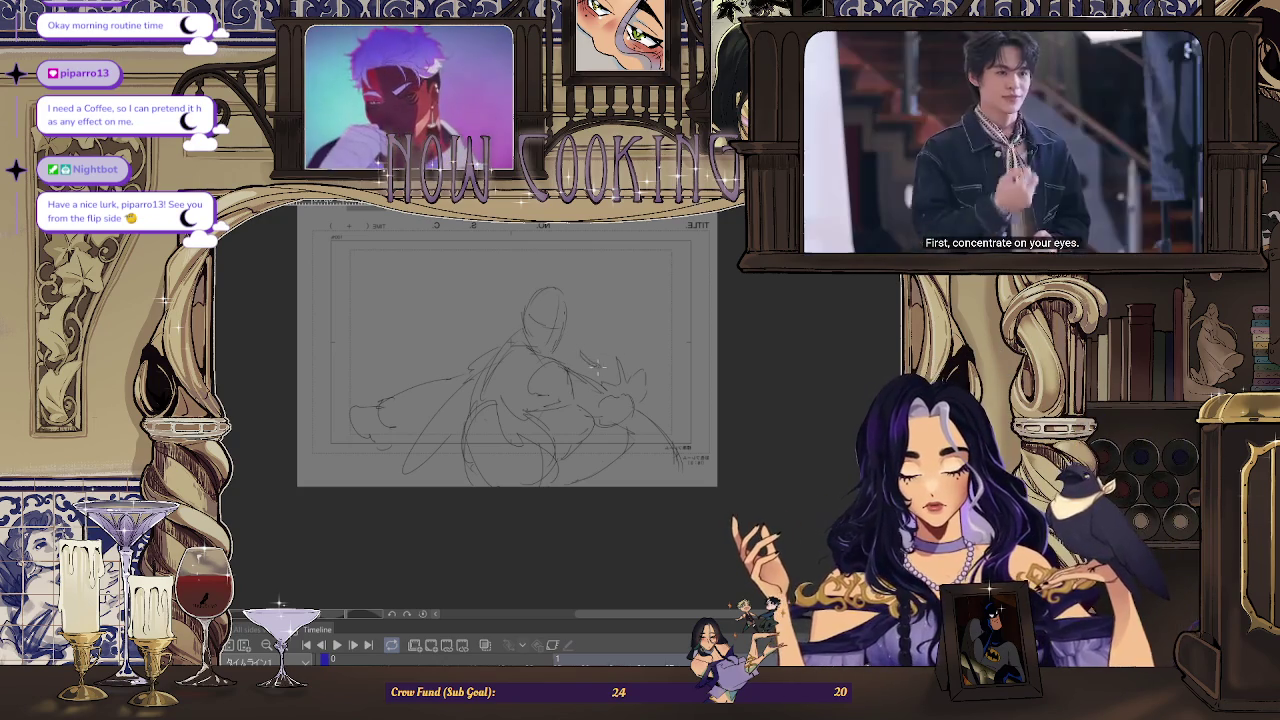
# Add small sketch strokes near the reaching hand
pyautogui.scroll(1, 617, 292)
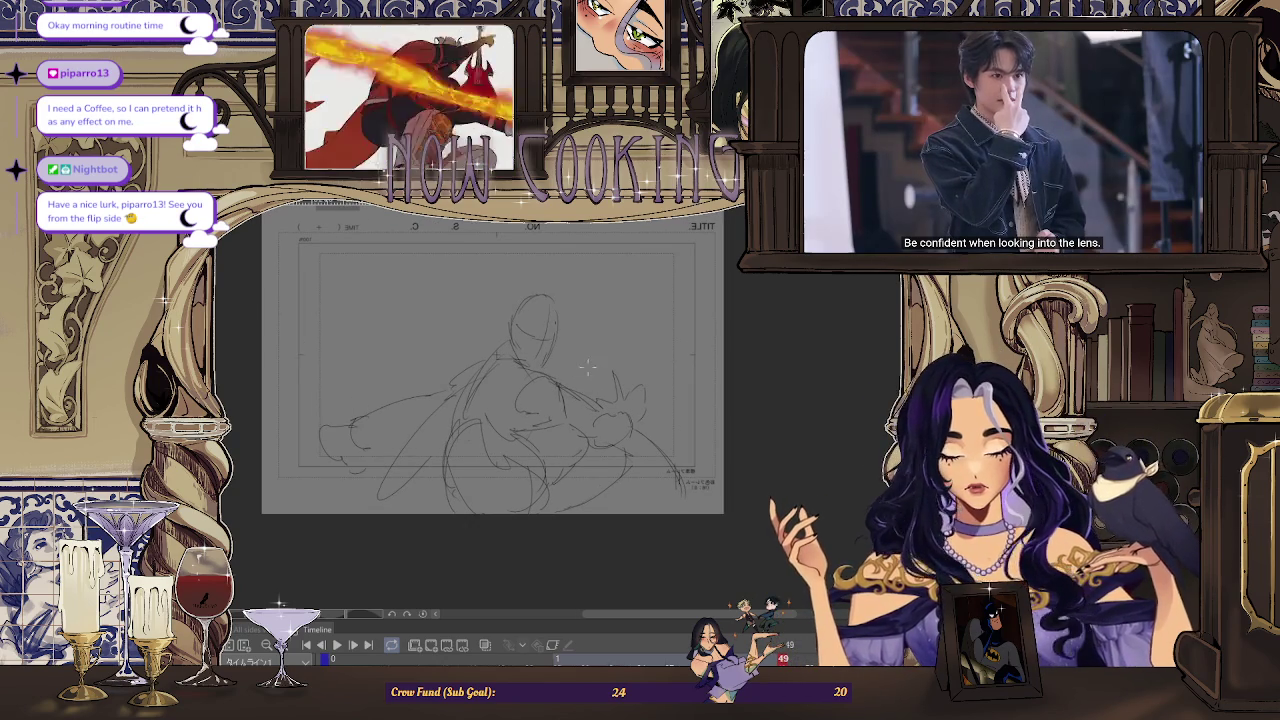
pyautogui.moveTo(578, 358); pyautogui.dragTo(598, 385)
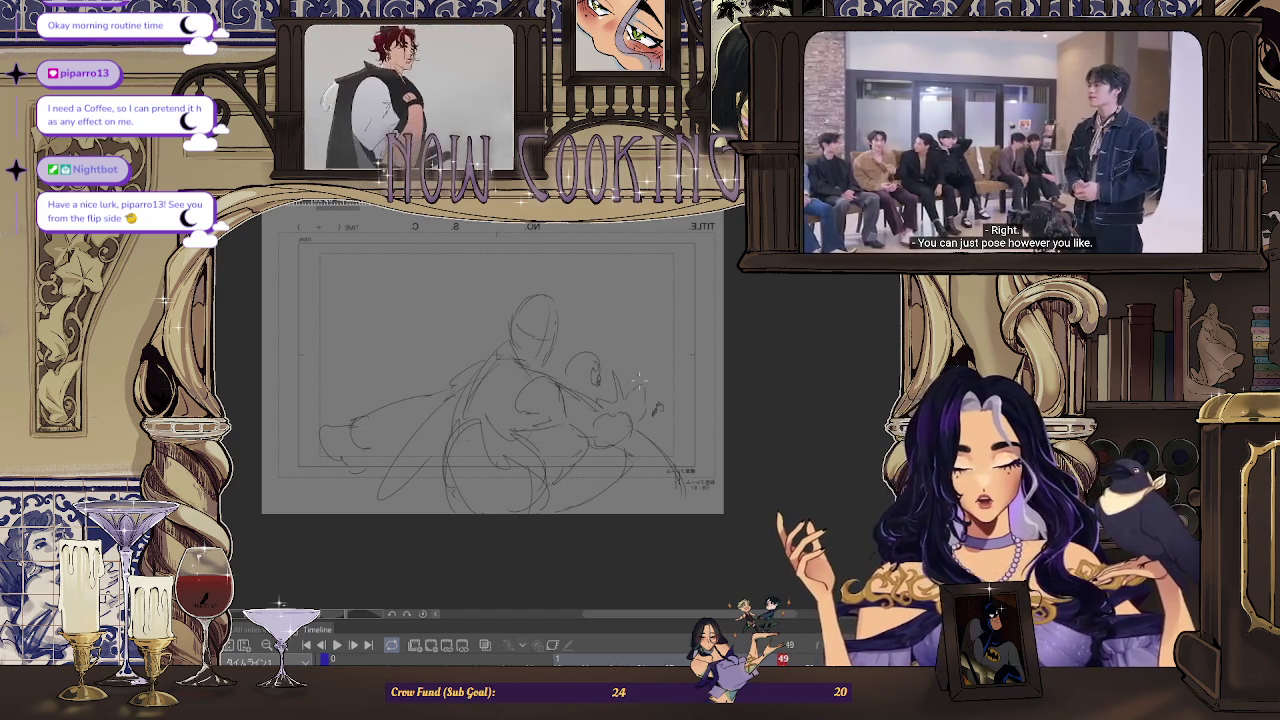
pyautogui.scroll(-1, 615, 253)
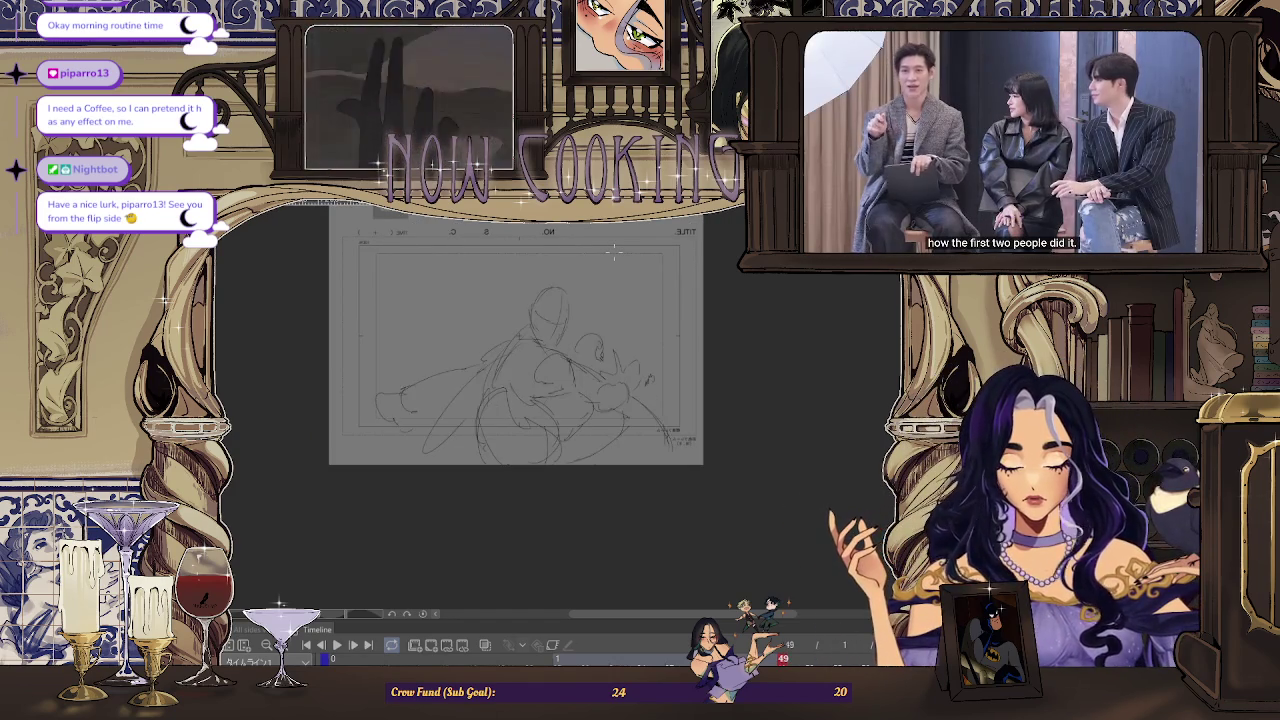
# Compare frames 51 and 55, then advance to the empty next frame with onion skin on
pyautogui.press('Right')
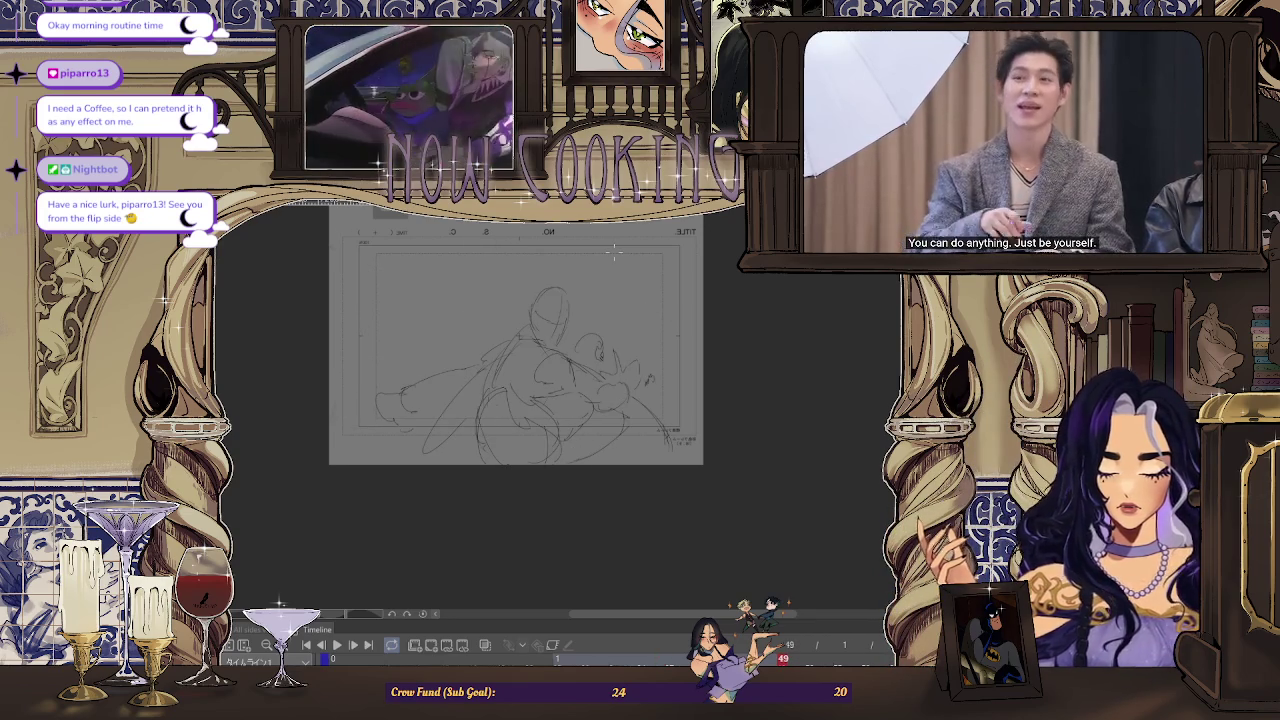
pyautogui.hotkey('ctrl', '+')
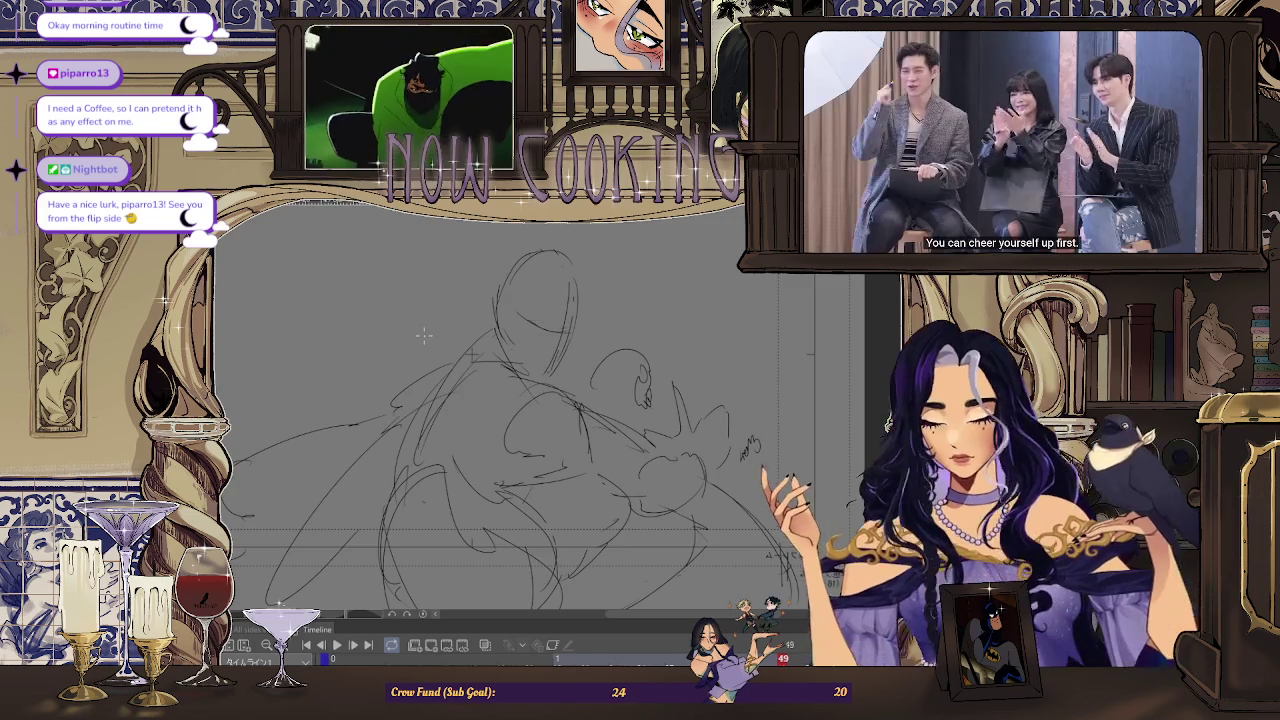
pyautogui.scroll(-2, 424, 336)
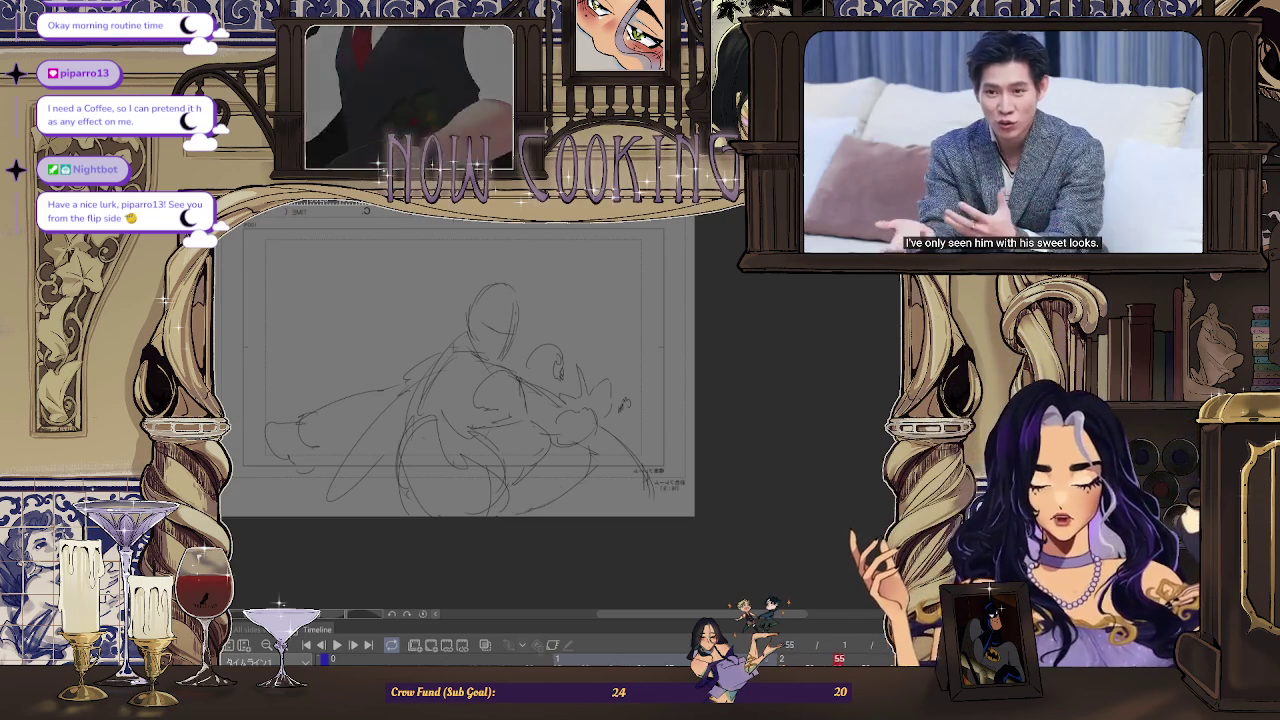
pyautogui.press('Left')
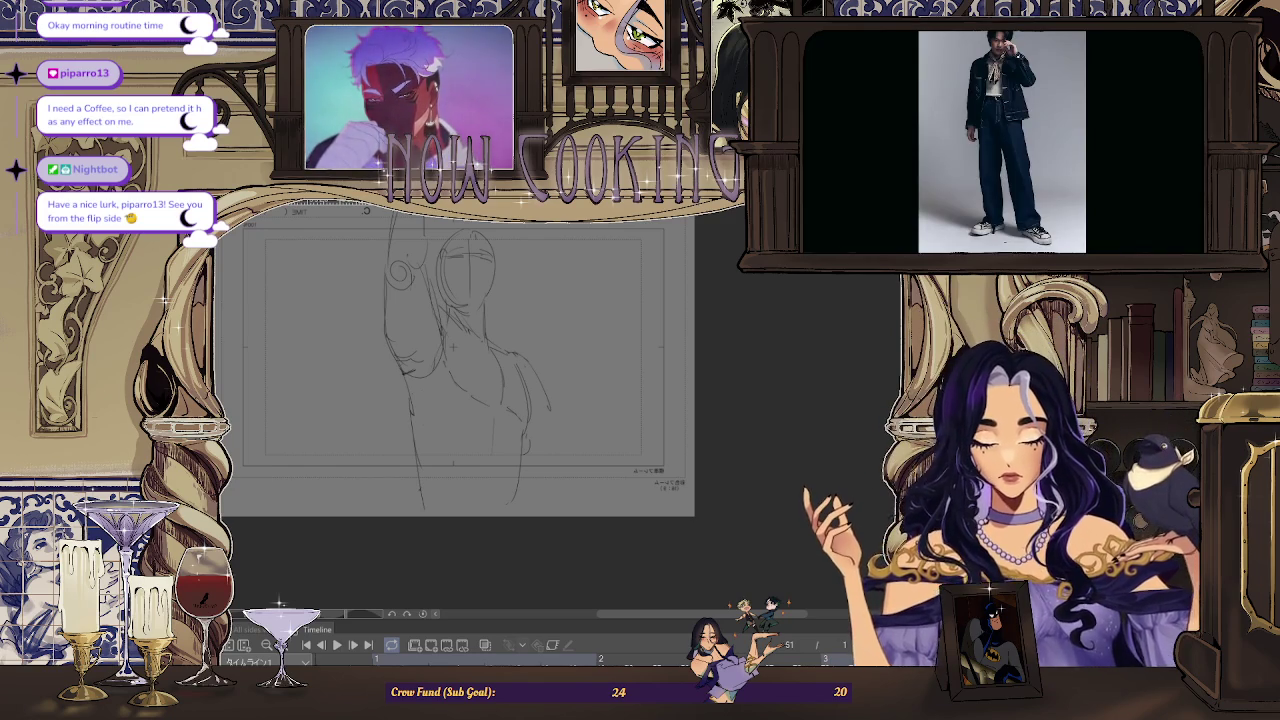
pyautogui.press('Right')
pyautogui.press('Right')
pyautogui.press('Right')
pyautogui.press('Right')
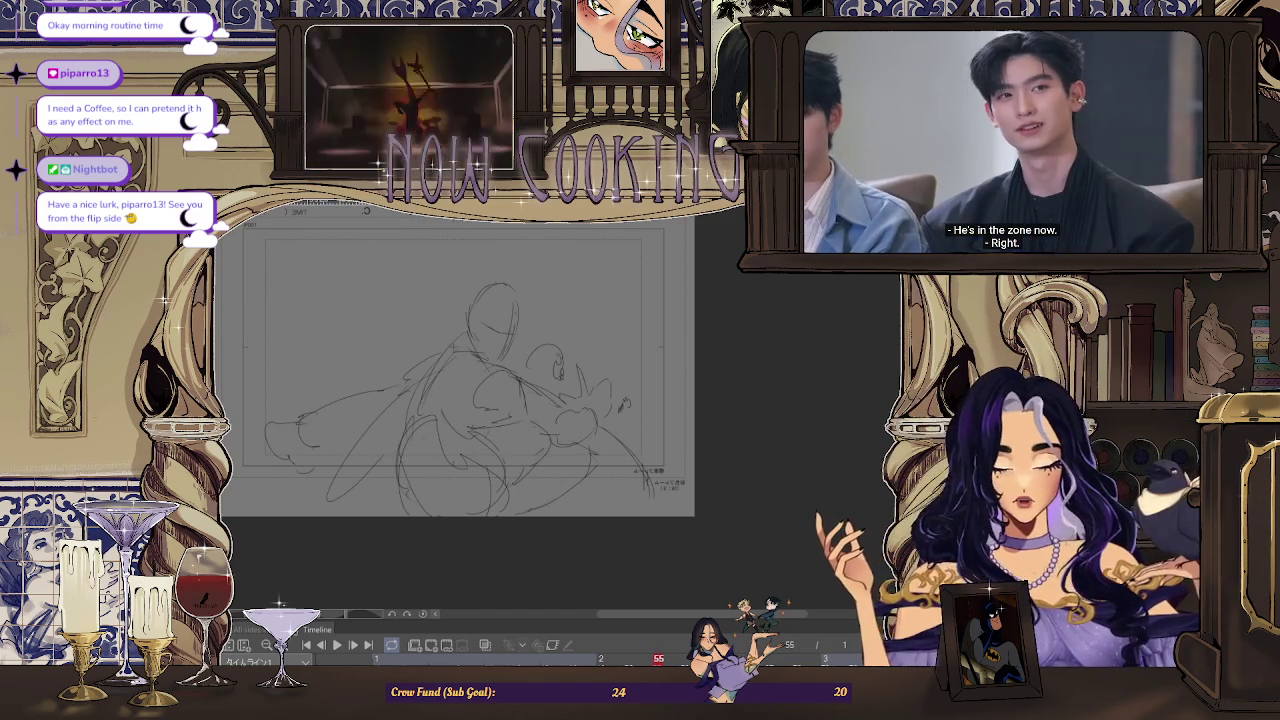
pyautogui.press('Right')
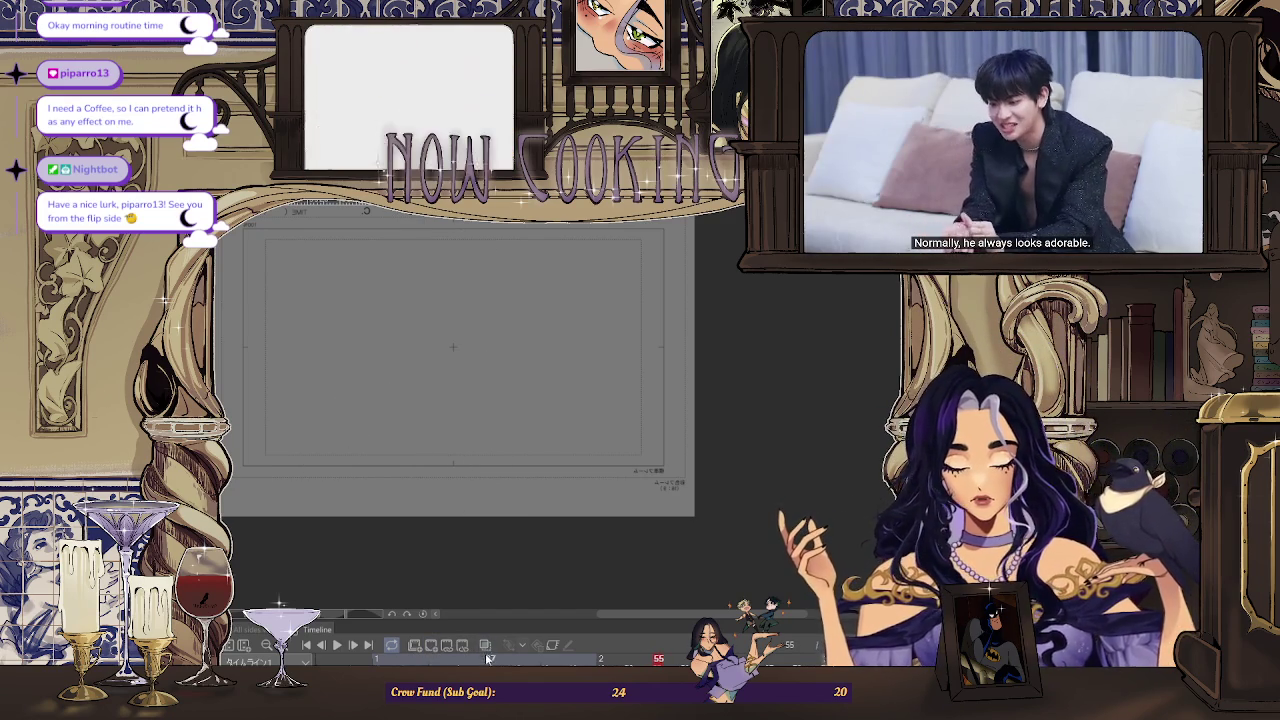
pyautogui.click(485, 646)
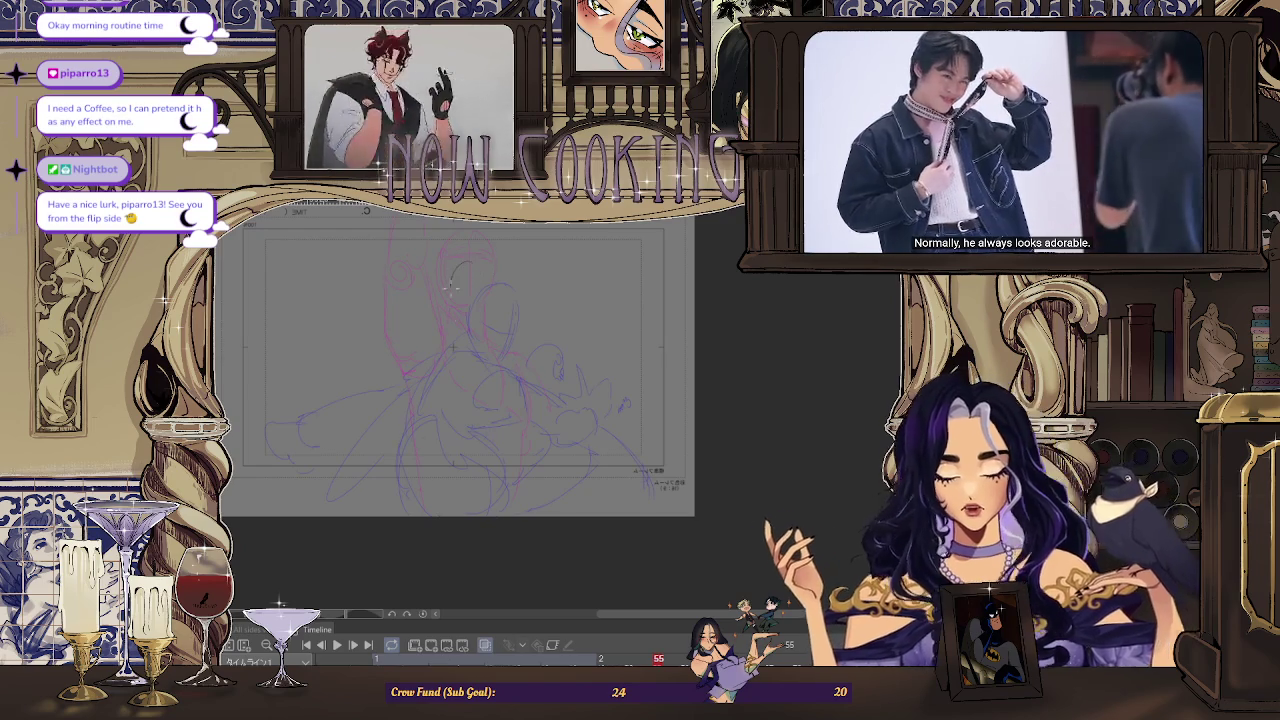
# Draw a new head oval on the empty frame, zooming in to check it
pyautogui.moveTo(478, 257); pyautogui.dragTo(497, 310)
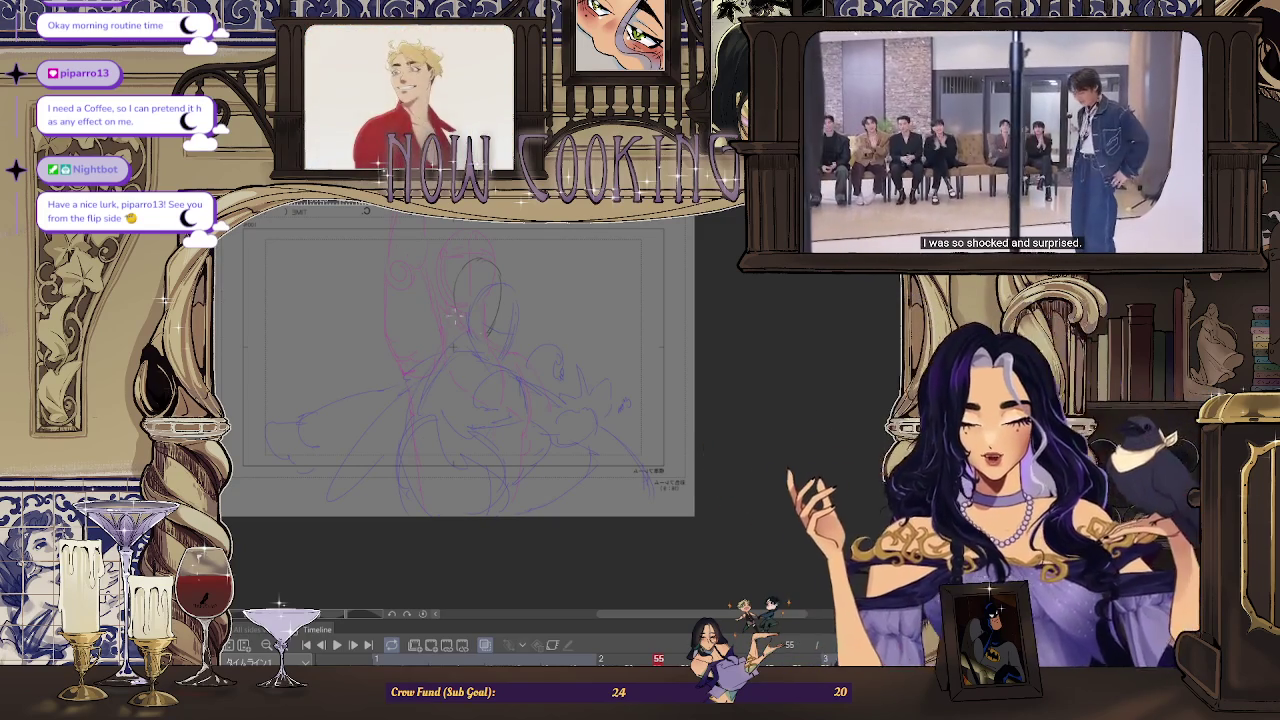
pyautogui.hotkey('ctrl', '+')
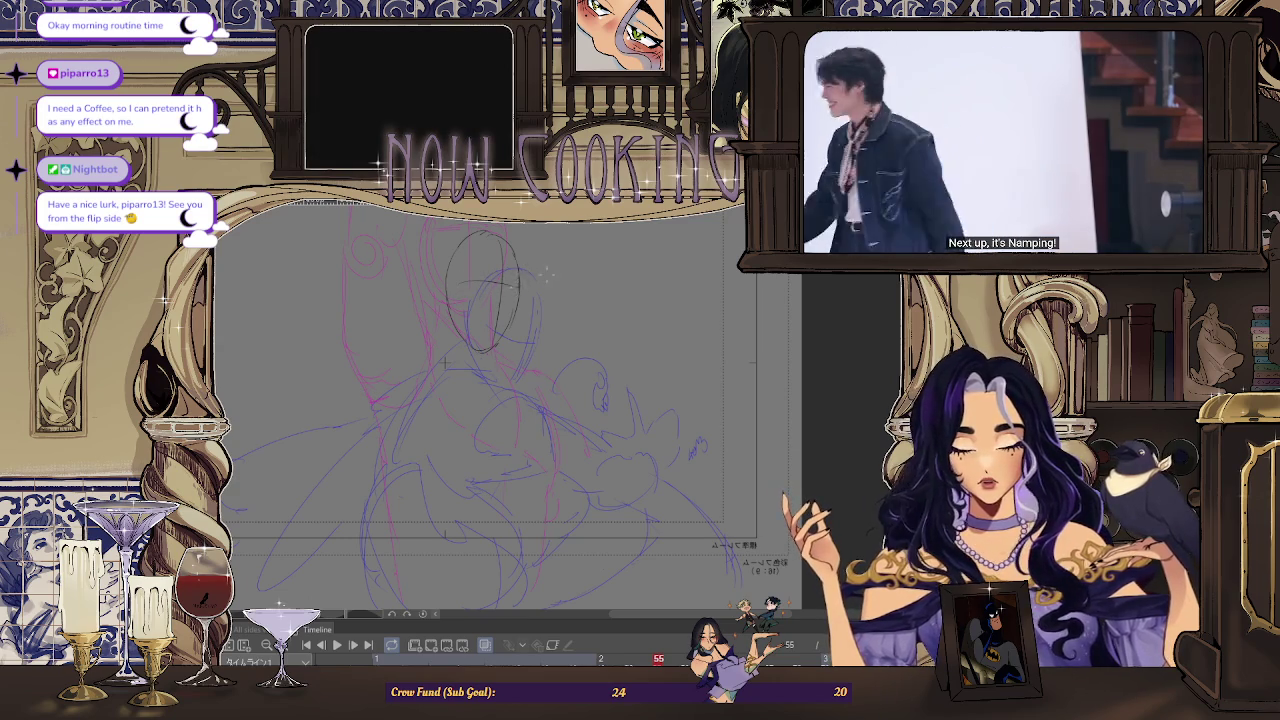
pyautogui.hotkey('ctrl', '-')
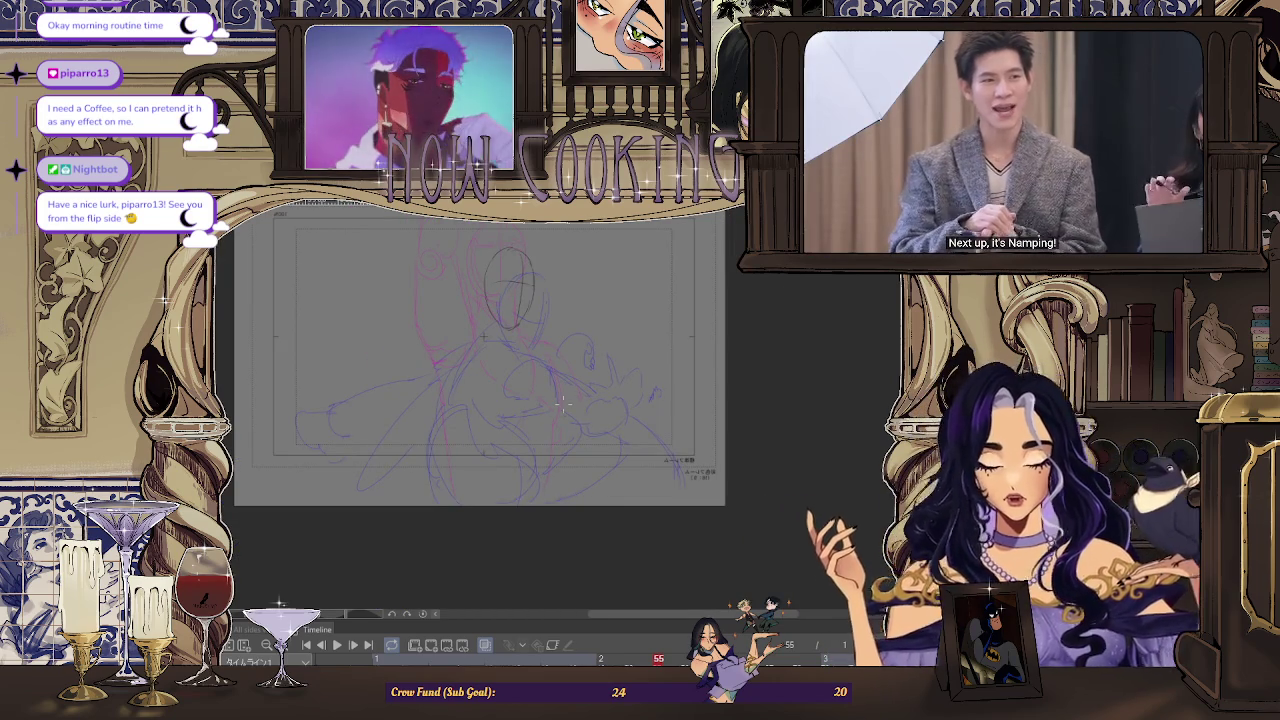
# Compare against neighbouring frames 49 and 51, then sketch rough arm strokes across the body
pyautogui.press('Left')
pyautogui.press('Left')
pyautogui.press('Left')
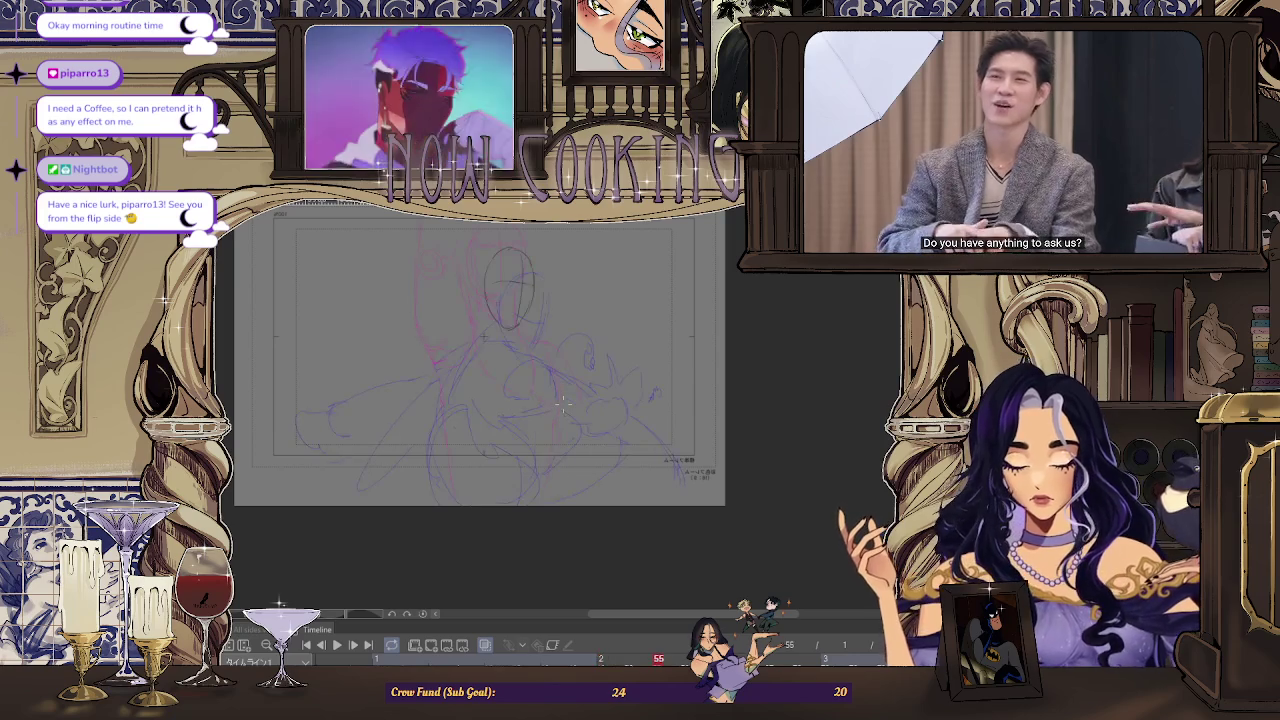
pyautogui.press('Left')
pyautogui.press('Right')
pyautogui.press('Left')
pyautogui.press('Right')
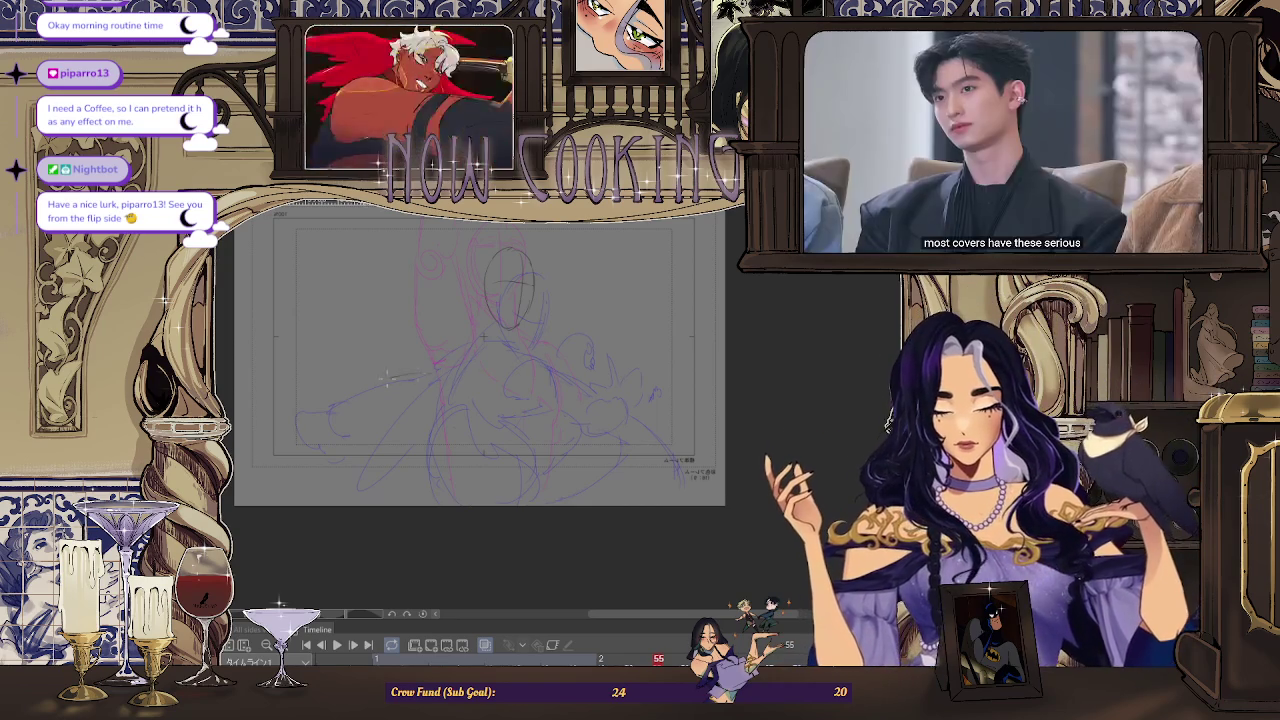
pyautogui.moveTo(313, 393)
pyautogui.mouseDown()
pyautogui.moveTo(415, 370)
pyautogui.moveTo(472, 340)
pyautogui.mouseUp()
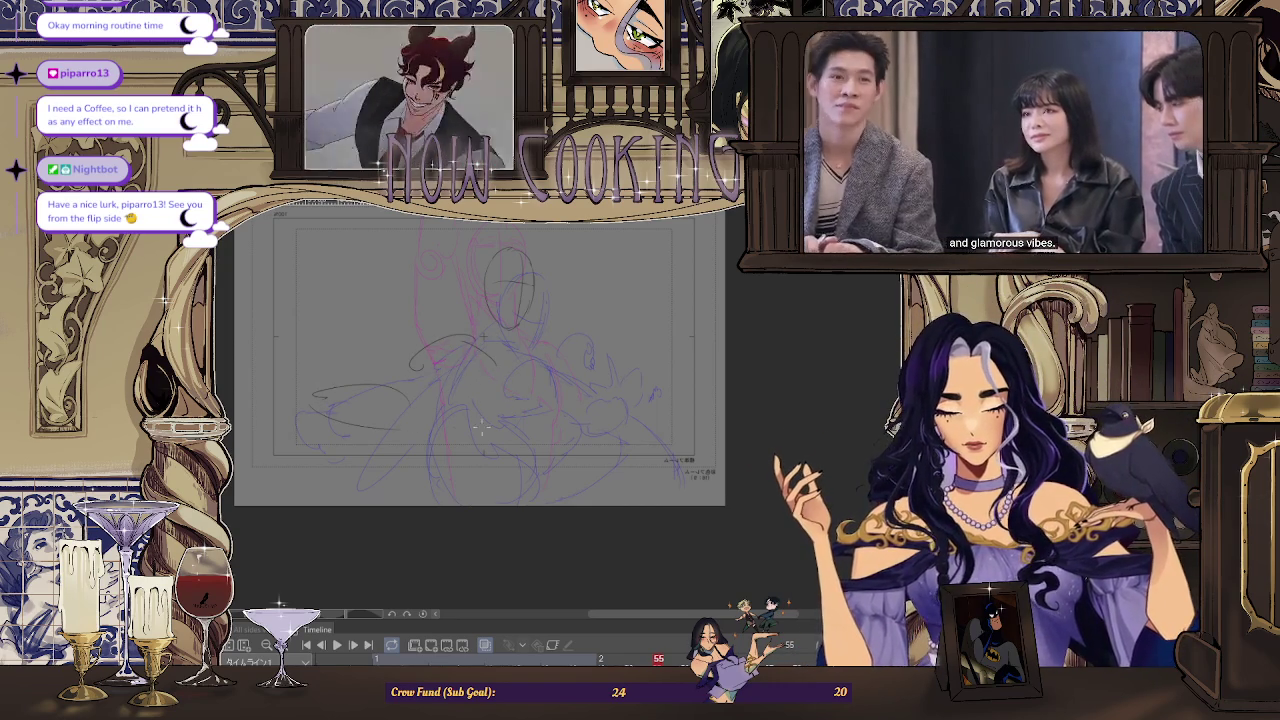
pyautogui.moveTo(423, 402); pyautogui.dragTo(470, 386)
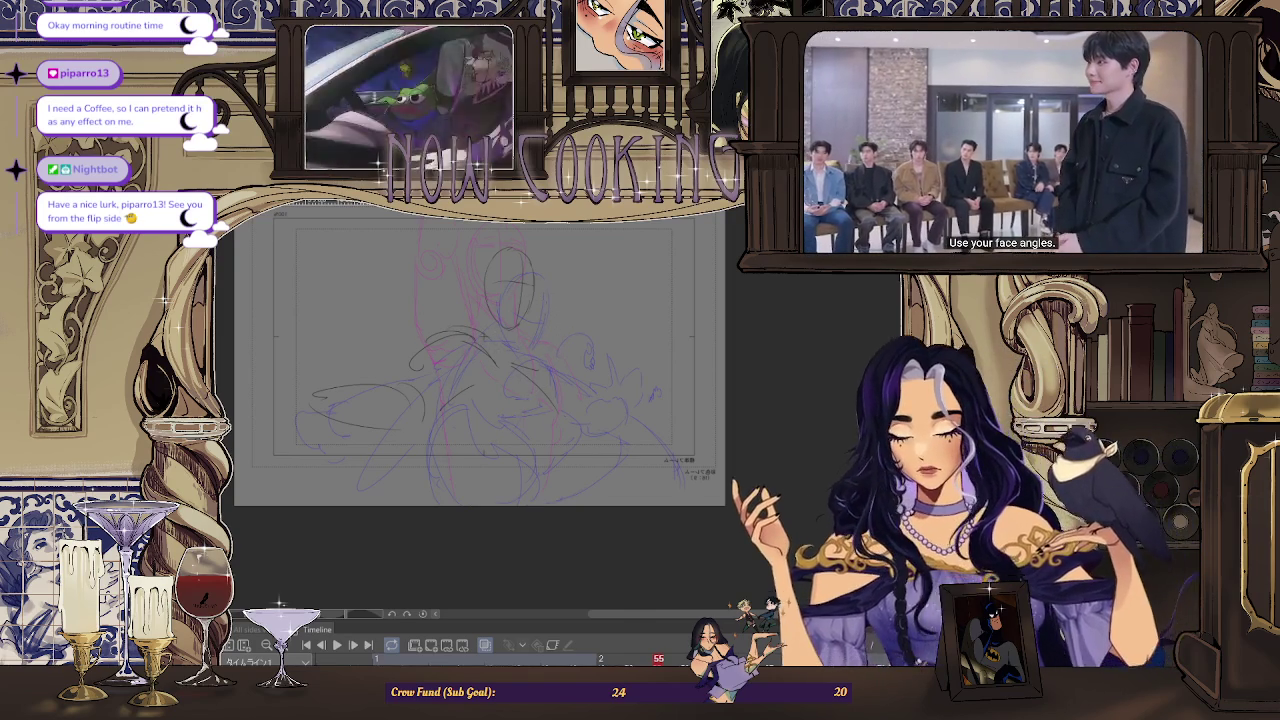
# Select the head oval, rotate and shift it slightly, and confirm the transform
pyautogui.moveTo(500, 240); pyautogui.dragTo(487, 307)
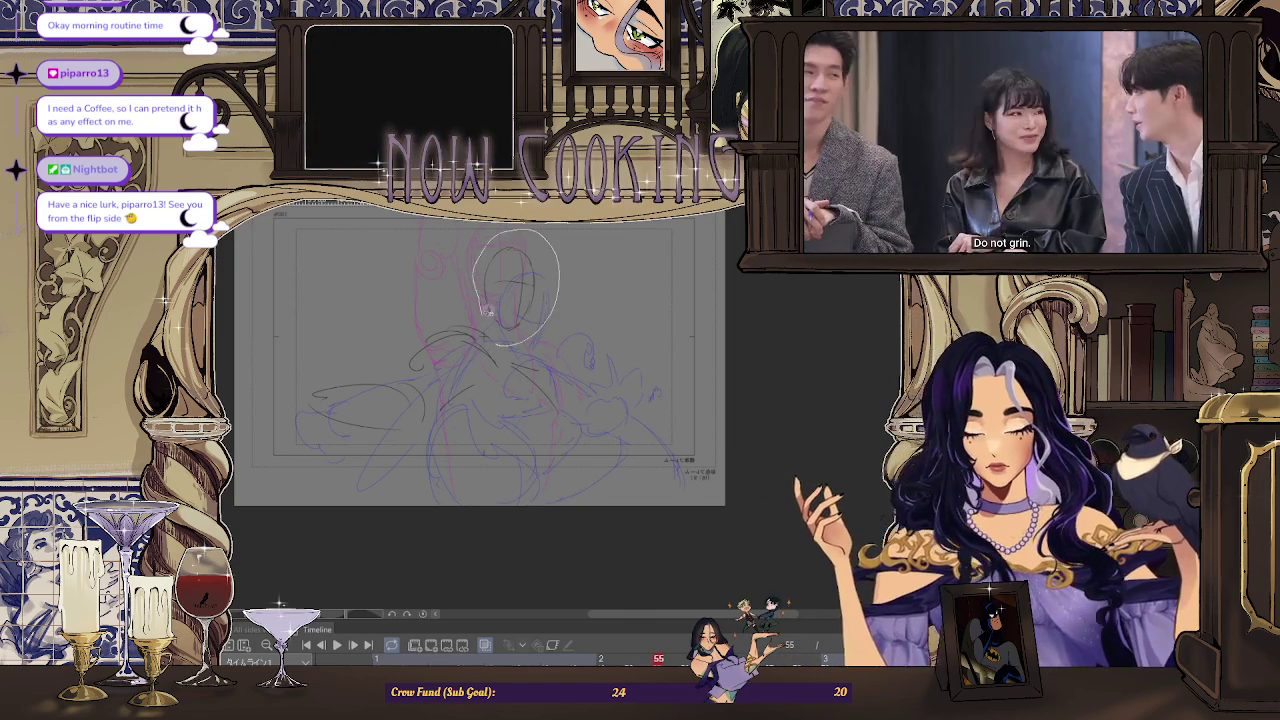
pyautogui.hotkey('ctrl', 't')
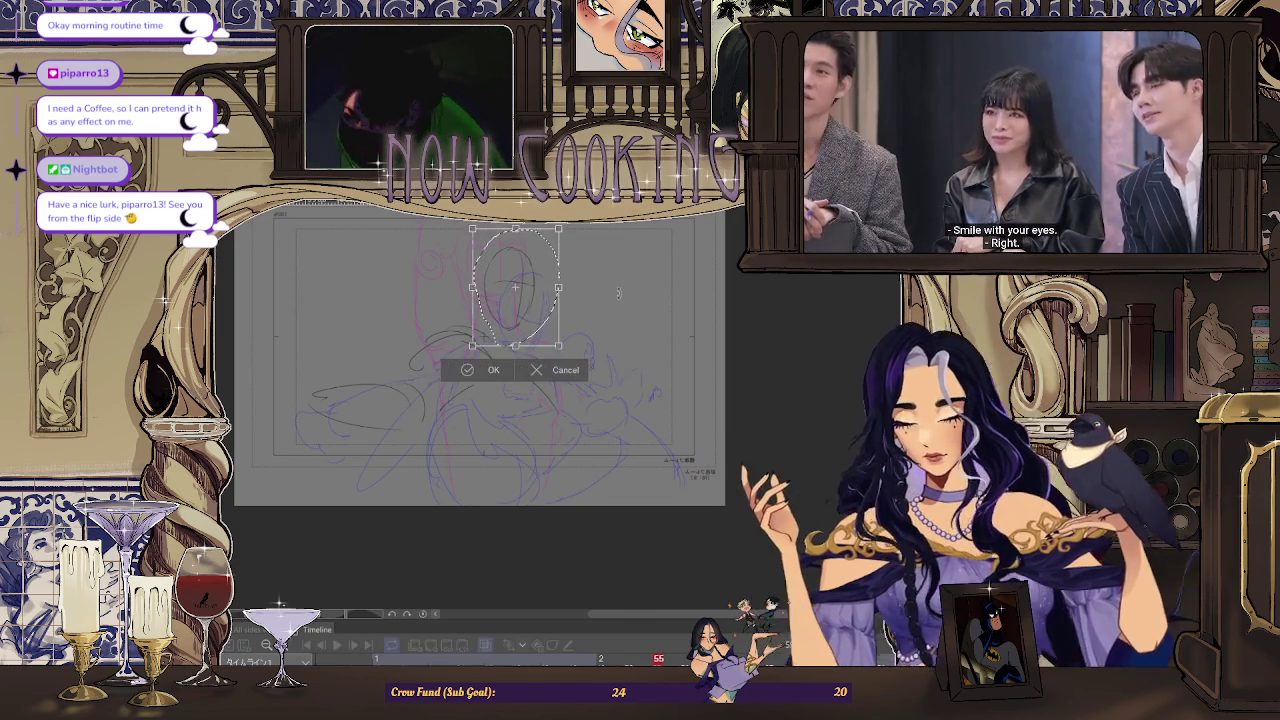
pyautogui.moveTo(617, 293); pyautogui.dragTo(540, 332)
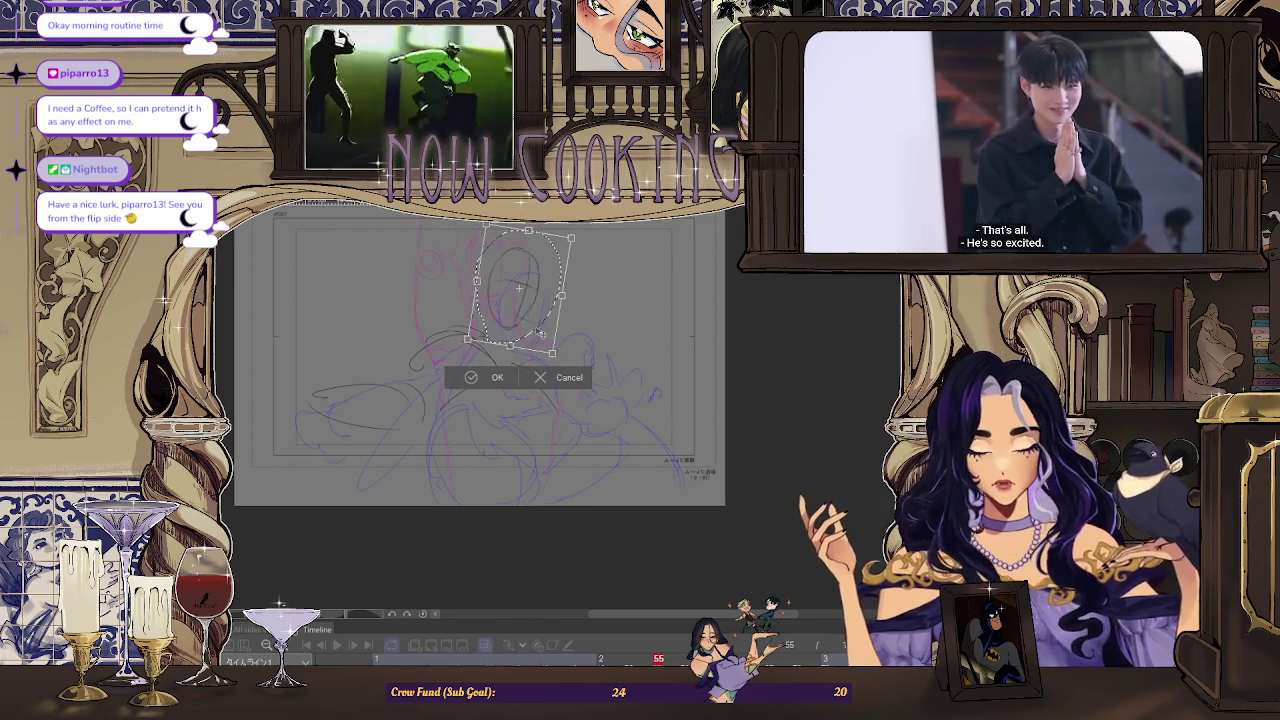
pyautogui.click(476, 382)
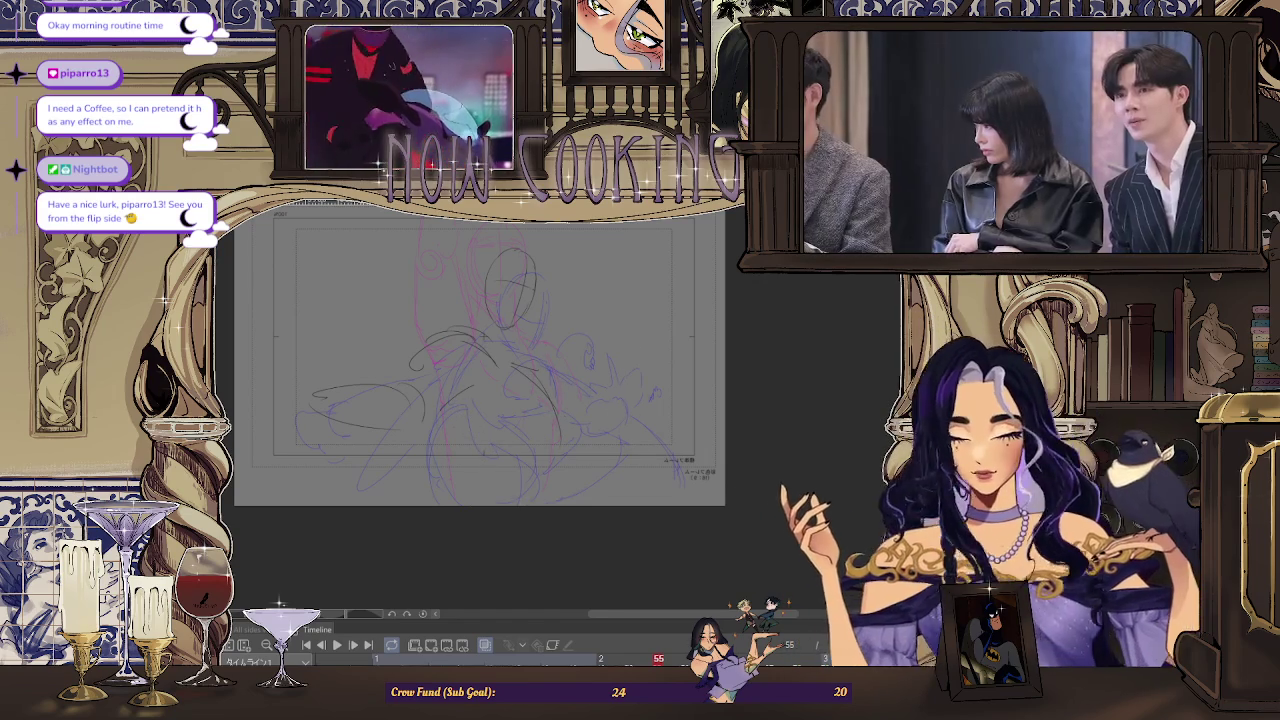
# Mirror the canvas view to check the drawing, restore it, and jump to frame 49
pyautogui.press('h')
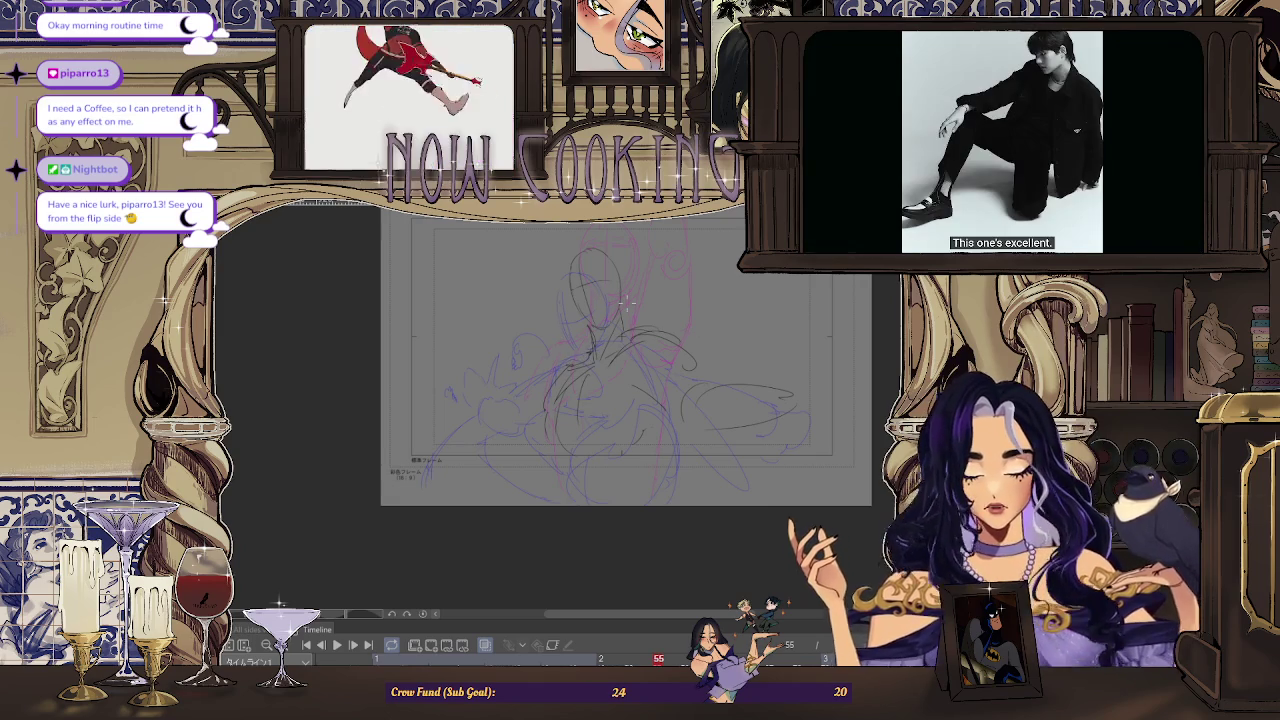
pyautogui.press('h')
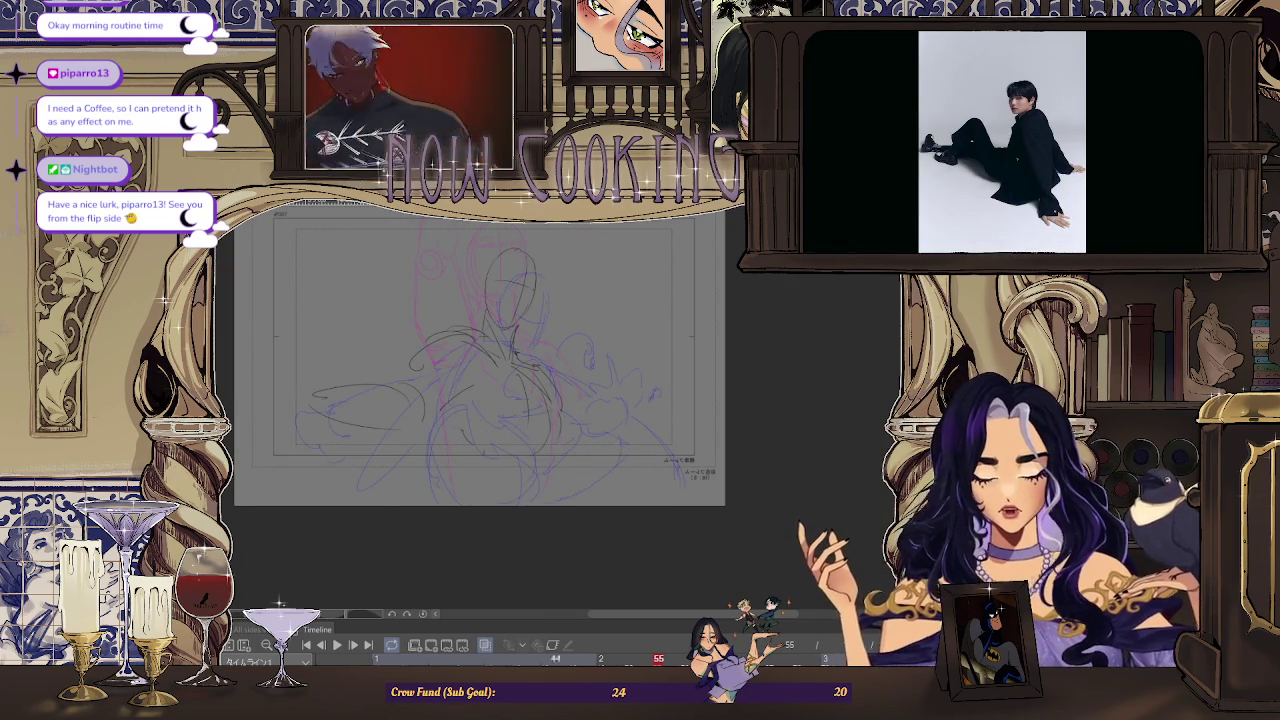
pyautogui.click(602, 659)
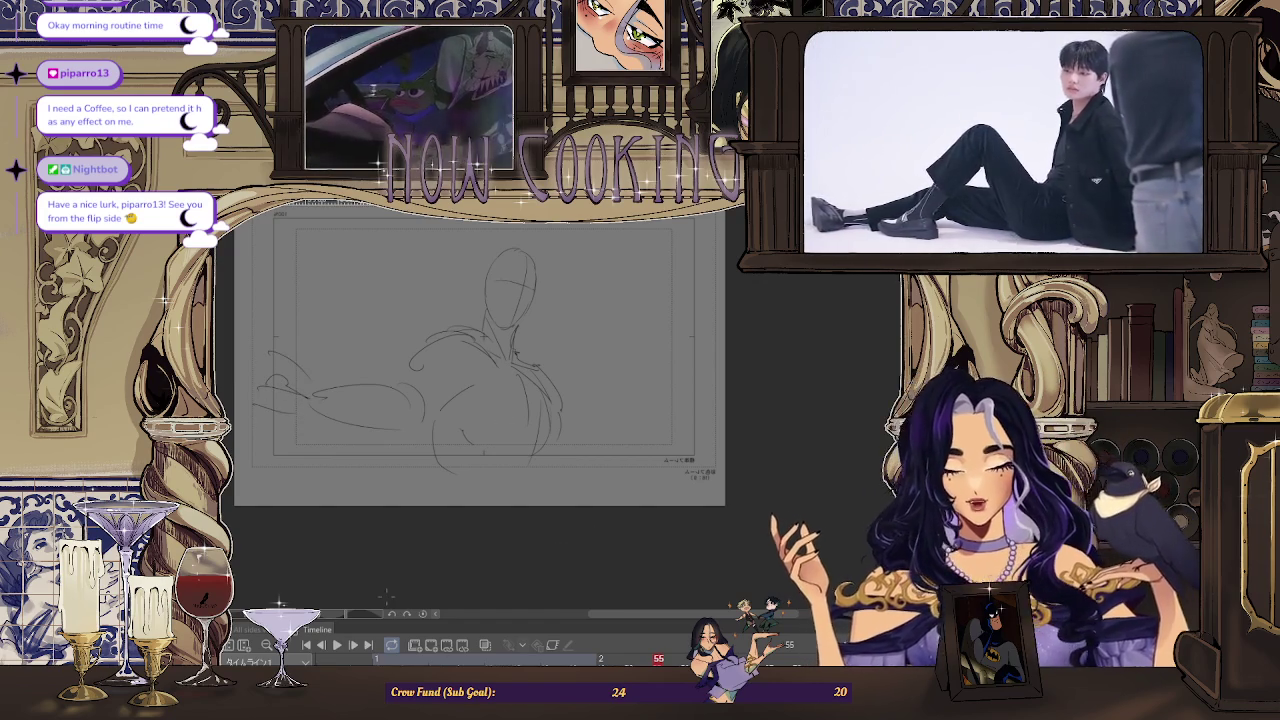
# Flip between frames 49, 51 and 55 to compare the reaching poses
pyautogui.press('Left')
pyautogui.press('Left')
pyautogui.press('Left')
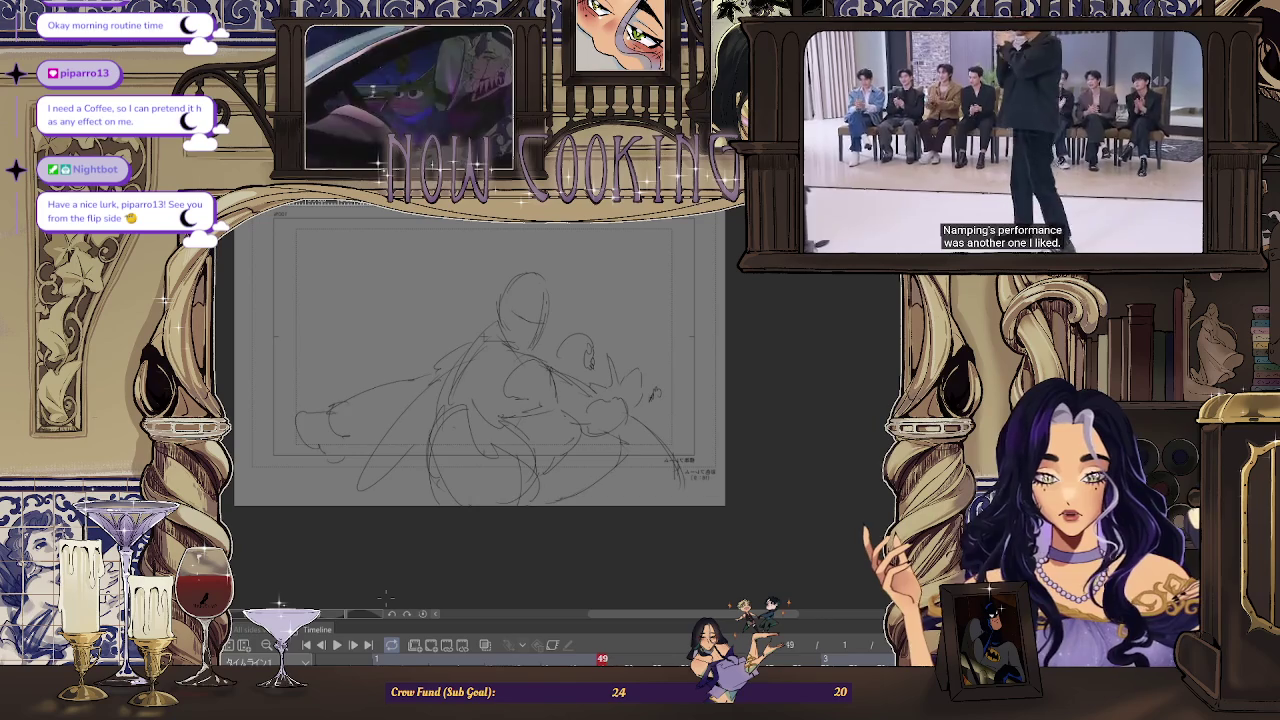
pyautogui.press('Right')
pyautogui.press('Right')
pyautogui.press('Right')
pyautogui.press('Left')
pyautogui.press('Left')
pyautogui.press('Left')
pyautogui.press('Right')
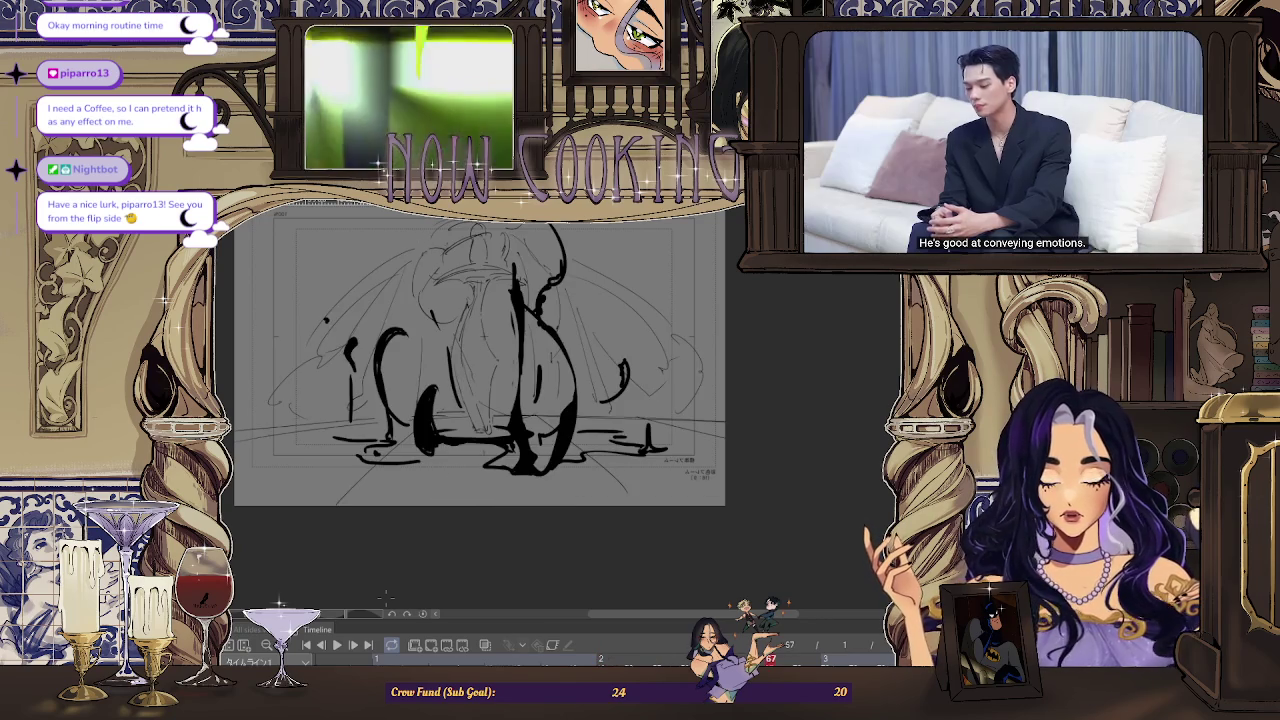
pyautogui.press('Right')
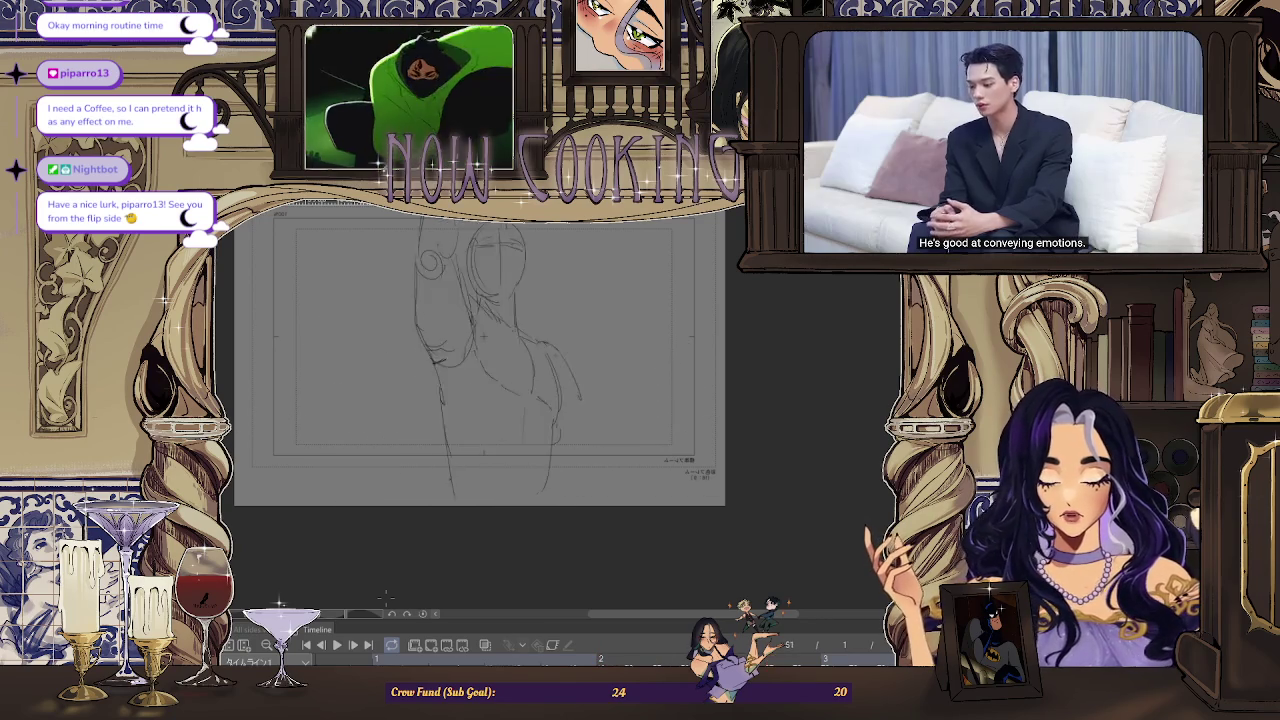
pyautogui.press('Left')
pyautogui.press('Left')
pyautogui.press('Right')
pyautogui.press('Right')
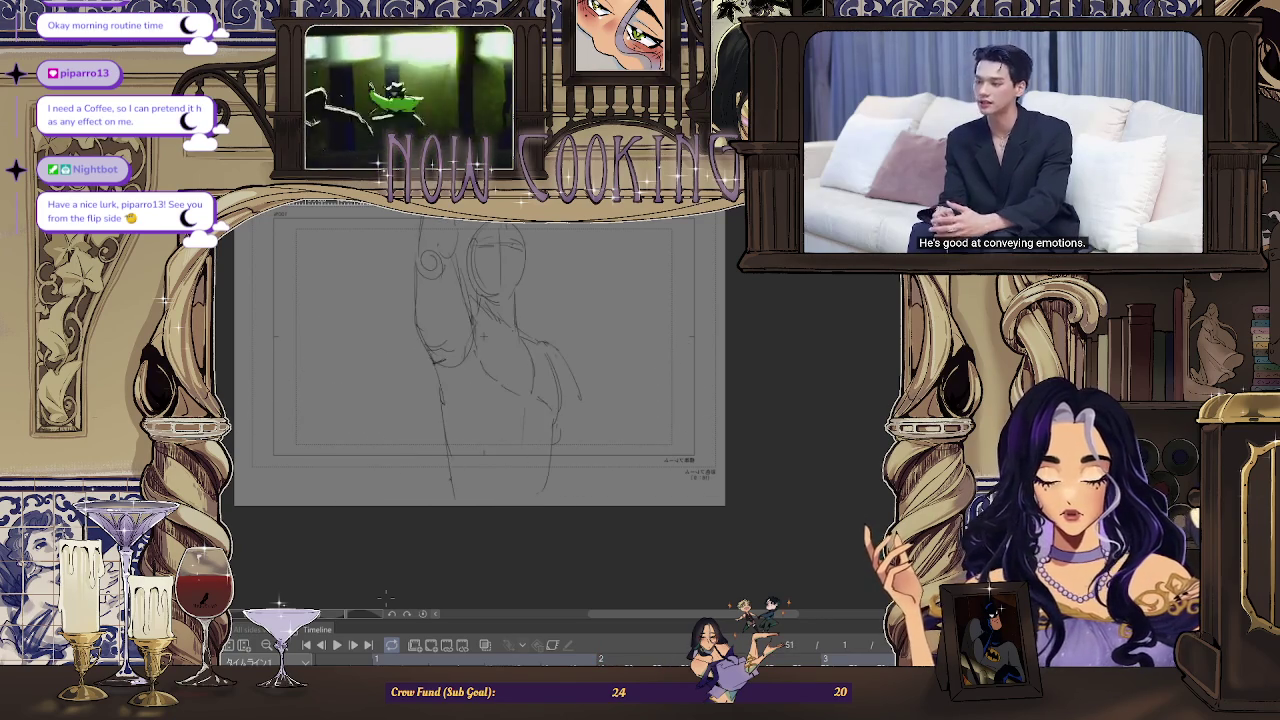
pyautogui.press('Left')
pyautogui.press('Left')
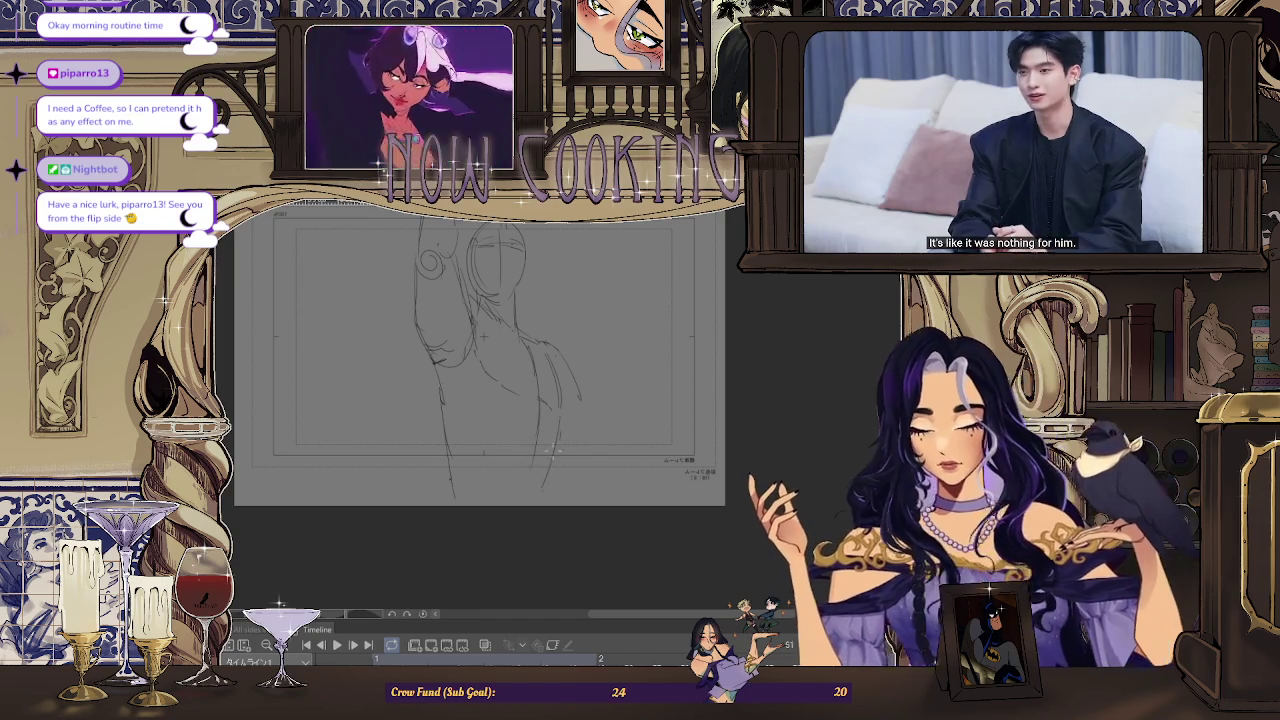
# Play back, restart and stop the animation, then jump to frames 43 and 31 and play again
pyautogui.press('space')
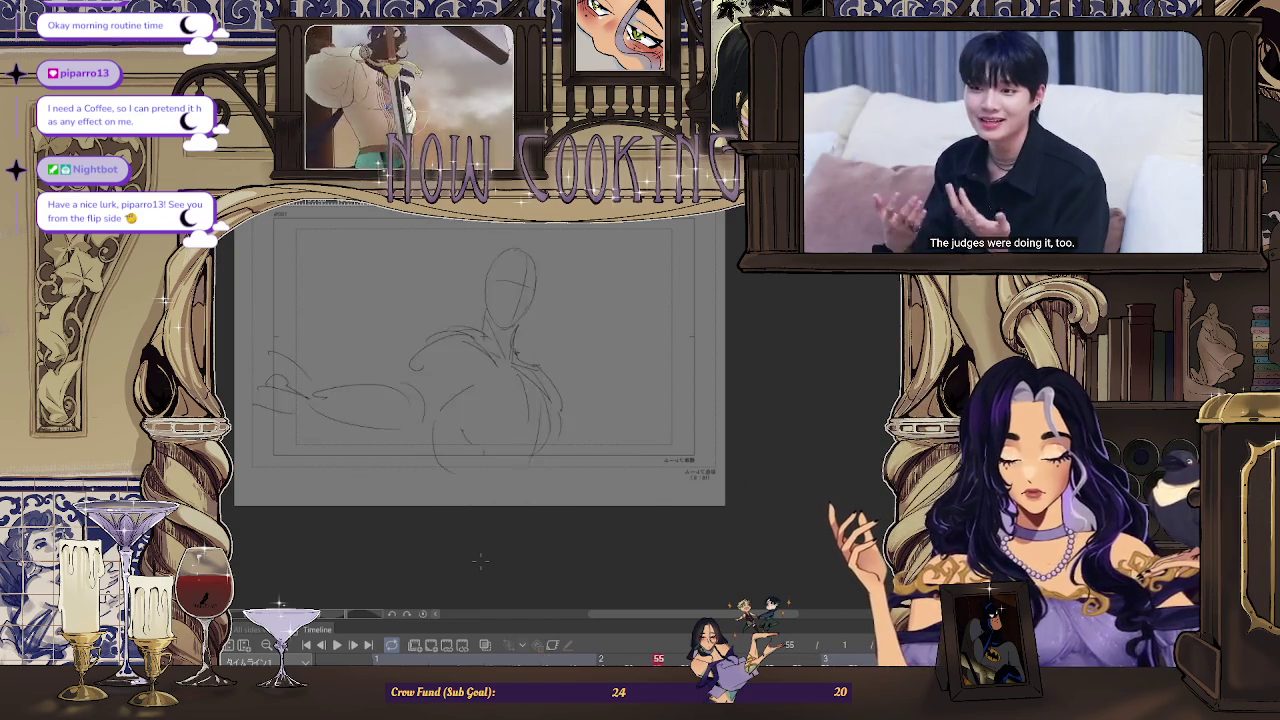
pyautogui.press('space')
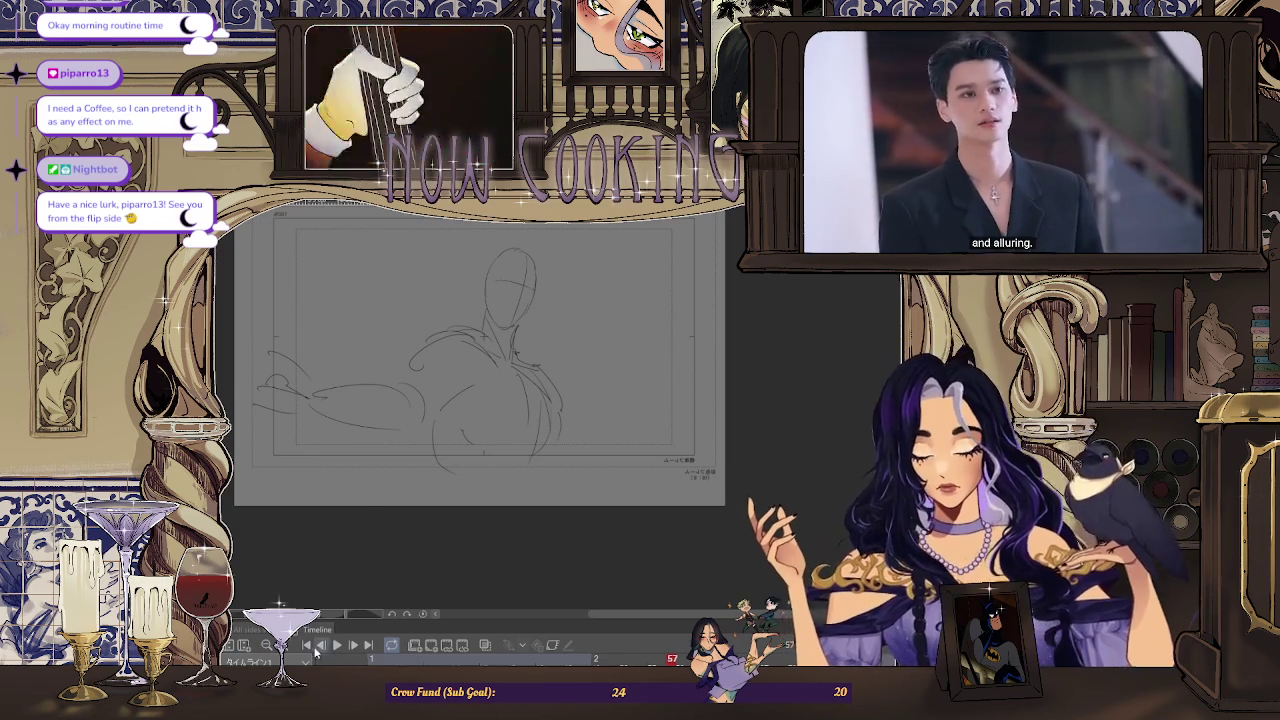
pyautogui.press('Return')
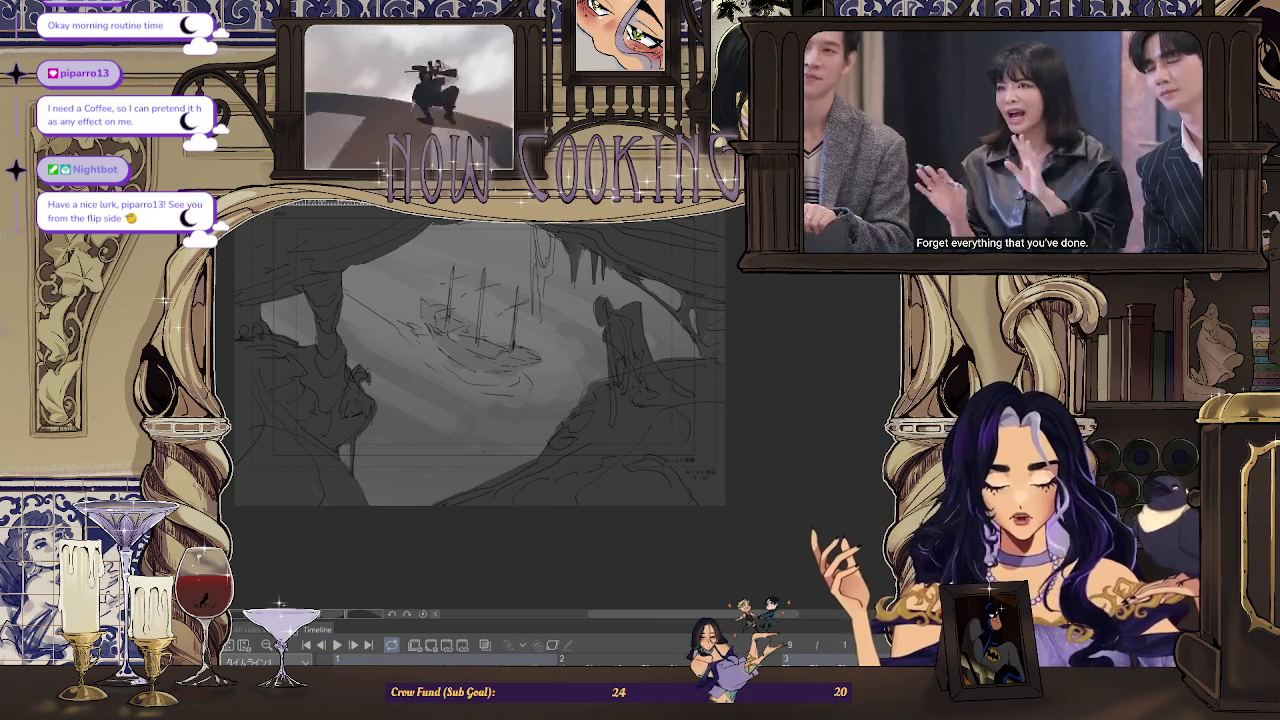
pyautogui.hotkey('ctrl', 'Tab')
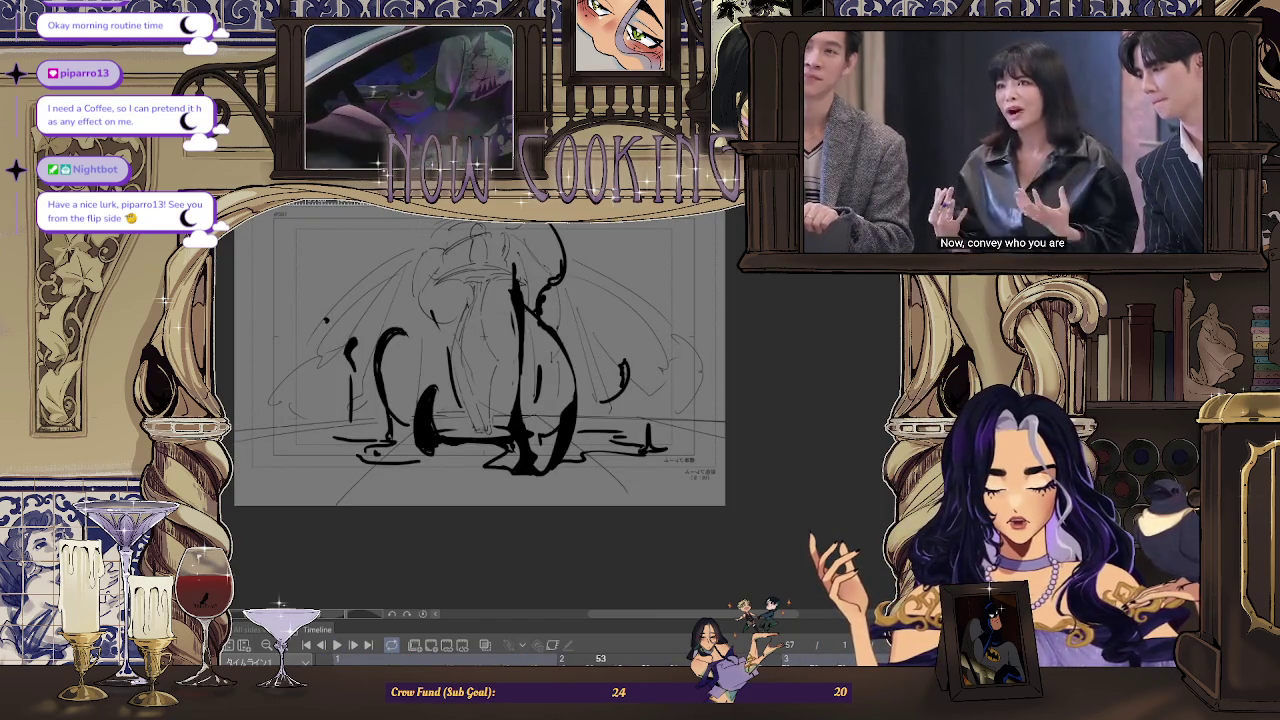
pyautogui.click(338, 647)
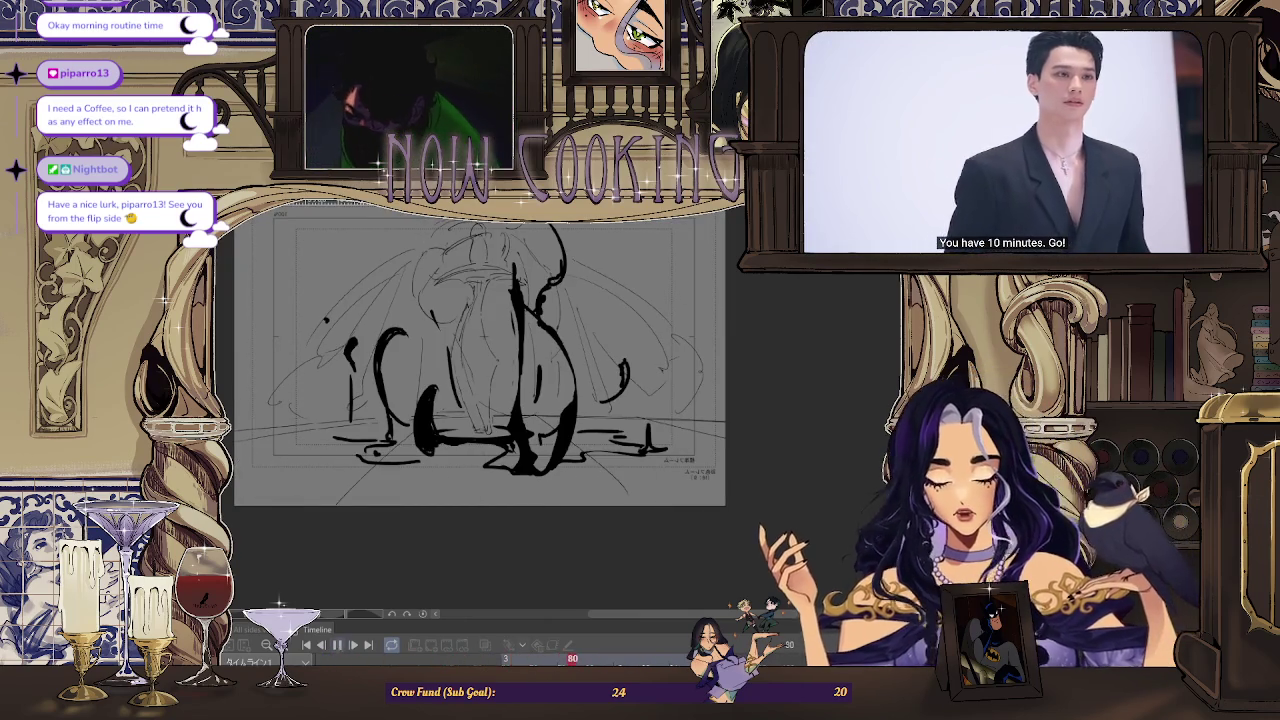
pyautogui.click(338, 648)
pyautogui.click(550, 658)
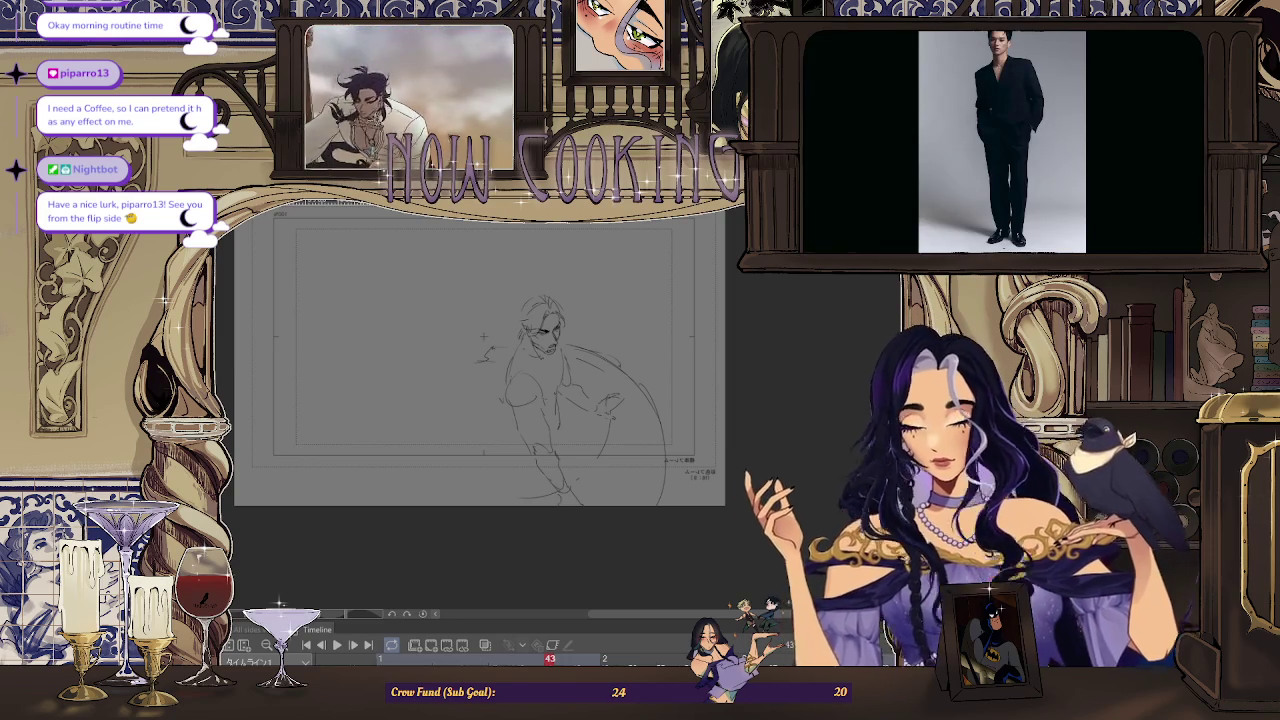
pyautogui.click(334, 656)
pyautogui.click(323, 650)
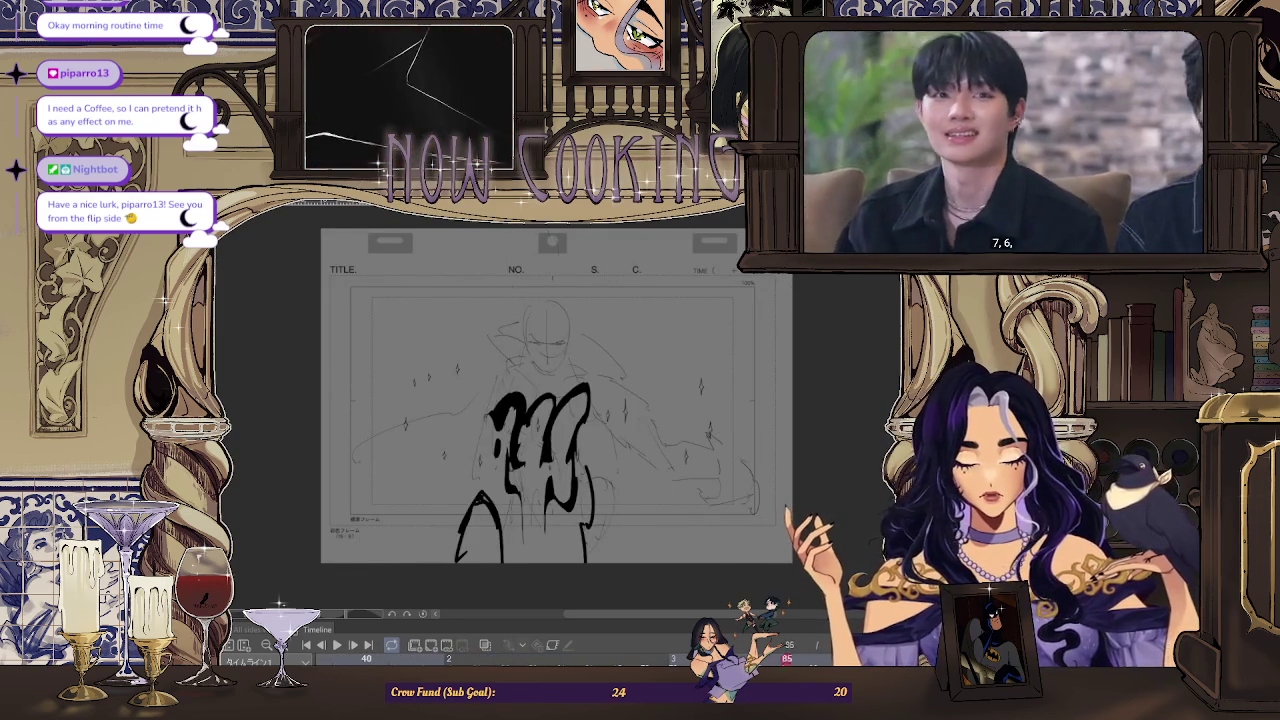
# Play and stop the animation, replay it, then step back to settle on frame 36
pyautogui.click(336, 647)
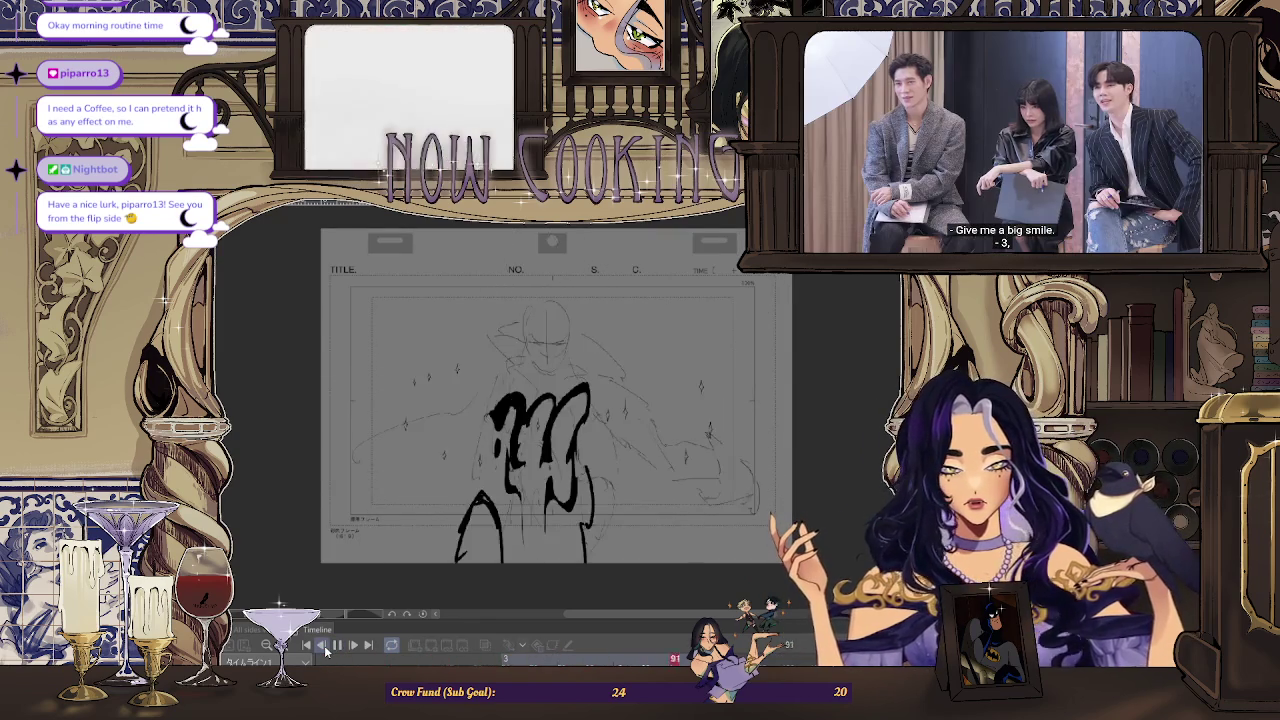
pyautogui.click(336, 646)
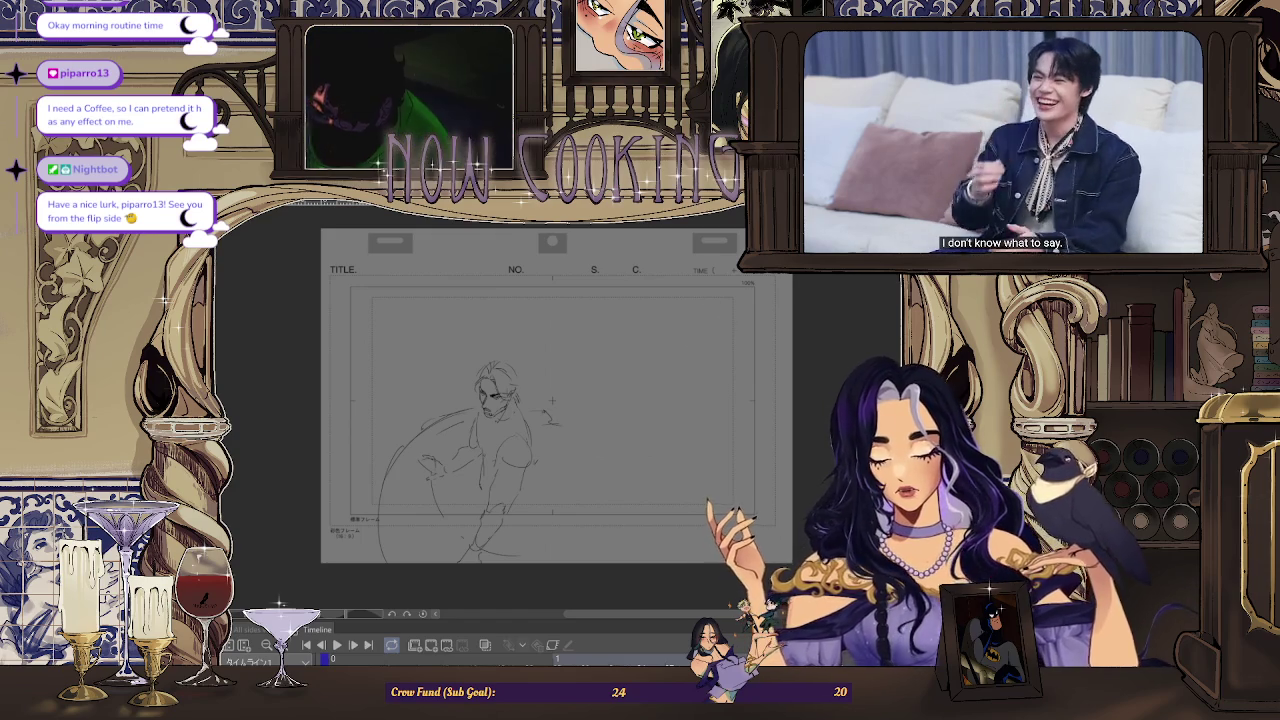
pyautogui.press('space')
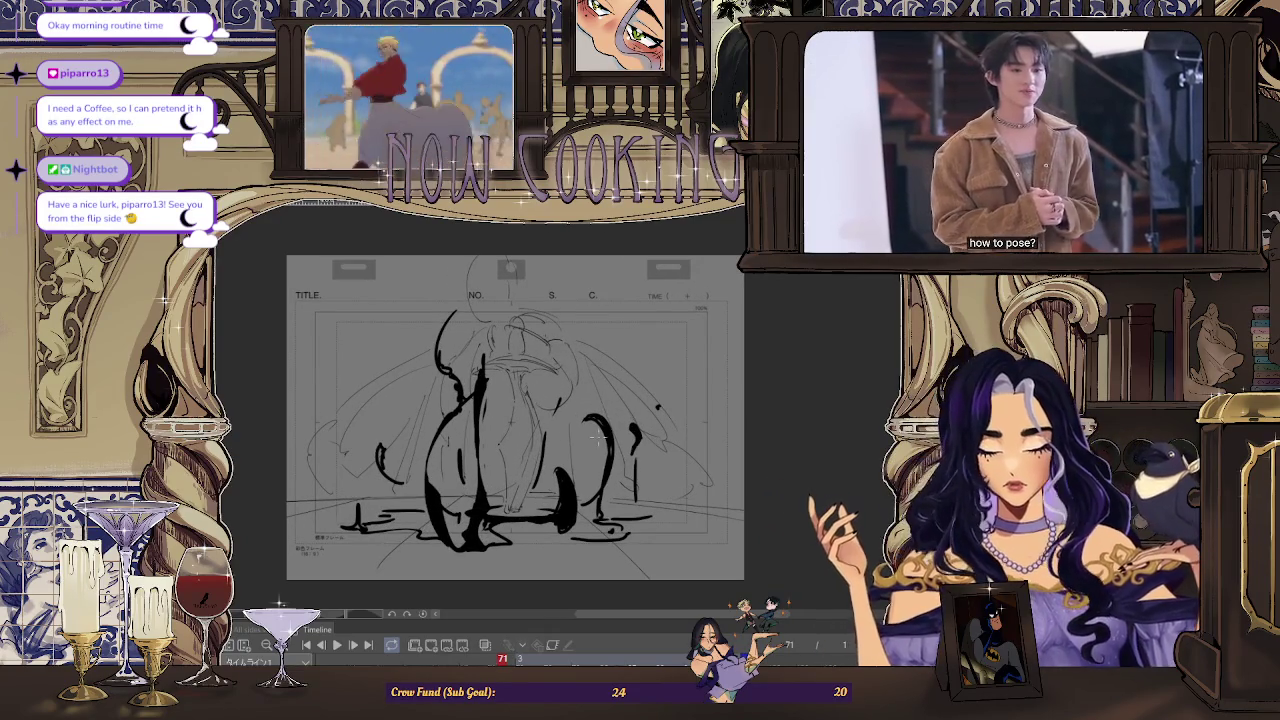
pyautogui.hotkey('ctrl', 'Tab')
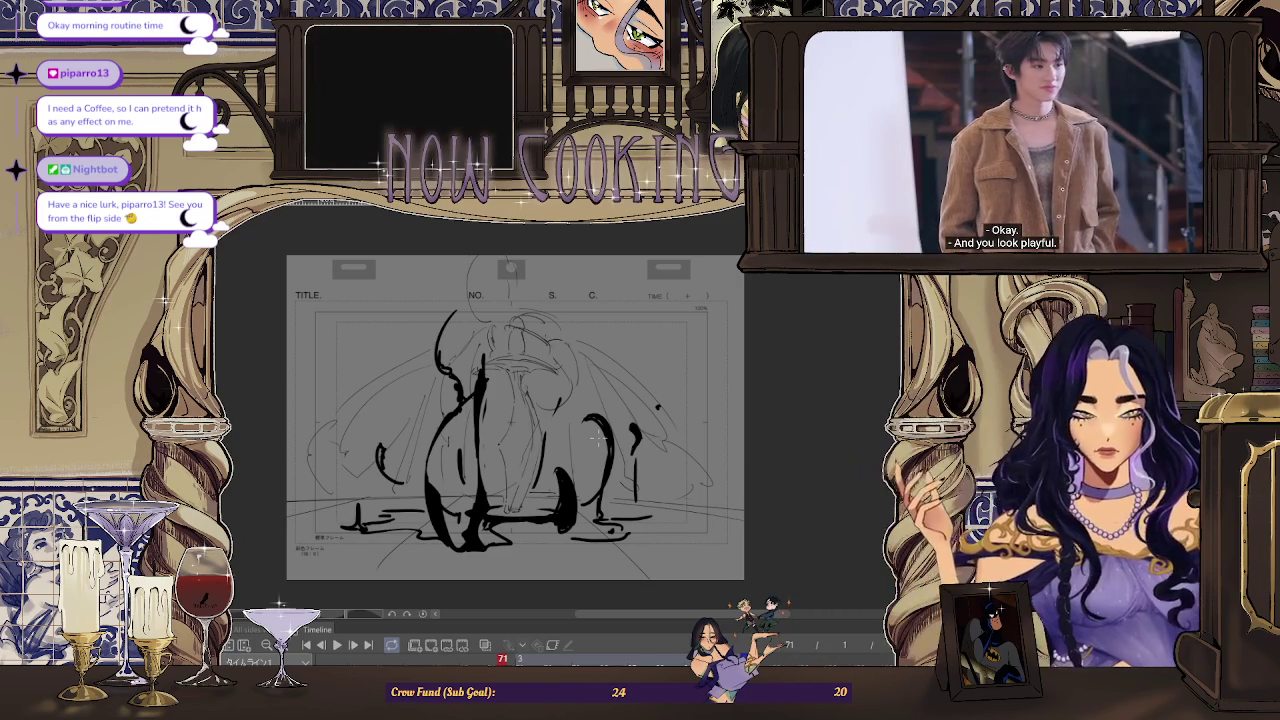
pyautogui.press('Left')
pyautogui.press('Left')
pyautogui.press('Left')
pyautogui.press('Left')
pyautogui.press('Left')
pyautogui.press('Left')
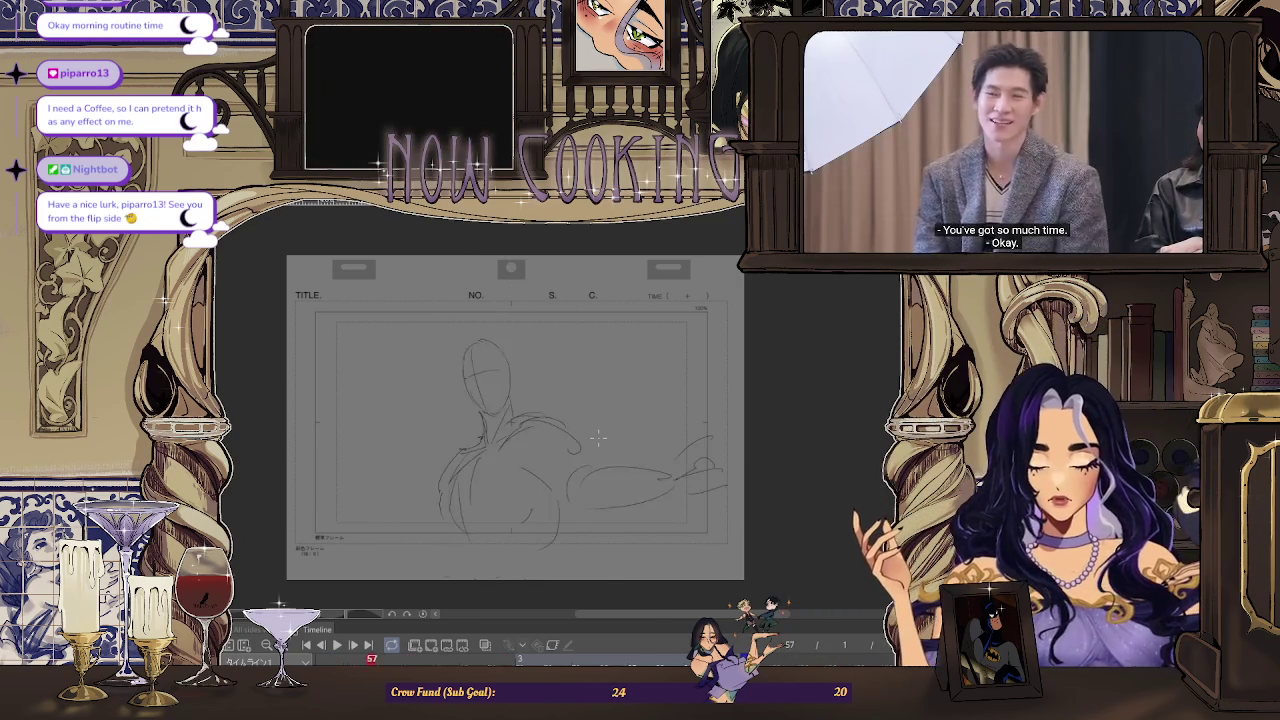
pyautogui.press('space')
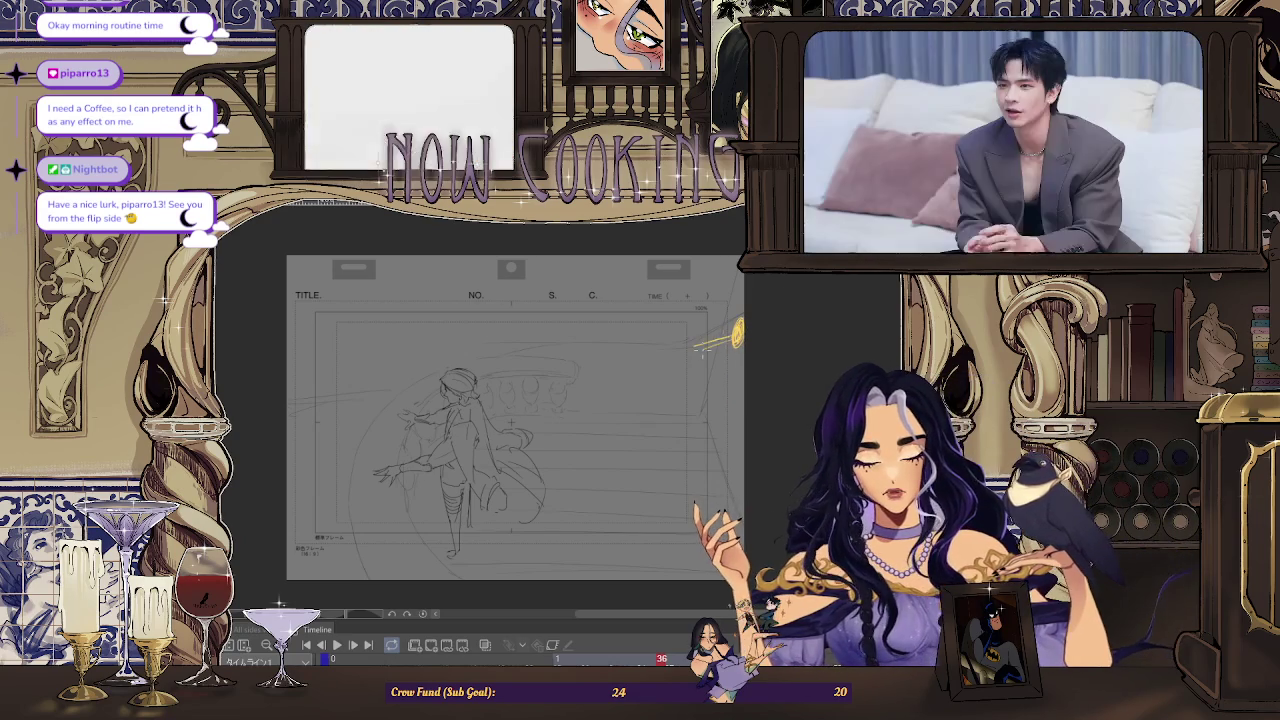
# Go to frame 53 and draw an orange arrow near the sheet's top-right corner
pyautogui.hotkey('ctrl', 'Tab')
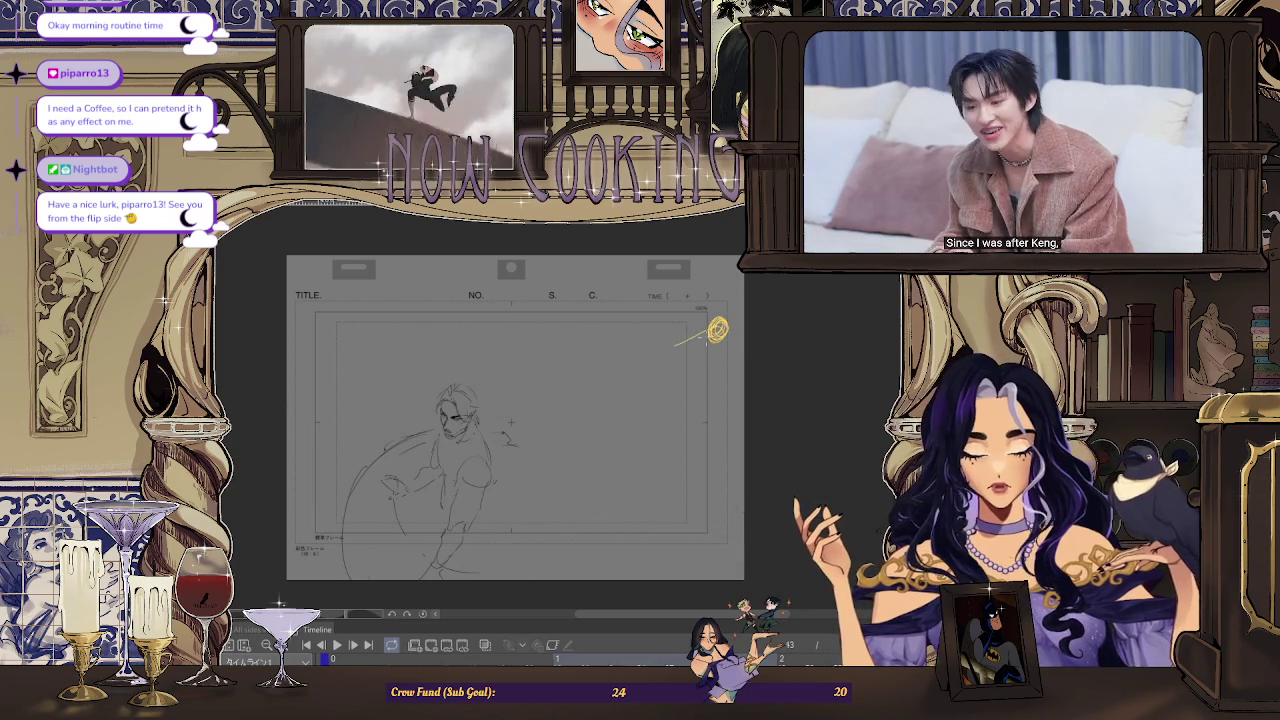
pyautogui.press('space')
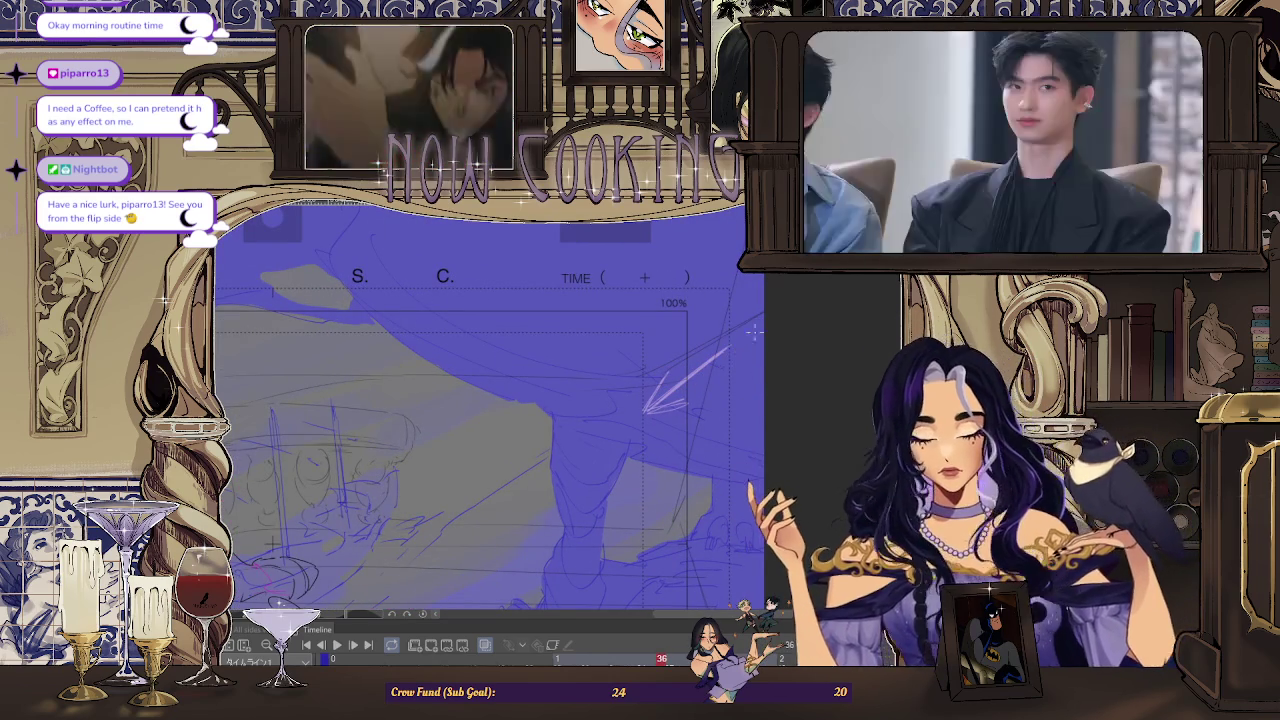
pyautogui.moveTo(750, 349); pyautogui.dragTo(655, 380)
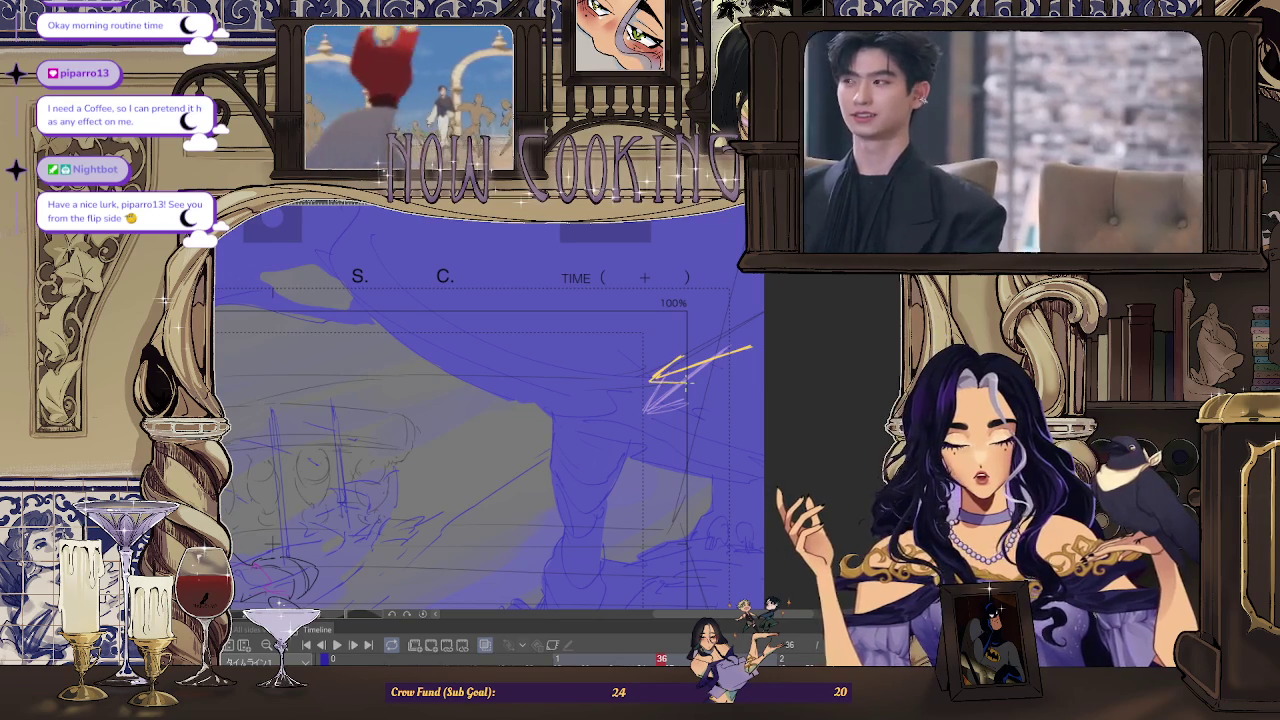
pyautogui.press('space')
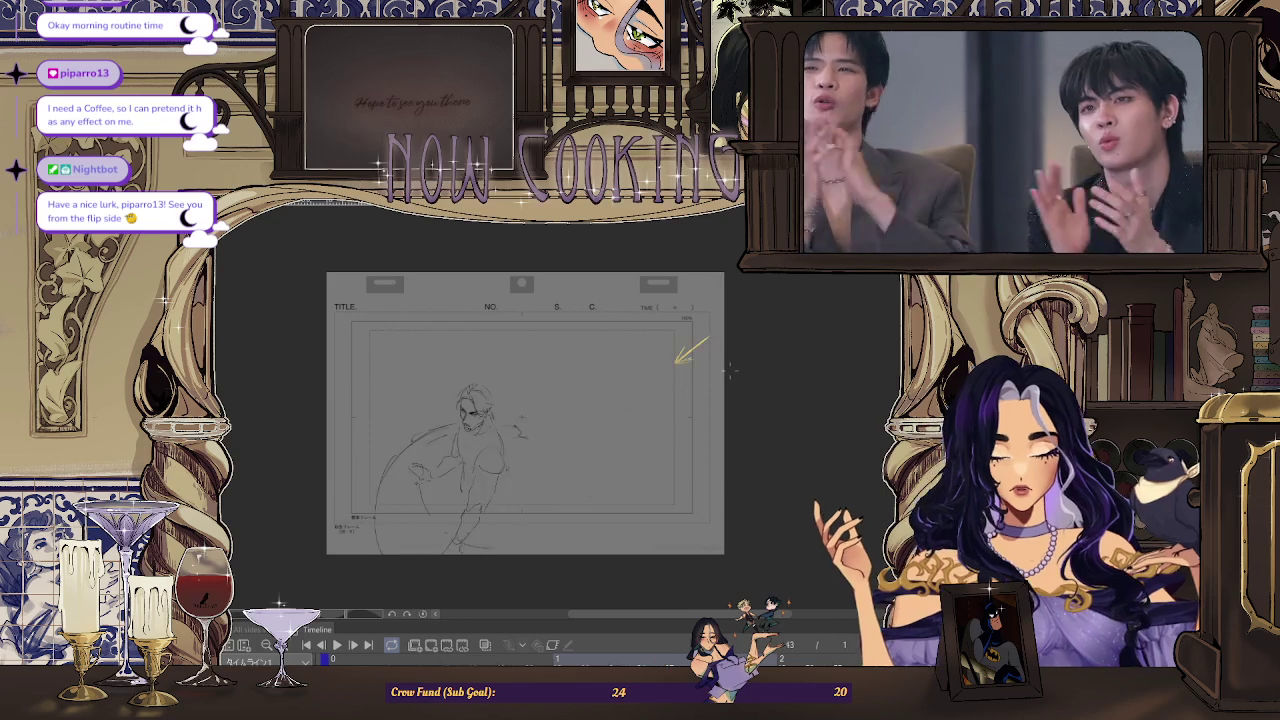
pyautogui.scroll(3, 731, 371)
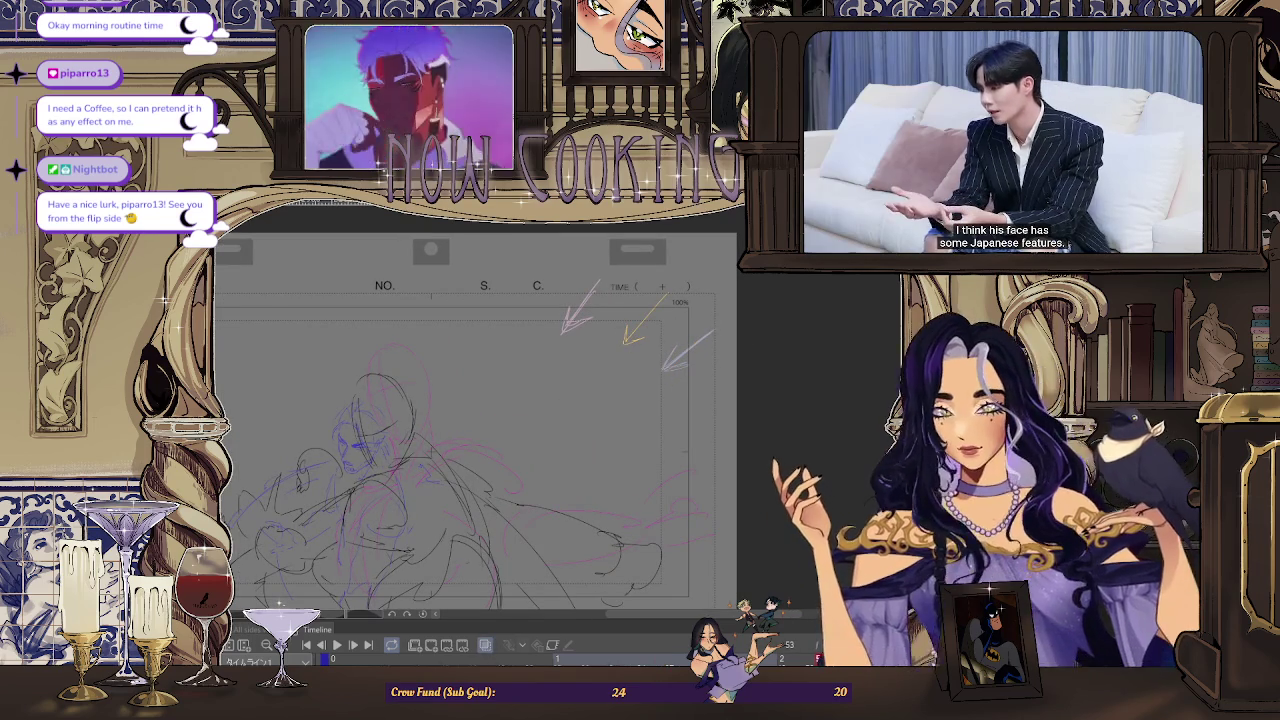
# Extend the arrow stroke down-left, flip through the sketch frames, then mirror the canvas view
pyautogui.press('space')
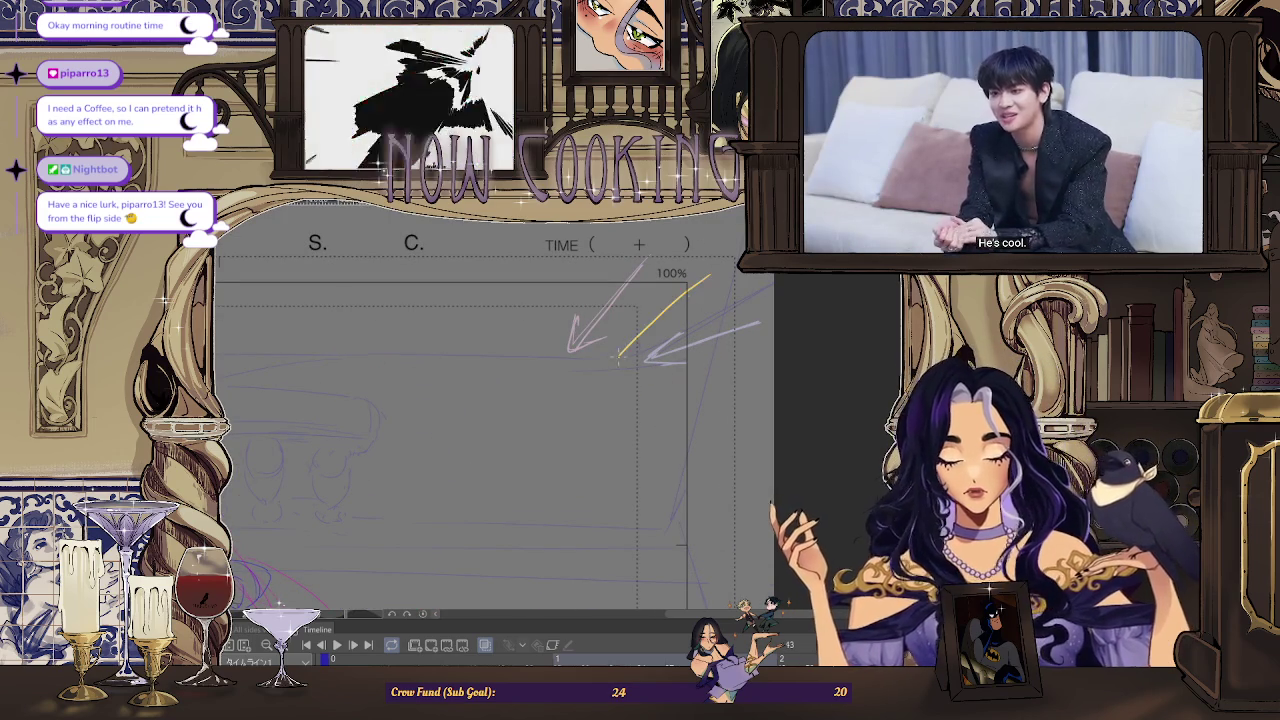
pyautogui.moveTo(650, 325); pyautogui.dragTo(615, 358)
pyautogui.press('space')
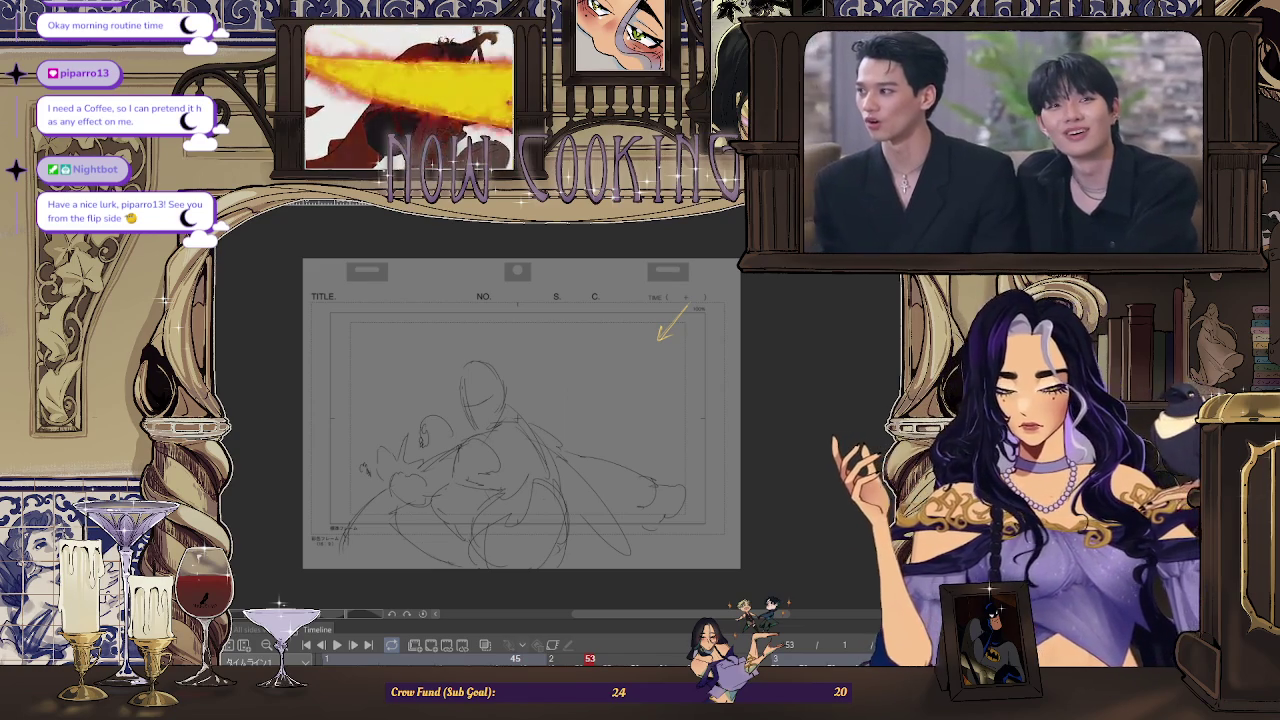
pyautogui.press('h')
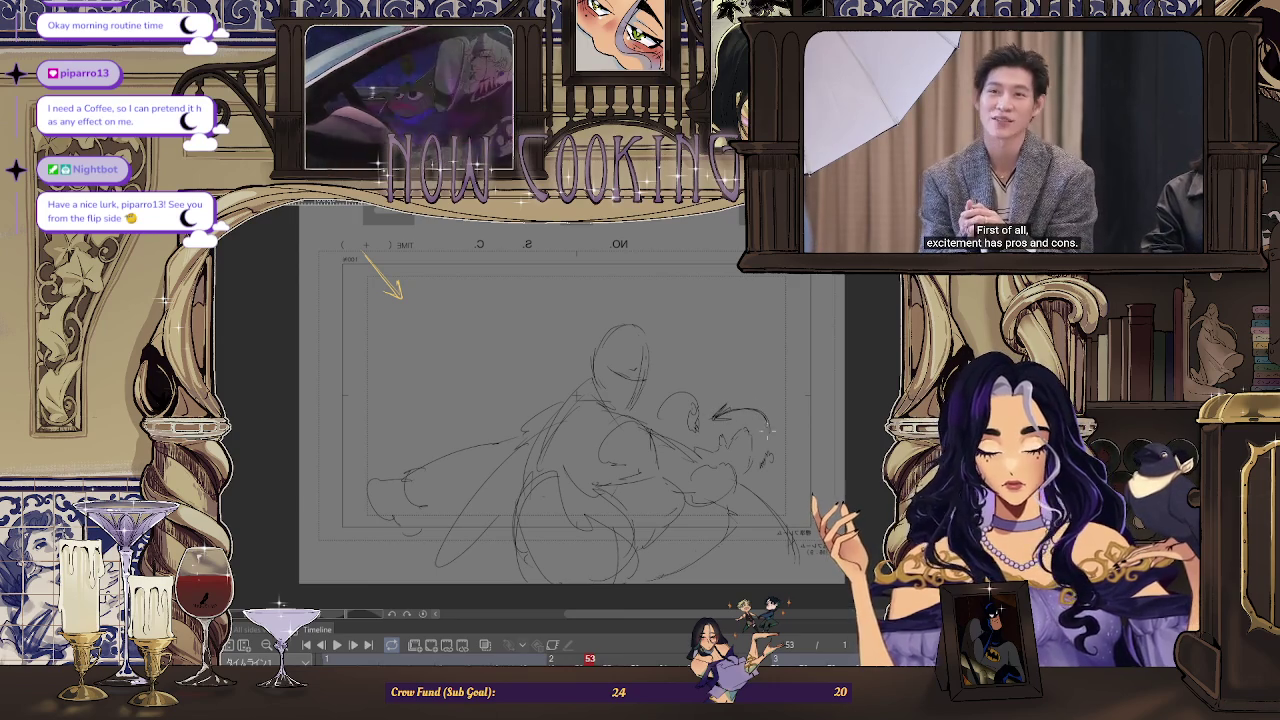
pyautogui.scroll(-2, 655, 458)
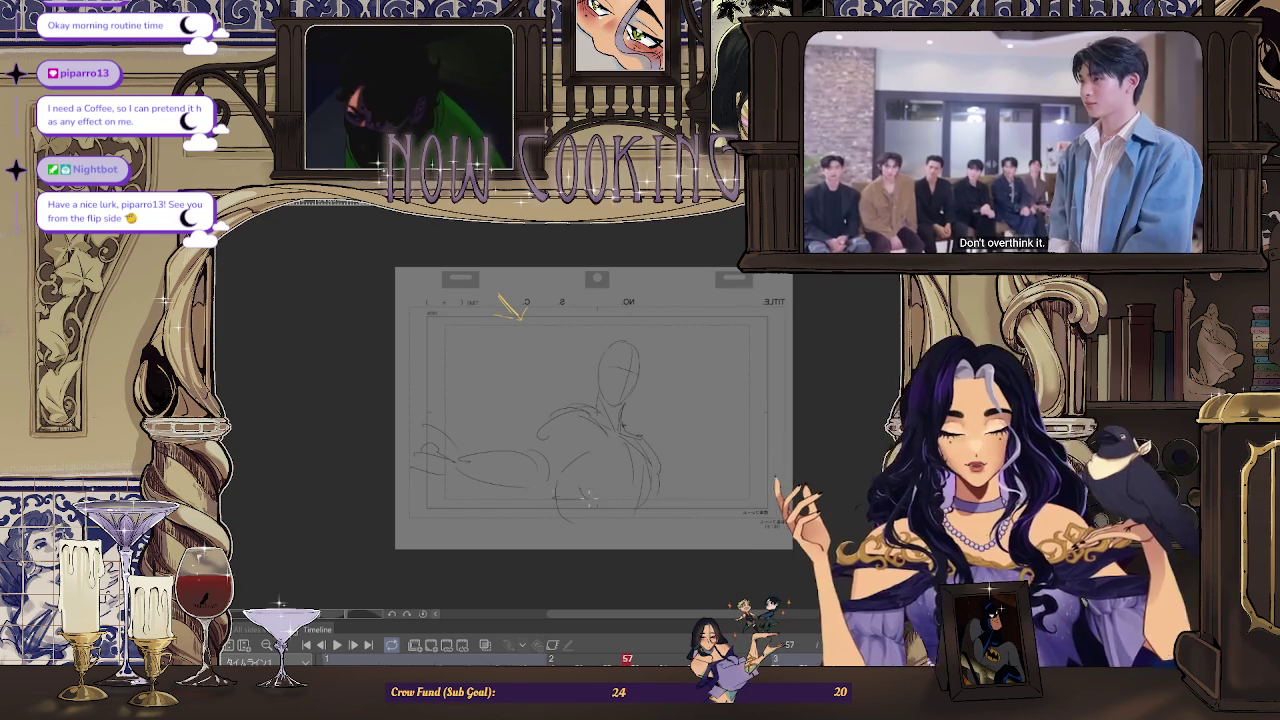
# Sketch long strokes on frame 57 and a curved stroke on frame 61, then play back
pyautogui.moveTo(557, 497); pyautogui.dragTo(690, 483)
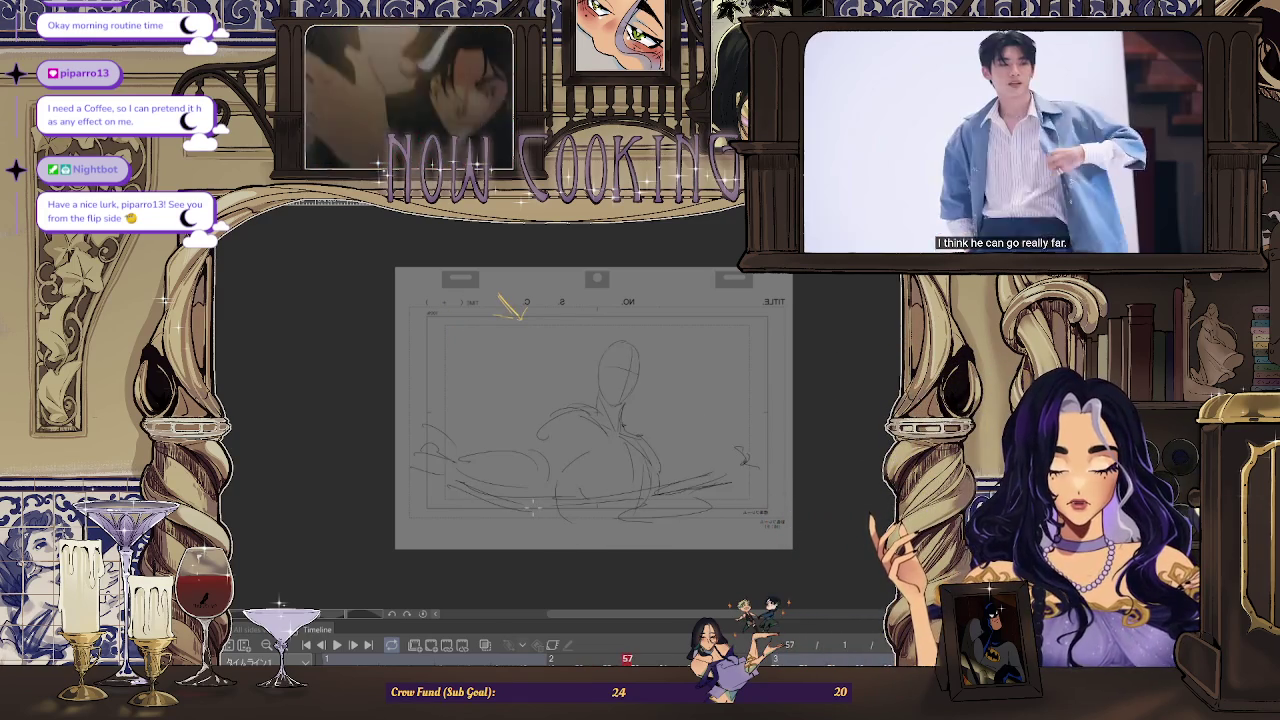
pyautogui.press('Return')
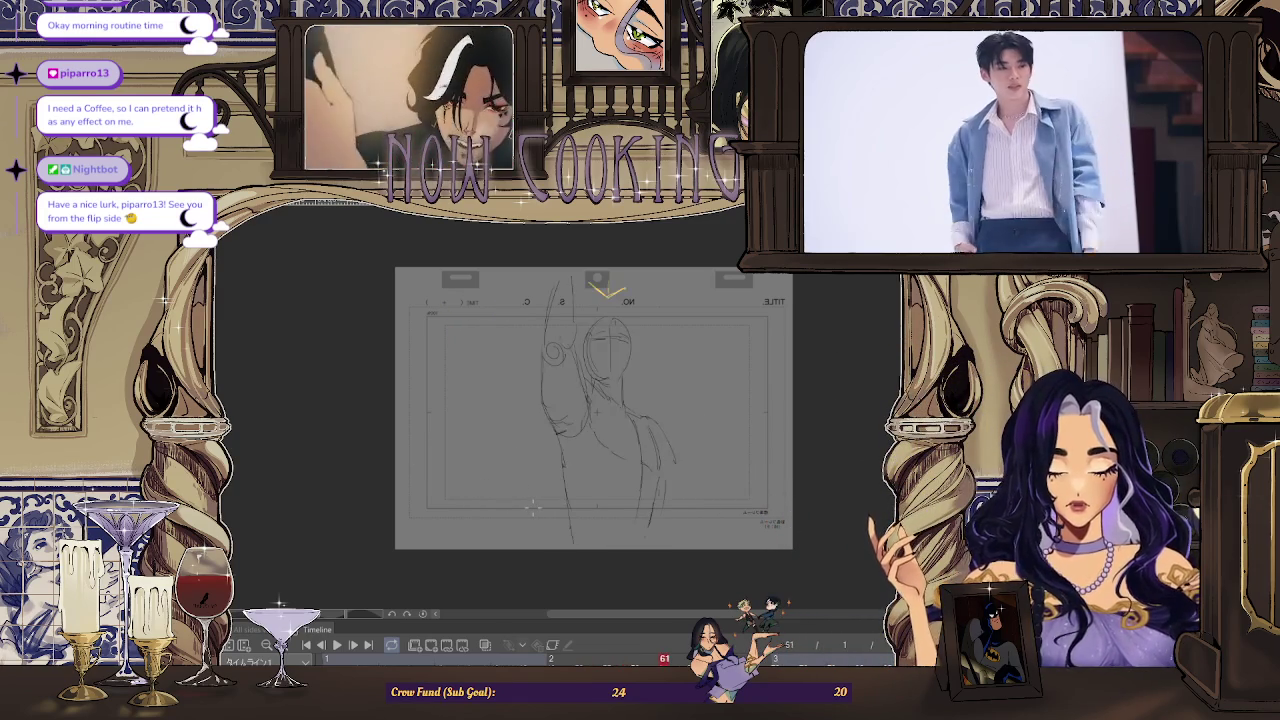
pyautogui.moveTo(474, 314)
pyautogui.mouseDown()
pyautogui.moveTo(437, 393)
pyautogui.moveTo(484, 455)
pyautogui.mouseUp()
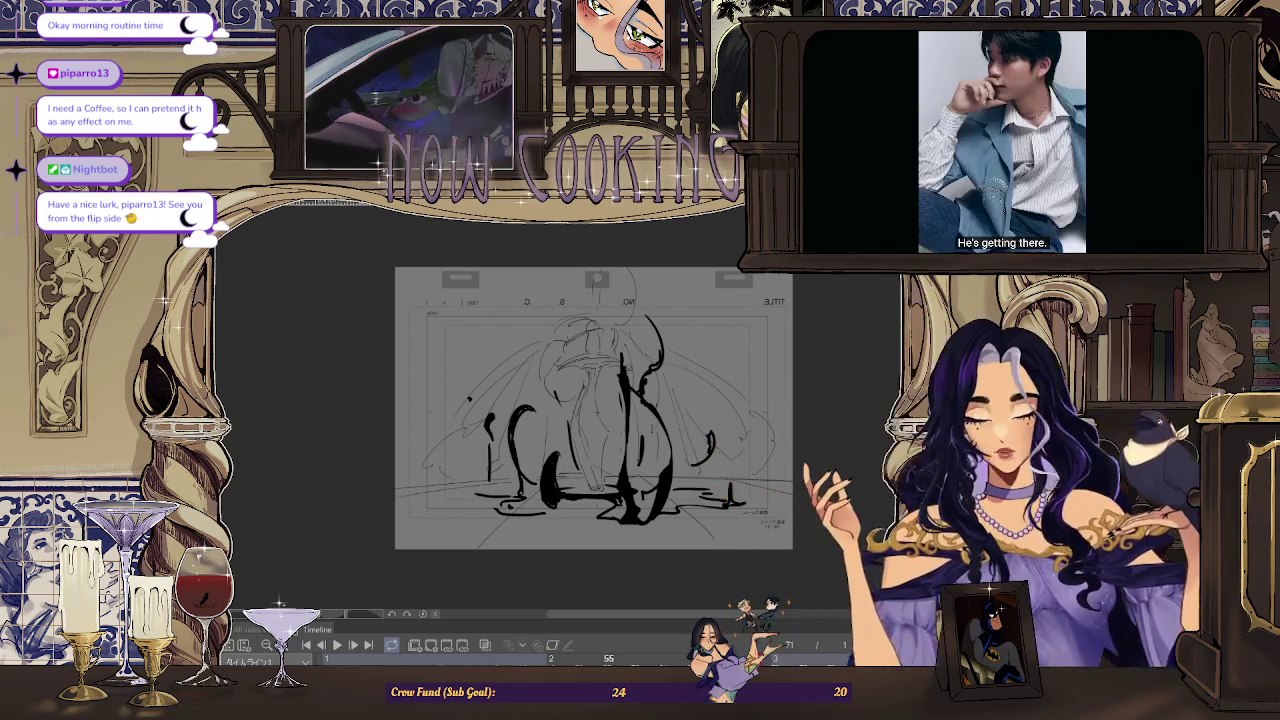
pyautogui.press('space')
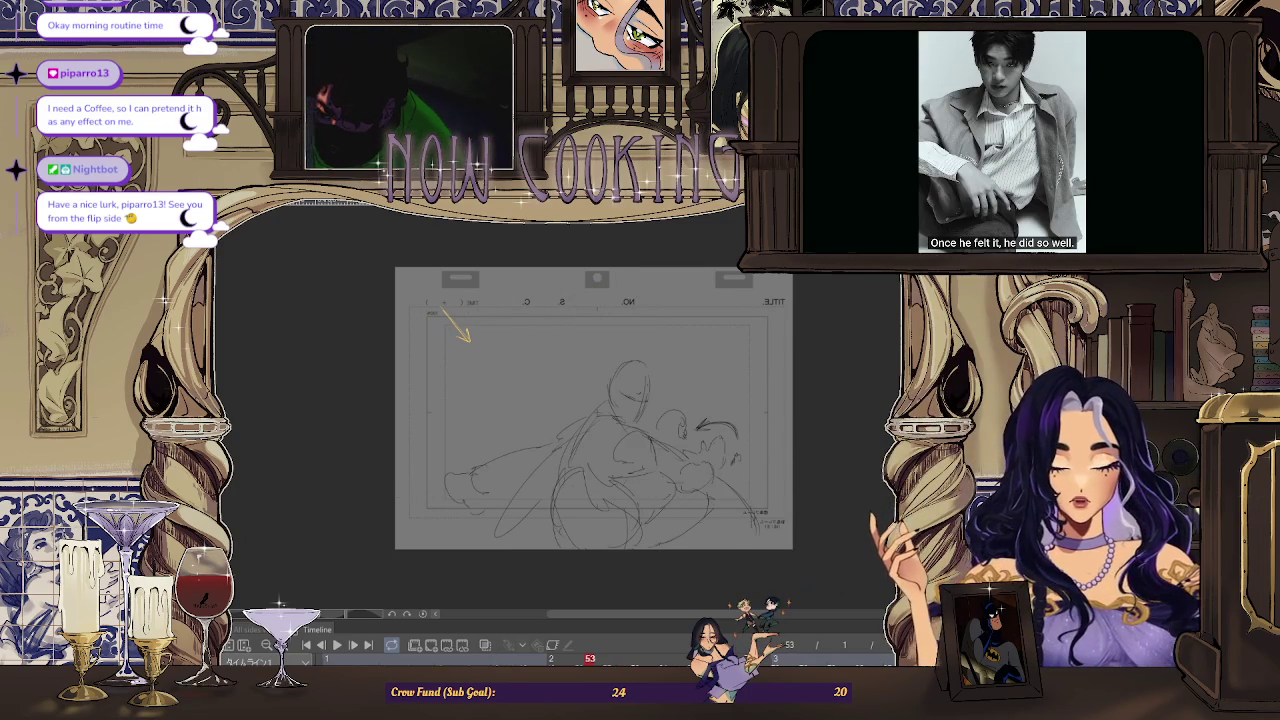
pyautogui.scroll(5, 594, 408)
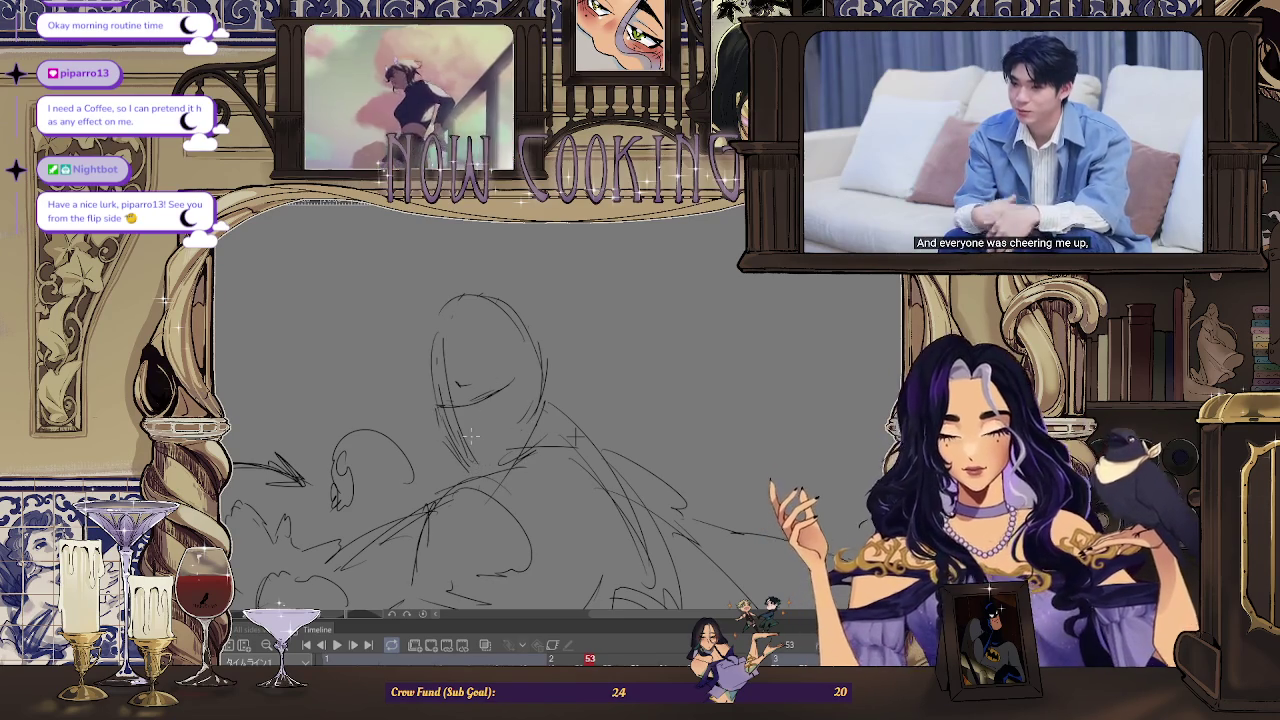
# Add a light stroke and a curved line over frame 53's head, mirroring the view to check
pyautogui.press('h')
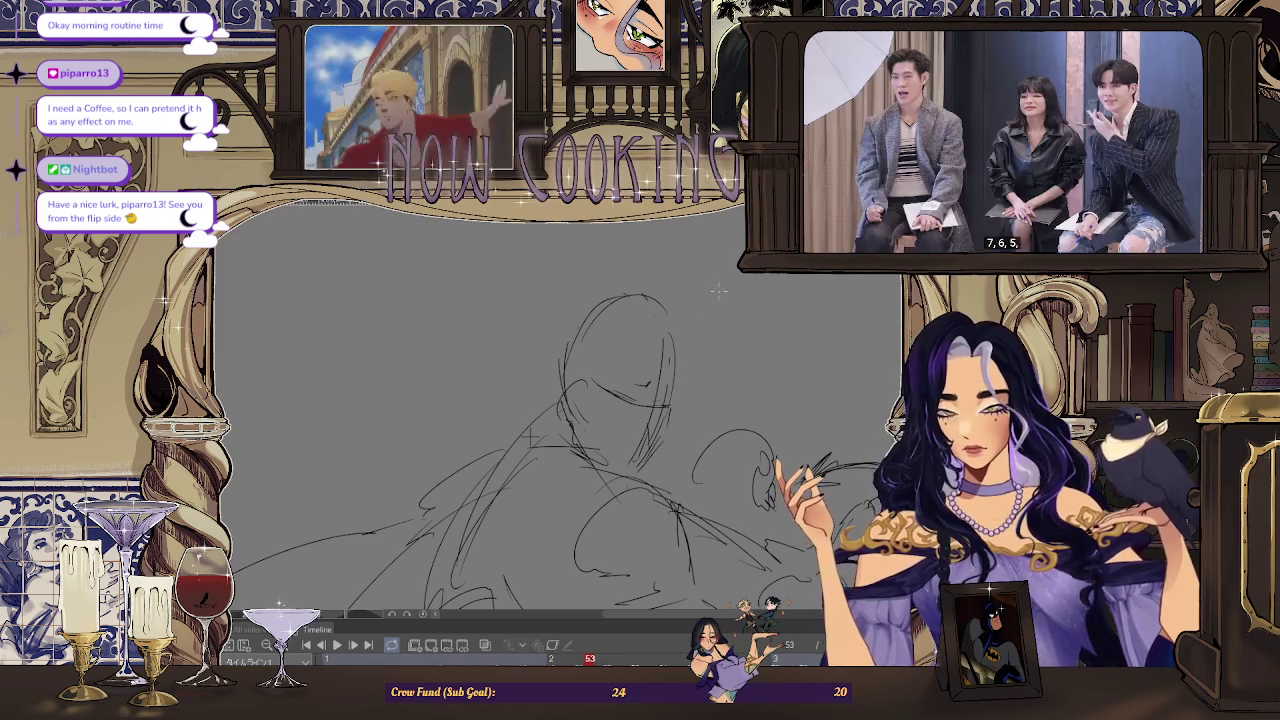
pyautogui.moveTo(697, 296); pyautogui.dragTo(670, 336)
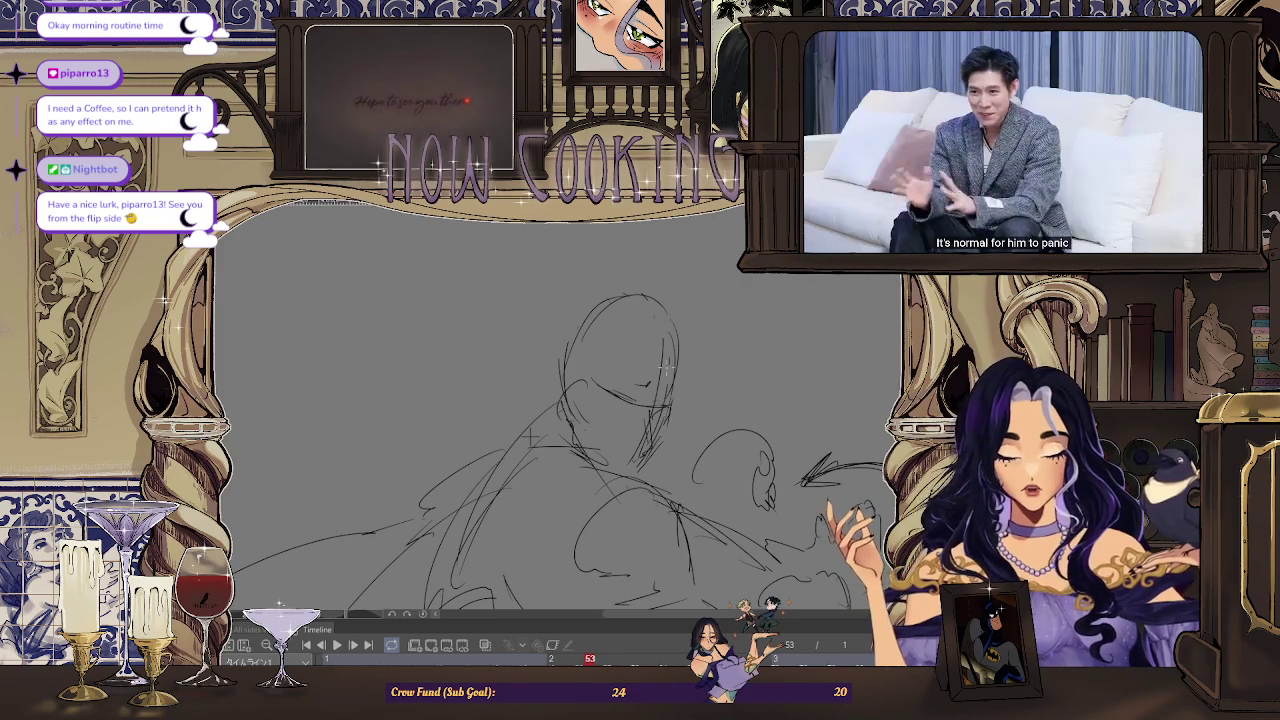
pyautogui.moveTo(619, 313); pyautogui.dragTo(676, 330)
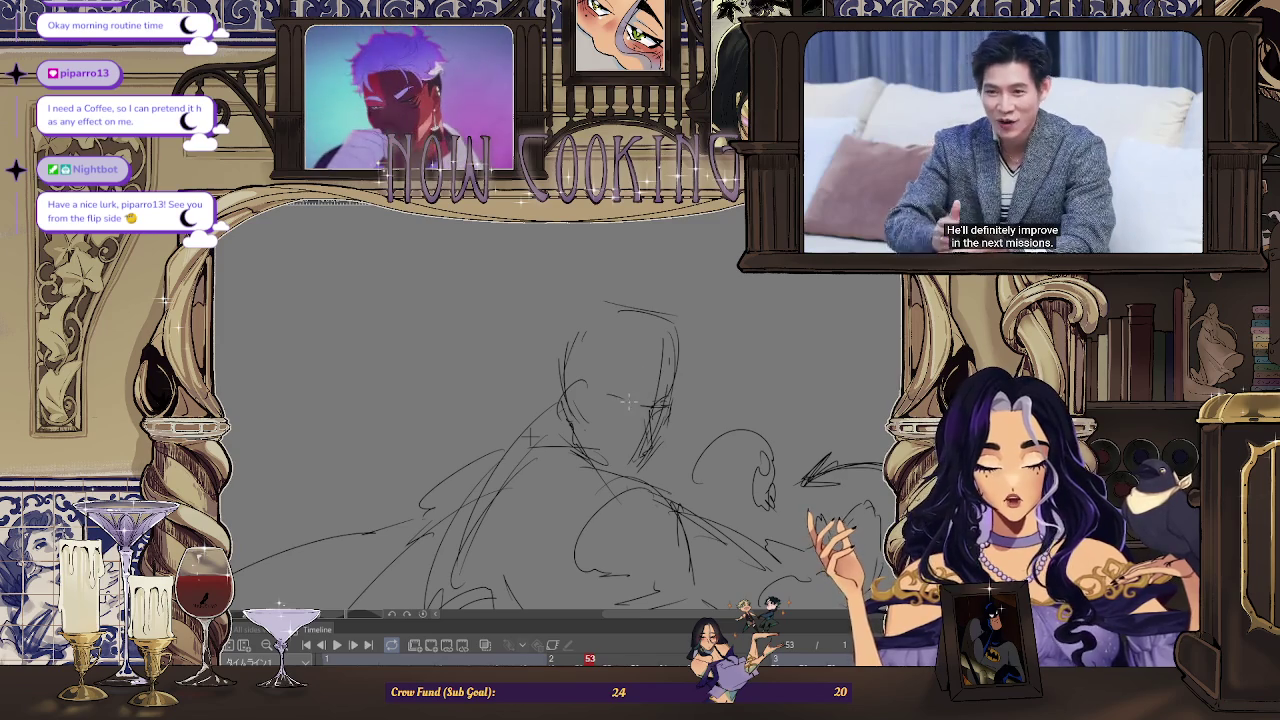
pyautogui.press('h')
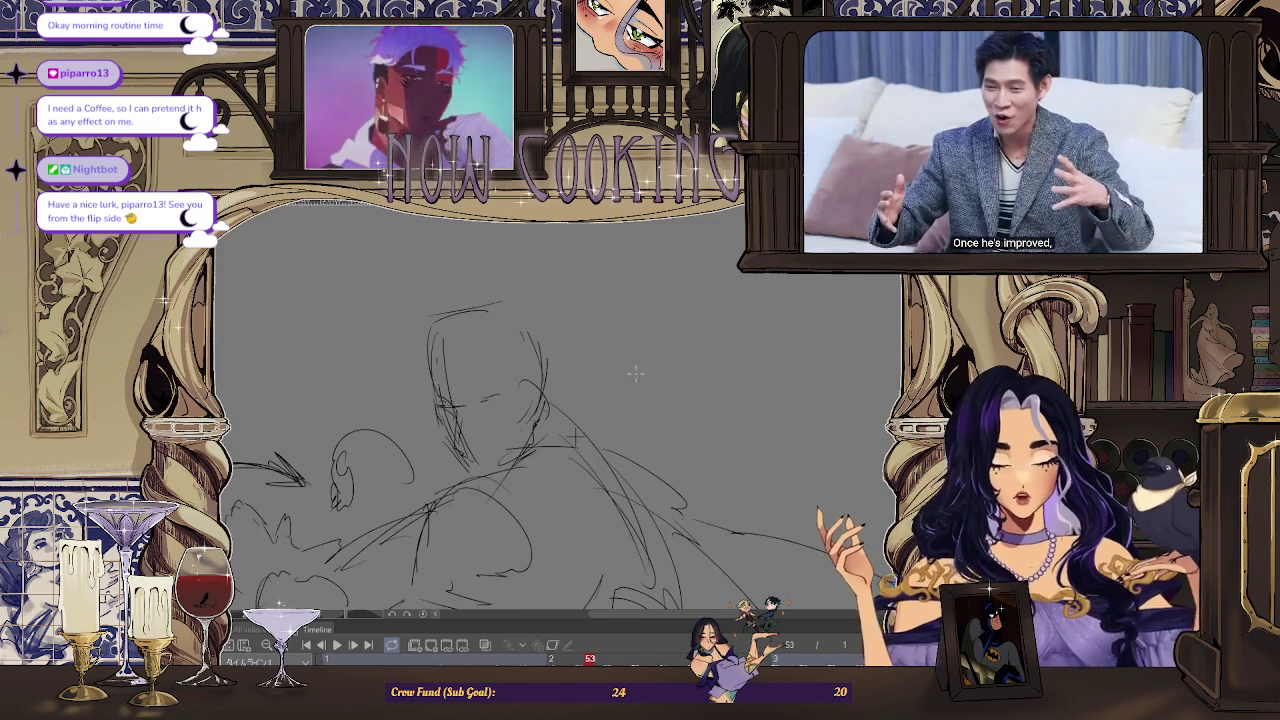
pyautogui.scroll(2, 481, 410)
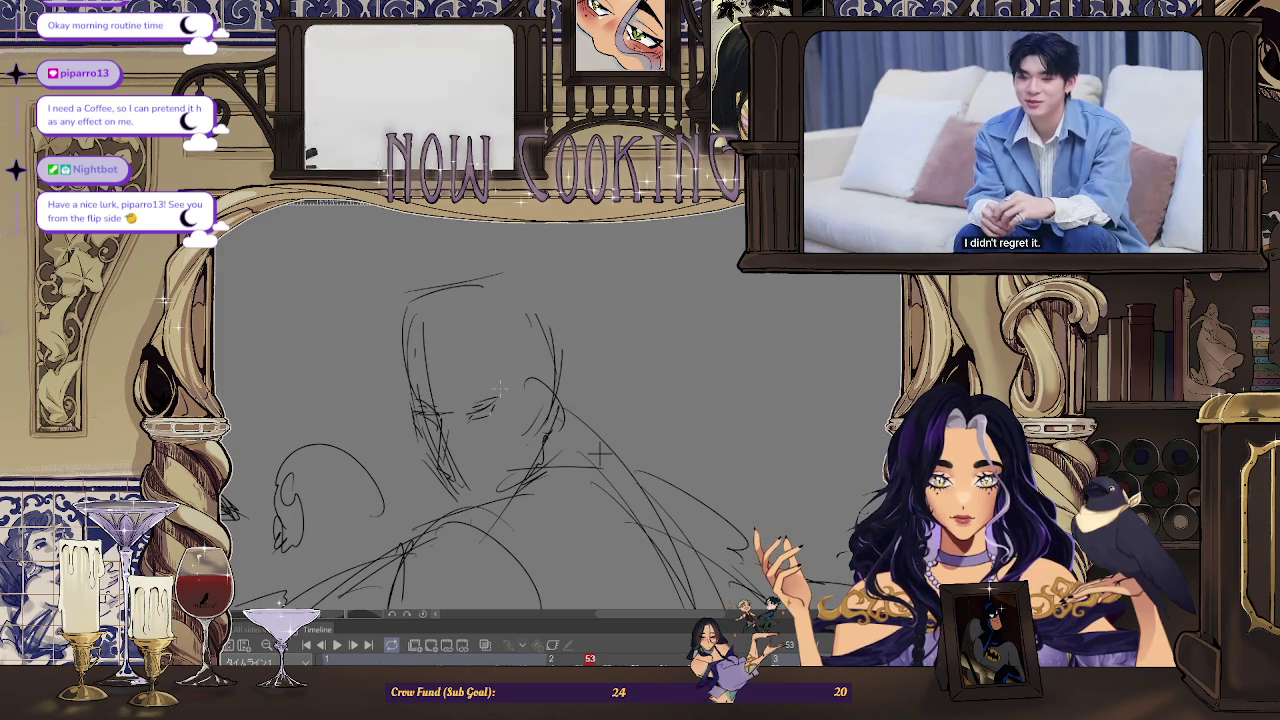
pyautogui.press('h')
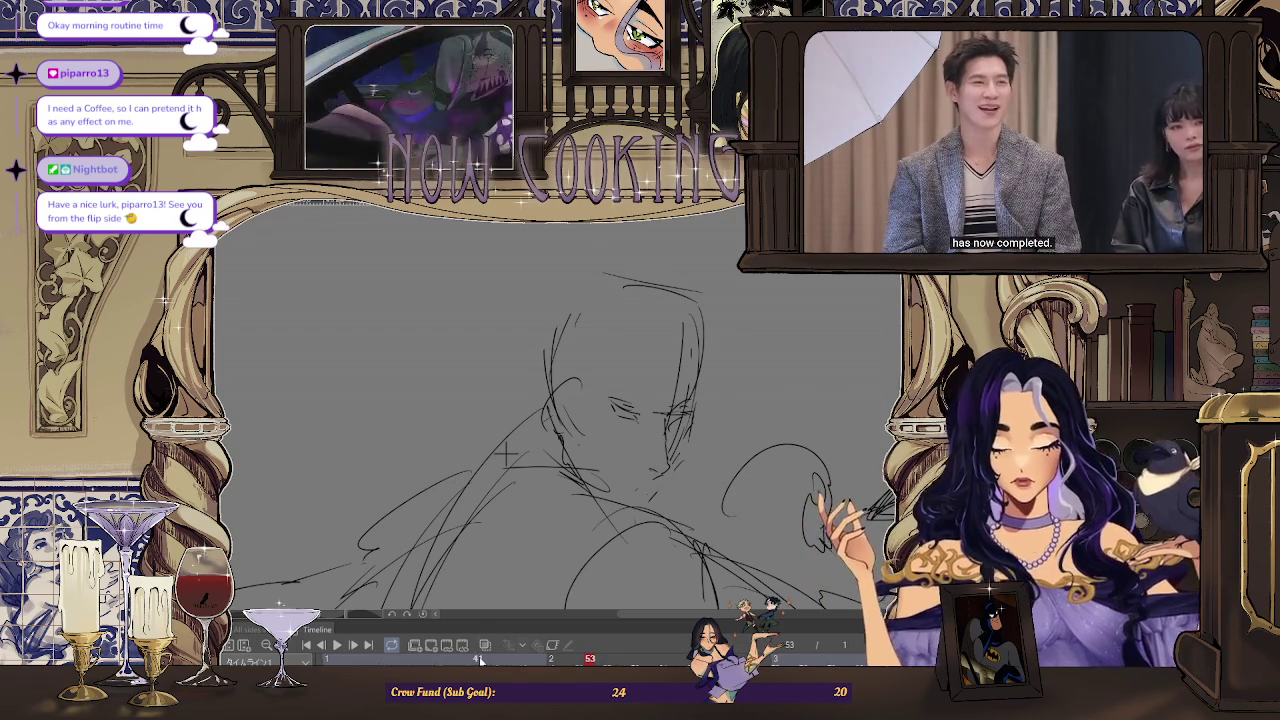
# Zoom and mirror the view back and forth to inspect frame 53's face
pyautogui.scroll(-3, 567, 555)
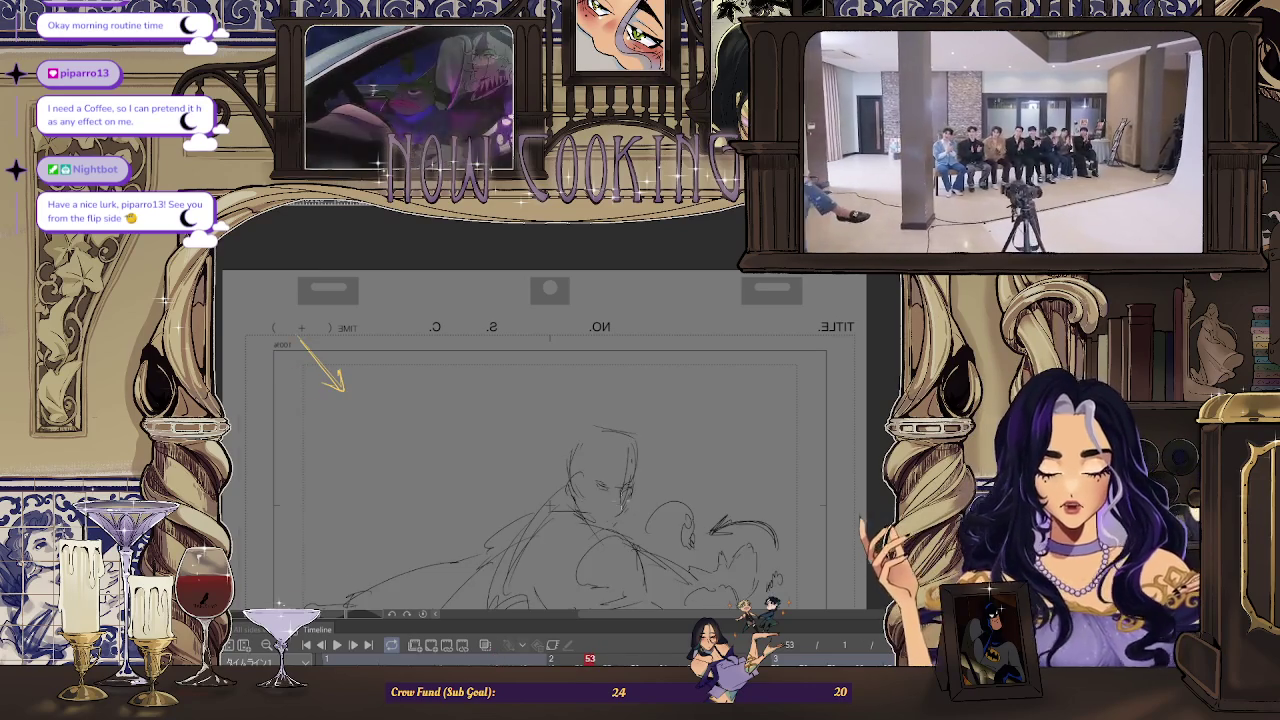
pyautogui.scroll(3, 600, 545)
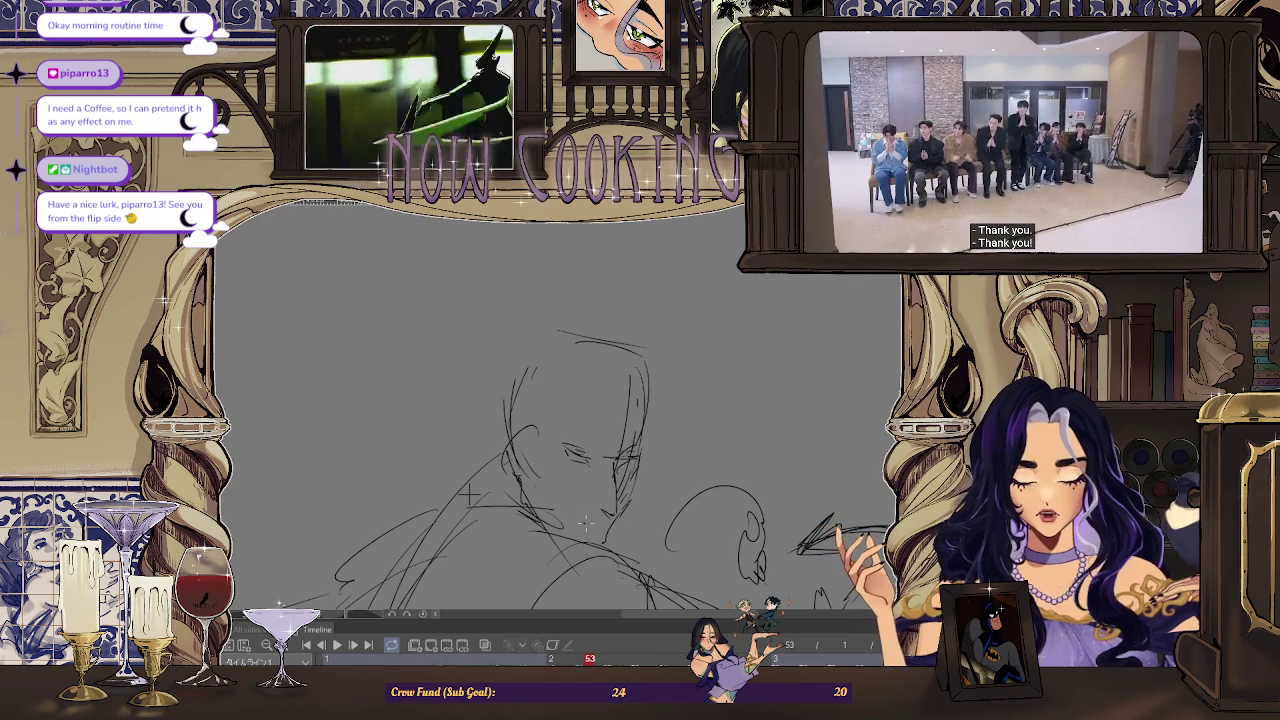
pyautogui.press('h')
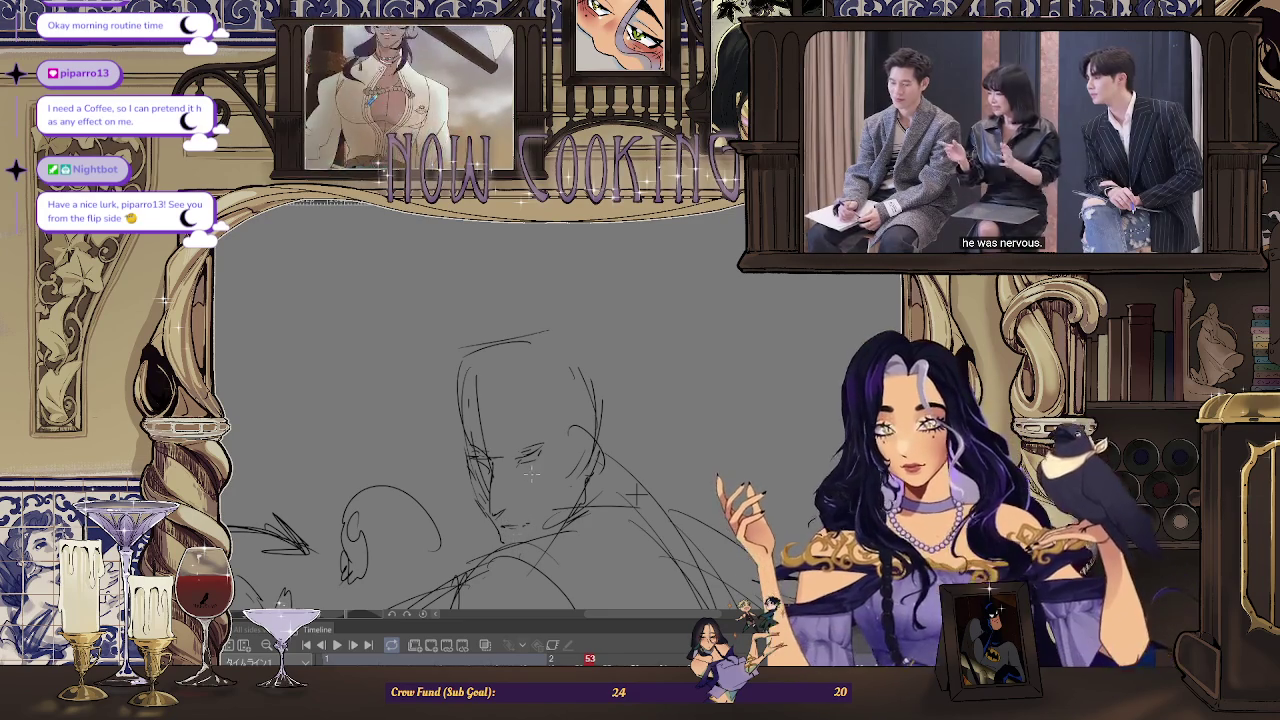
pyautogui.scroll(1, 503, 540)
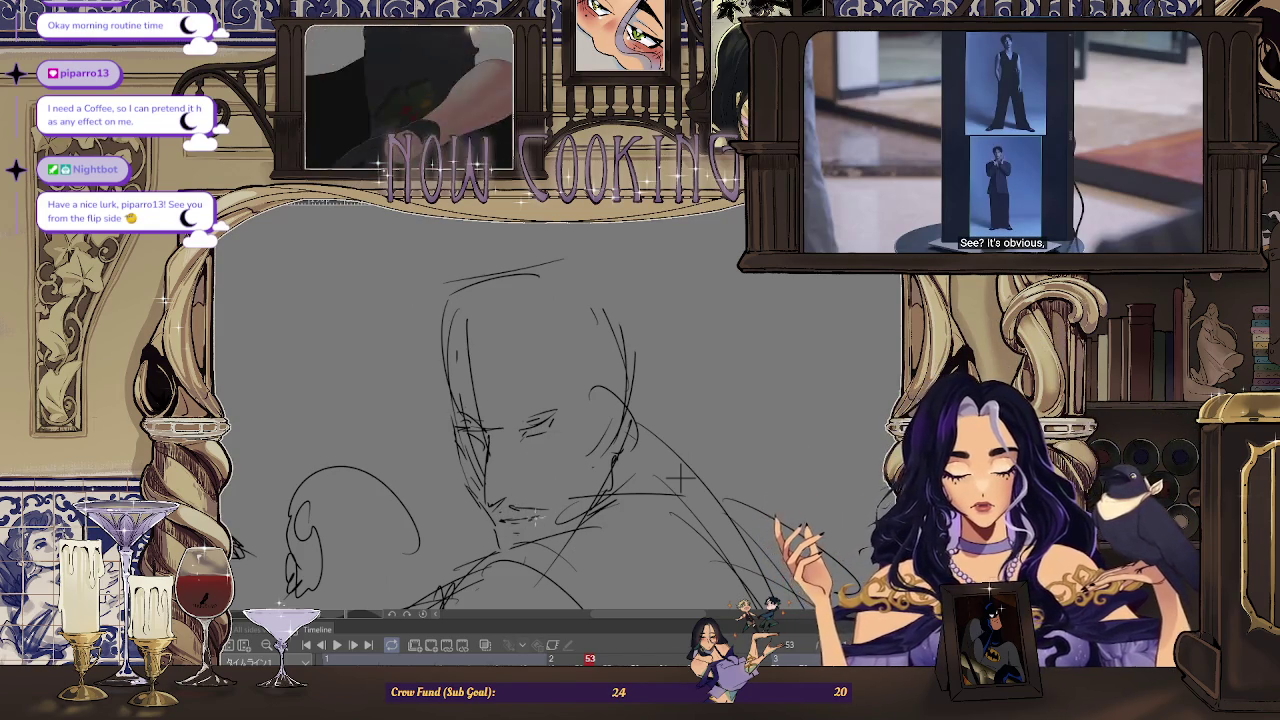
pyautogui.scroll(2, 680, 480)
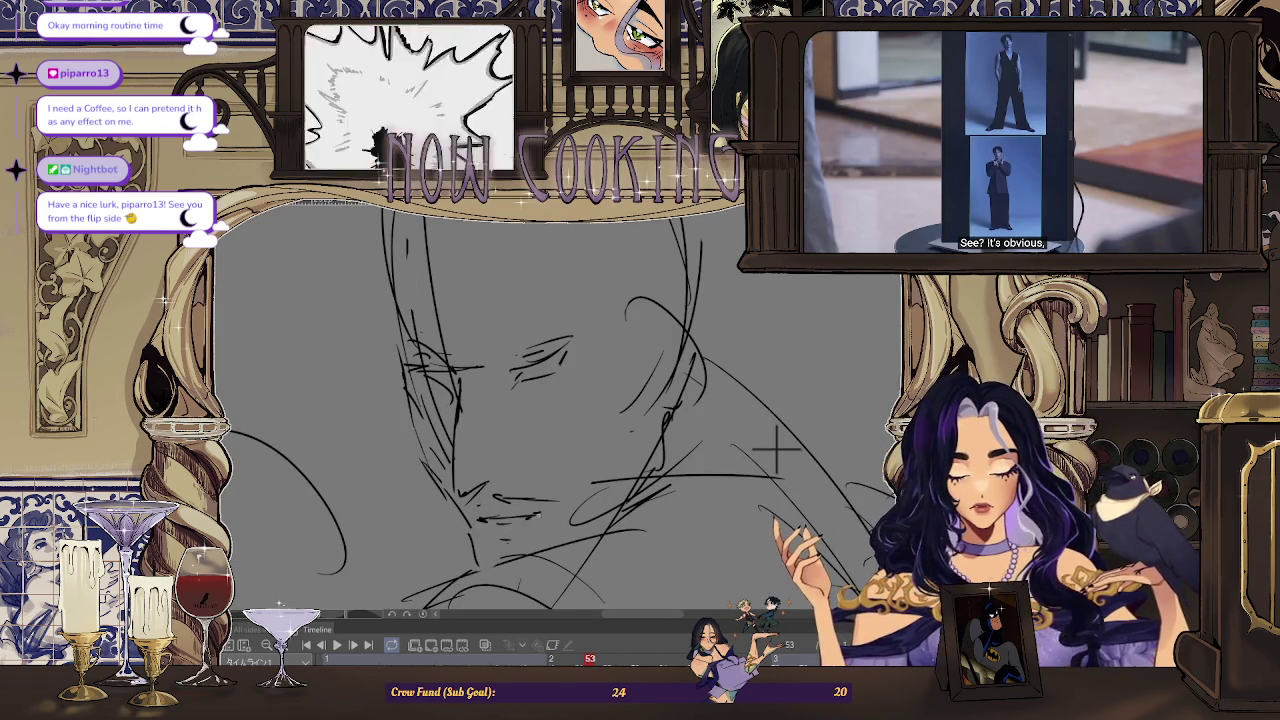
pyautogui.scroll(-2, 670, 507)
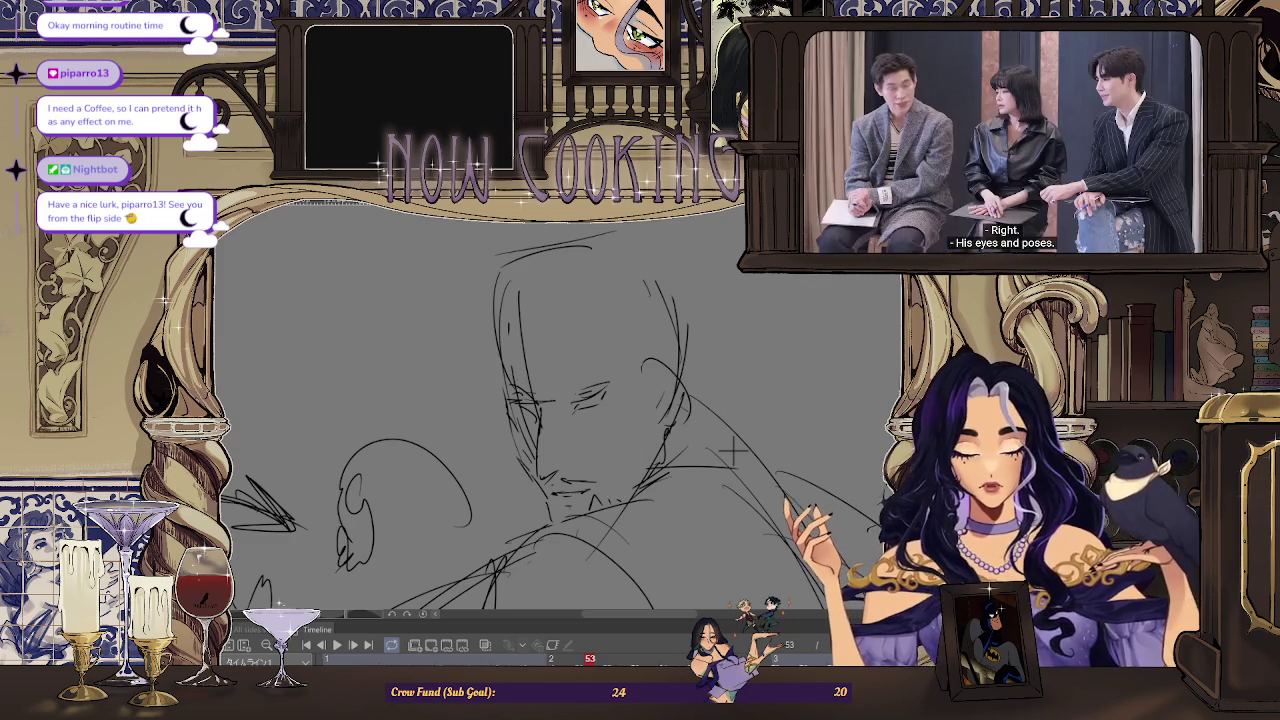
pyautogui.press('h')
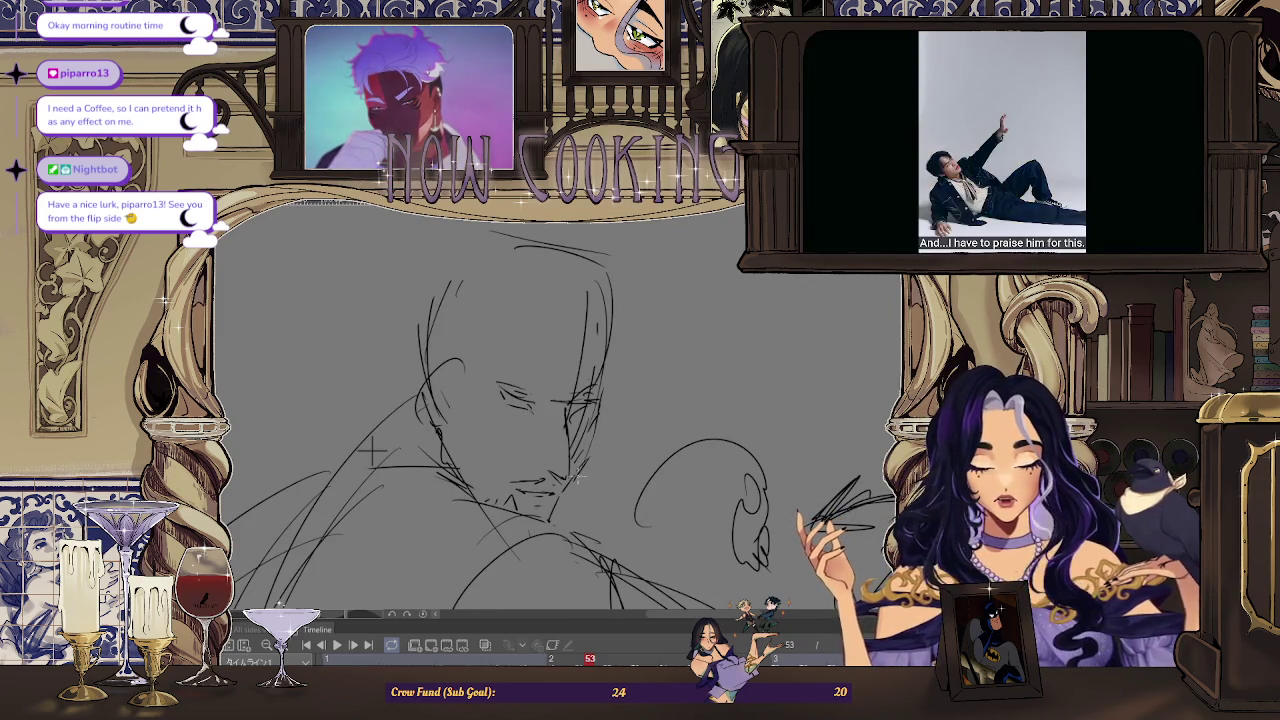
# Undo the previous eye stroke and redraw the eye on the face
pyautogui.scroll(-3, 372, 452)
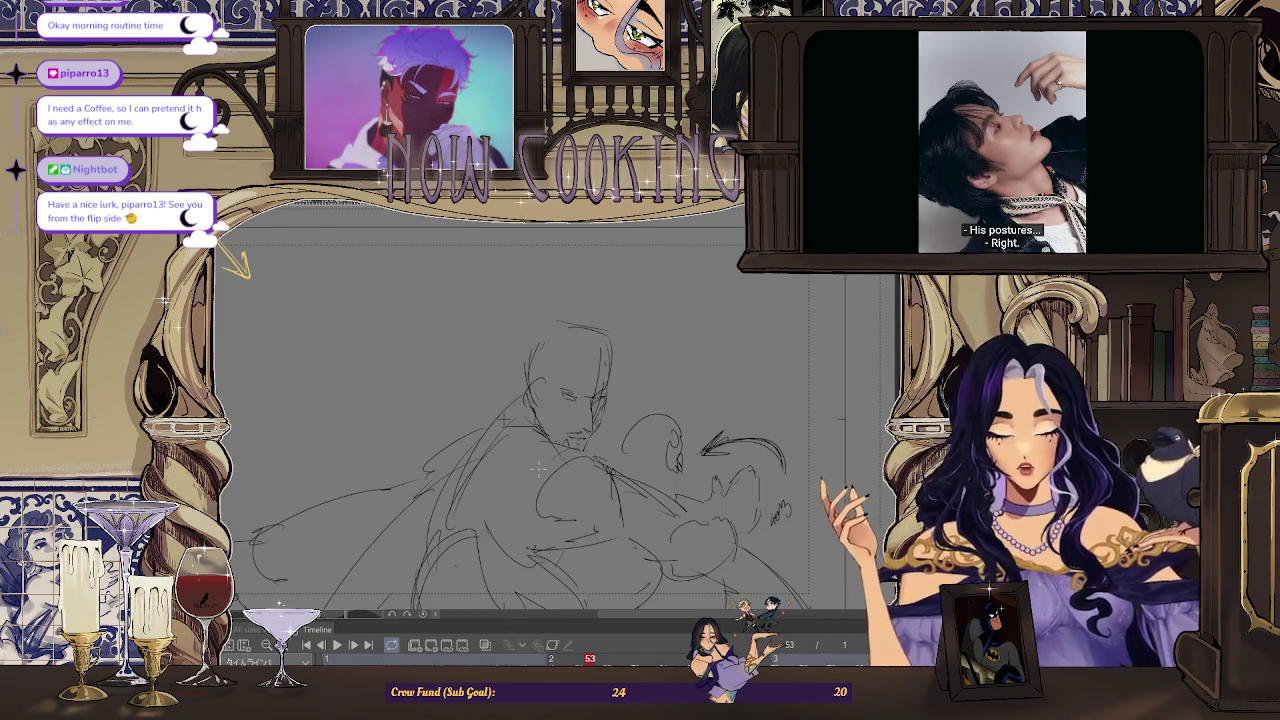
pyautogui.scroll(2, 565, 400)
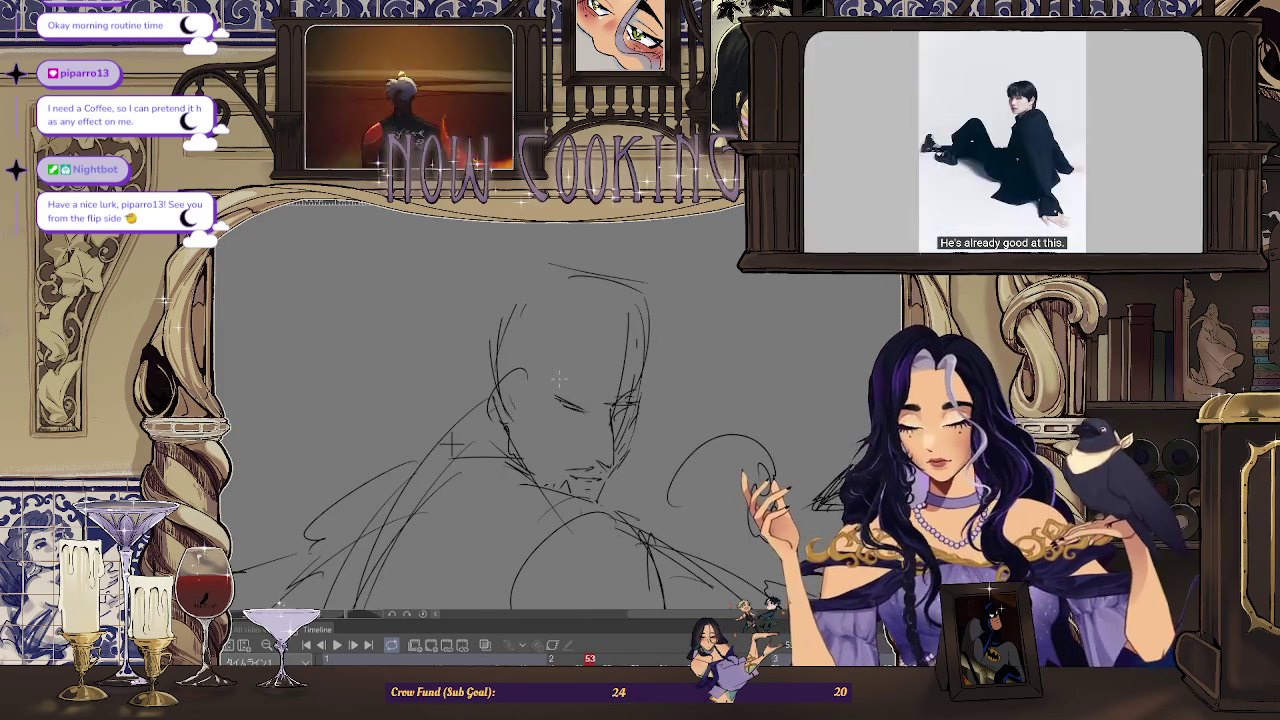
pyautogui.scroll(1, 565, 428)
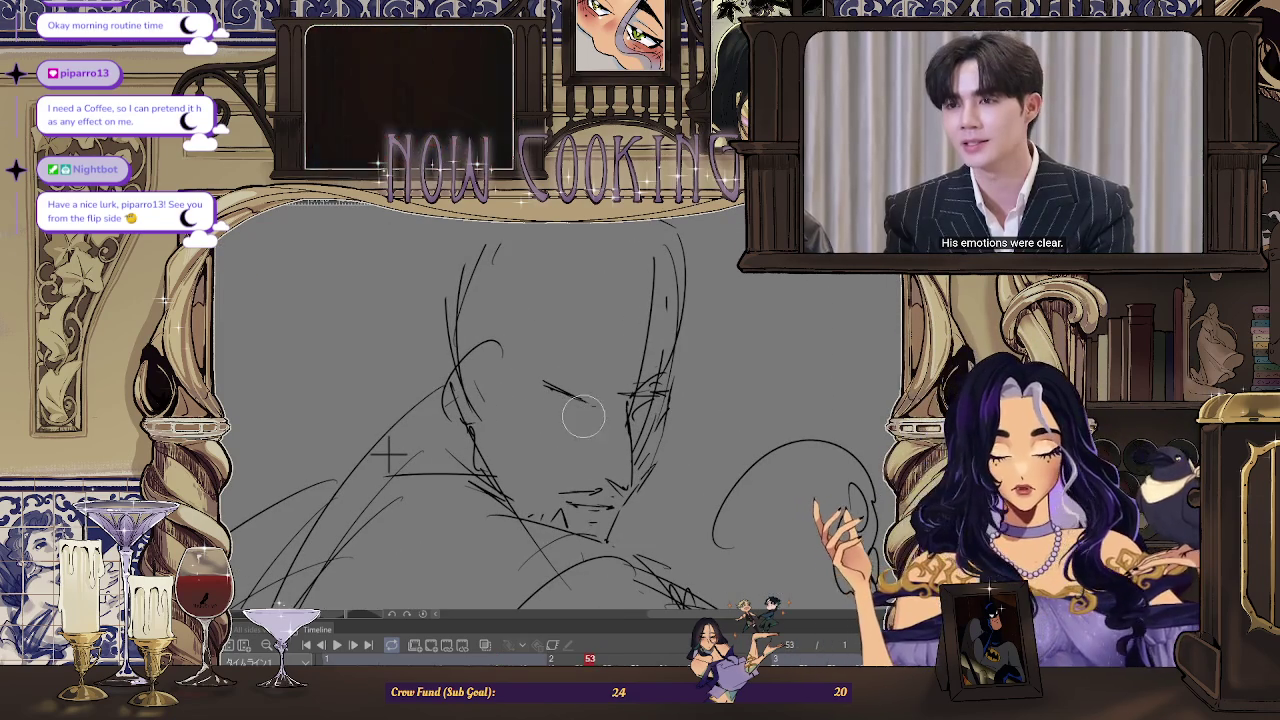
pyautogui.hotkey('ctrl', 'z')
pyautogui.moveTo(543, 384); pyautogui.dragTo(600, 407)
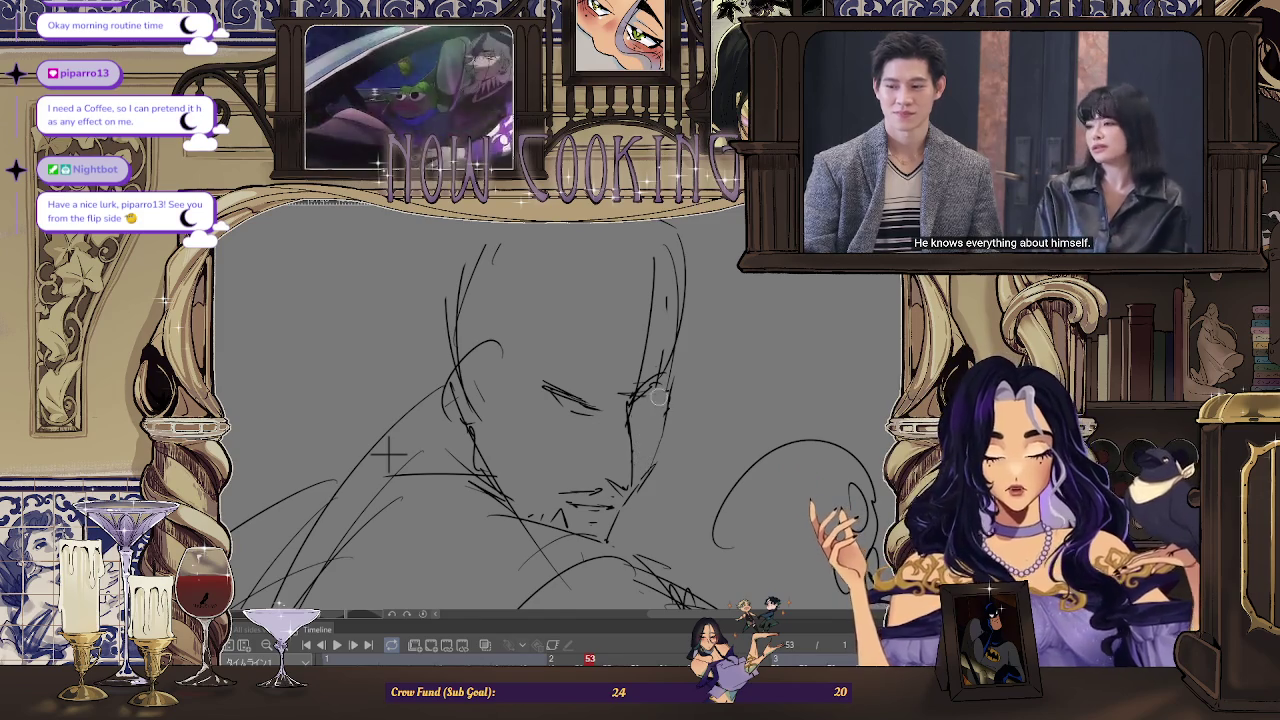
pyautogui.scroll(-3, 668, 436)
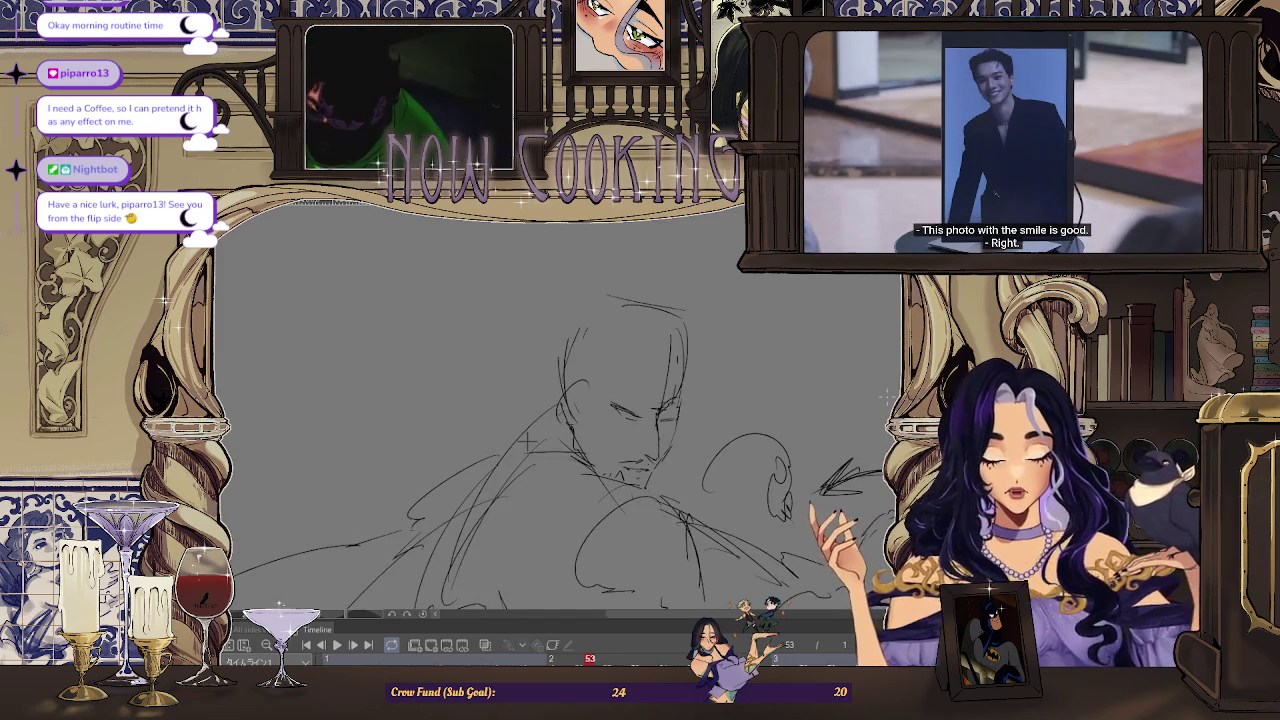
pyautogui.press('h')
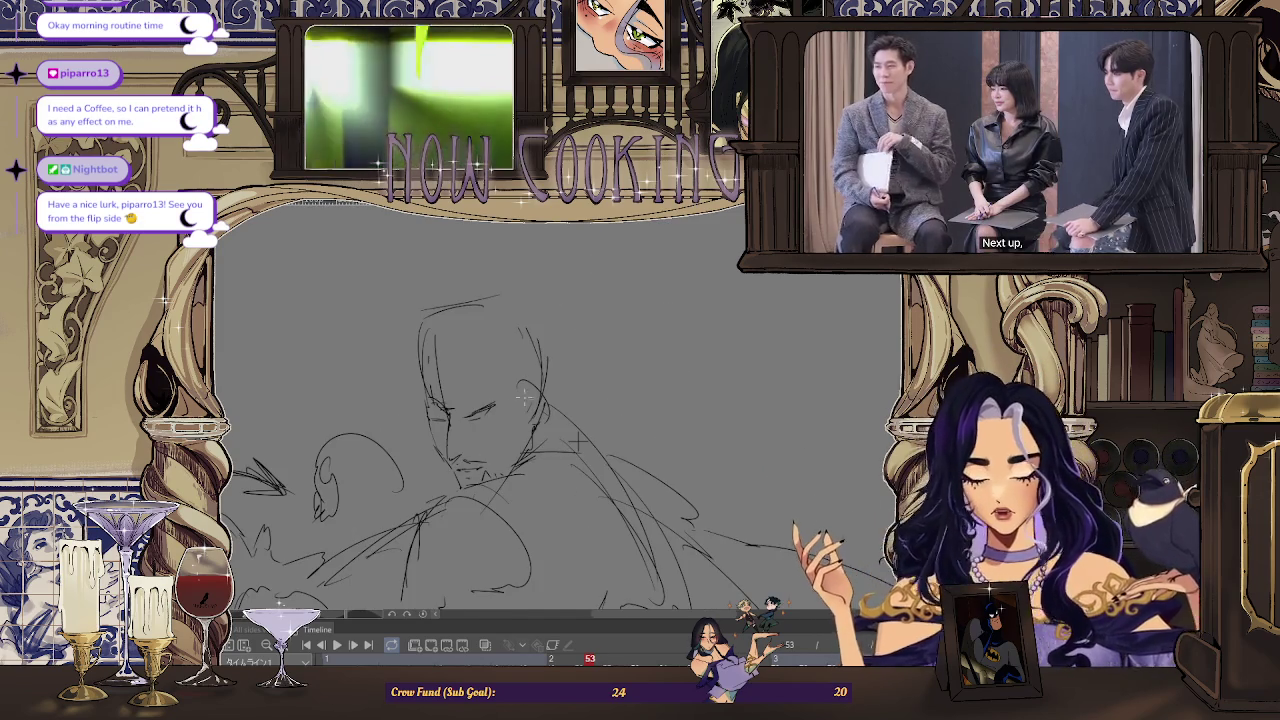
pyautogui.scroll(2, 641, 425)
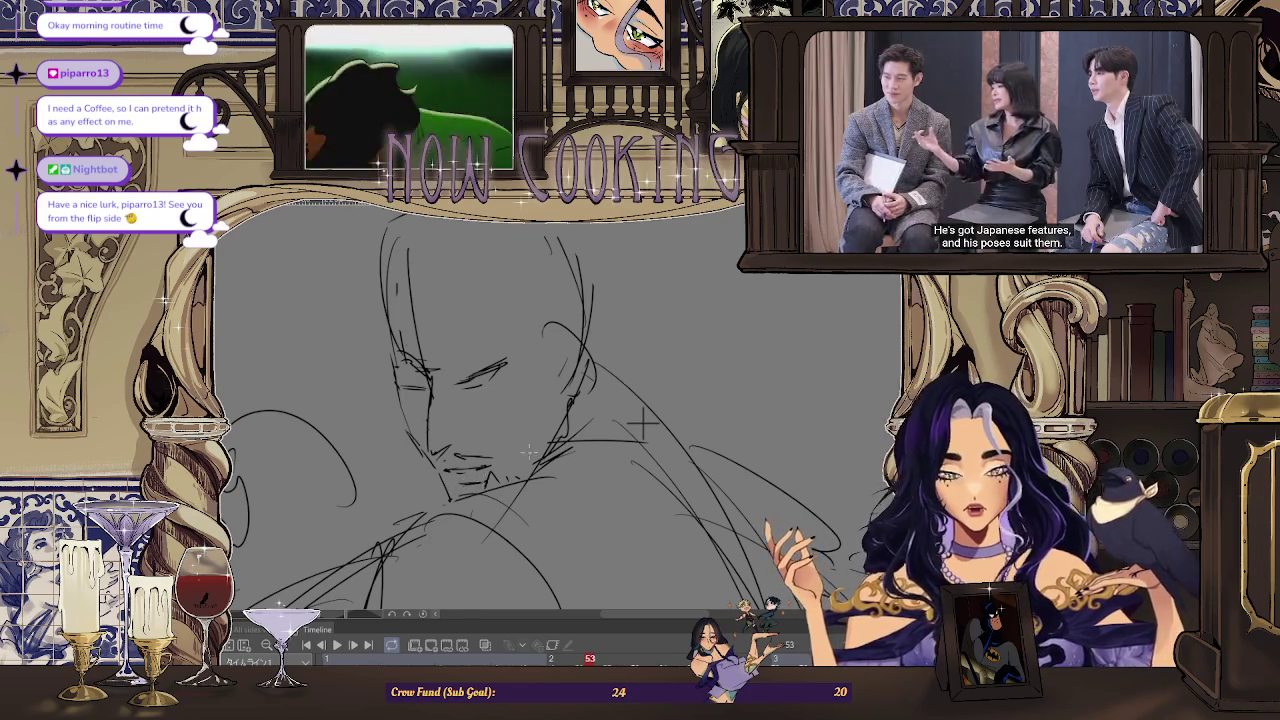
pyautogui.scroll(1, 650, 435)
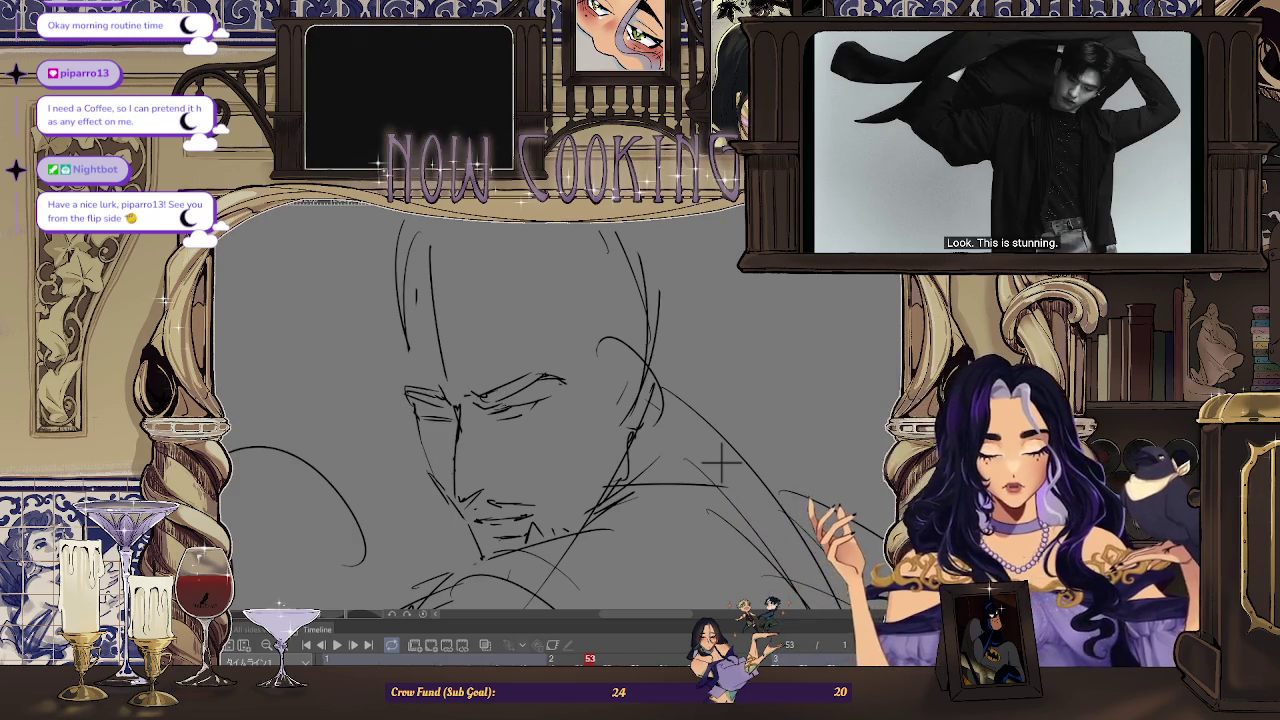
pyautogui.press('h')
pyautogui.hotkey('ctrl', '+')
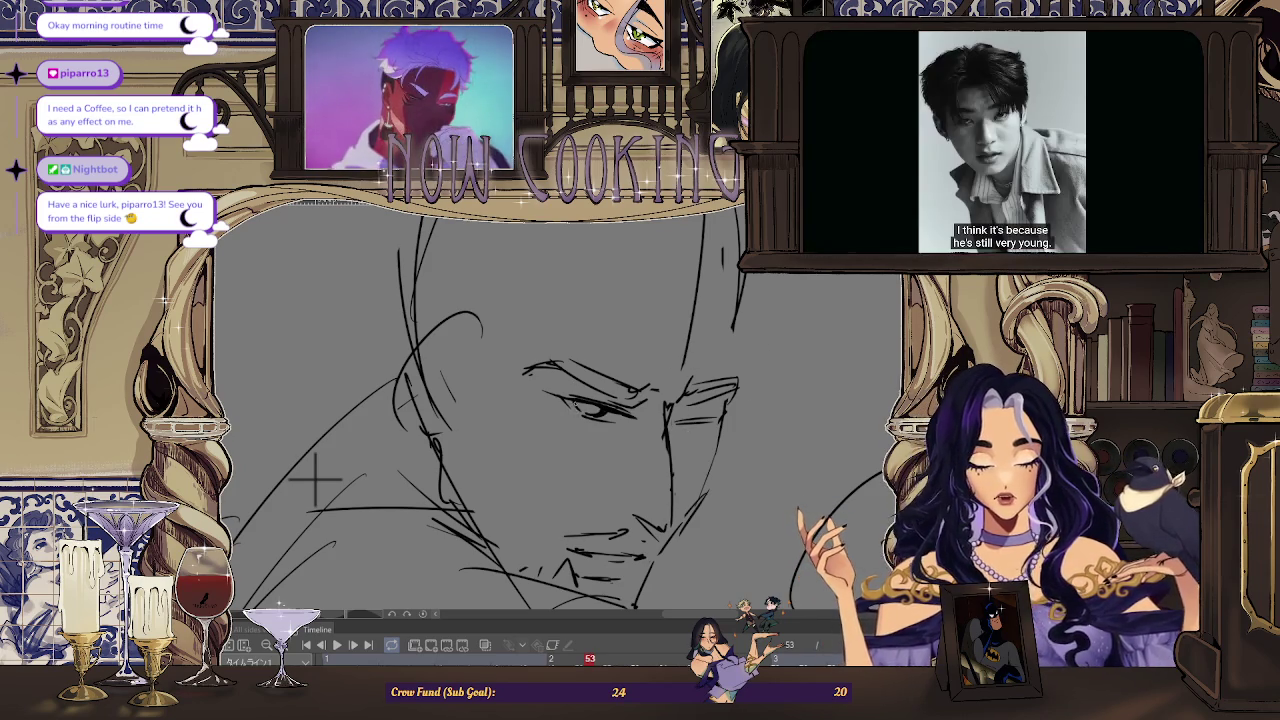
pyautogui.scroll(-2, 487, 432)
pyautogui.scroll(2, 483, 432)
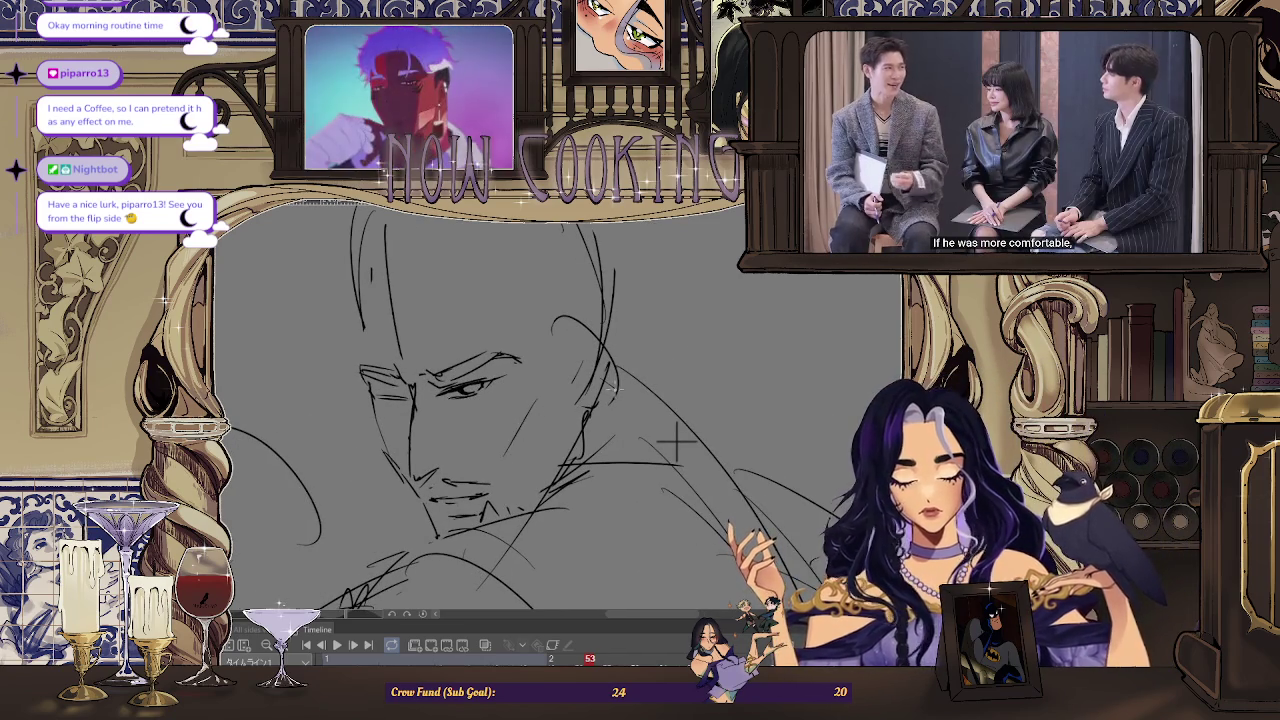
pyautogui.scroll(-2, 603, 346)
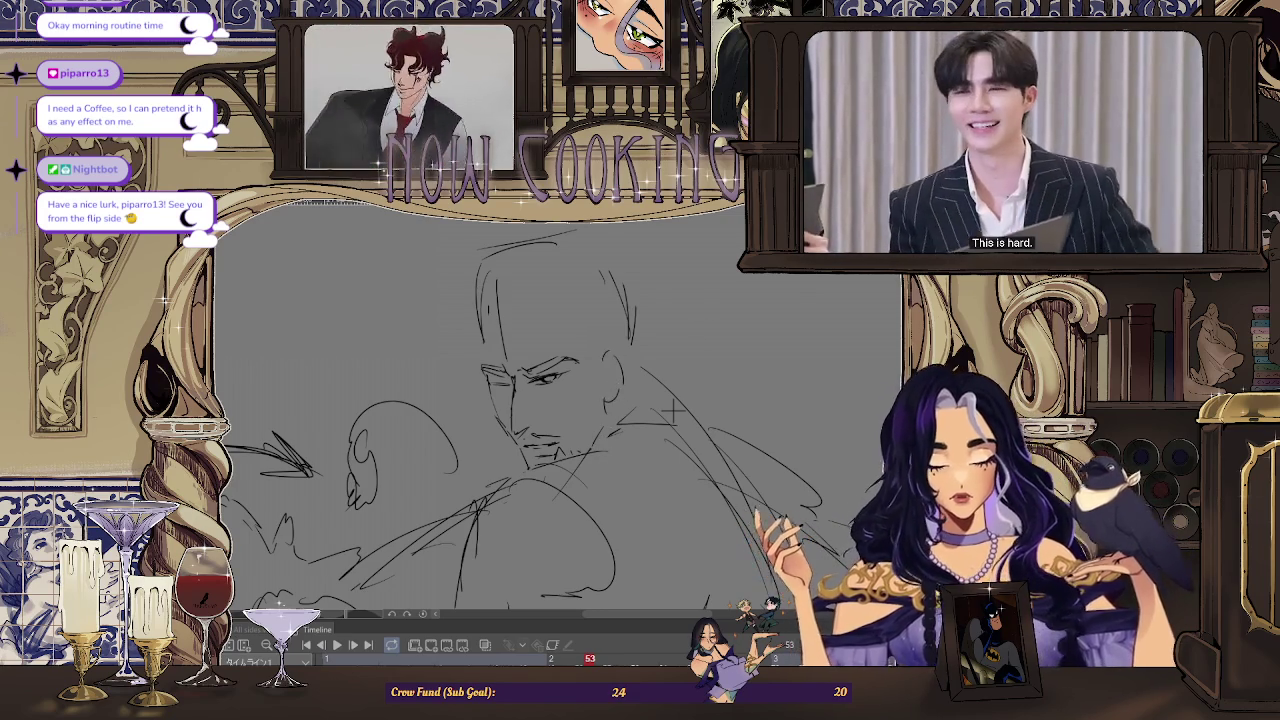
pyautogui.press('h')
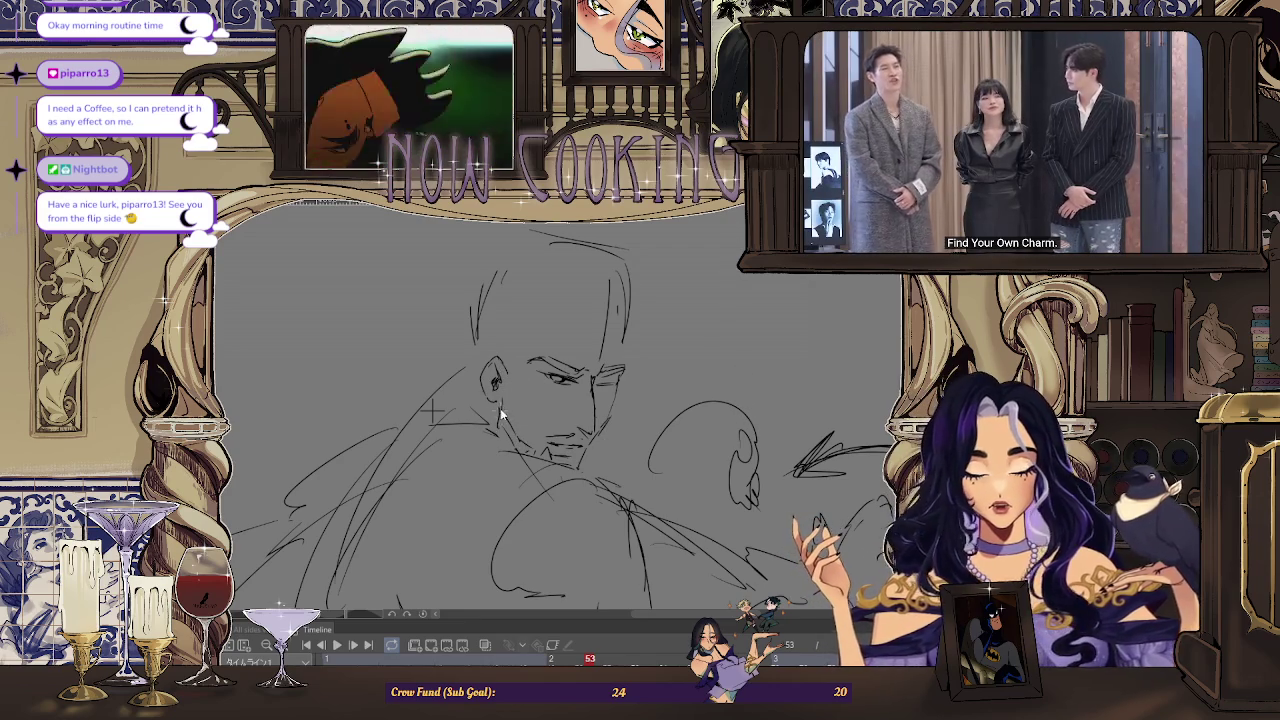
pyautogui.hotkey('ctrl', '-')
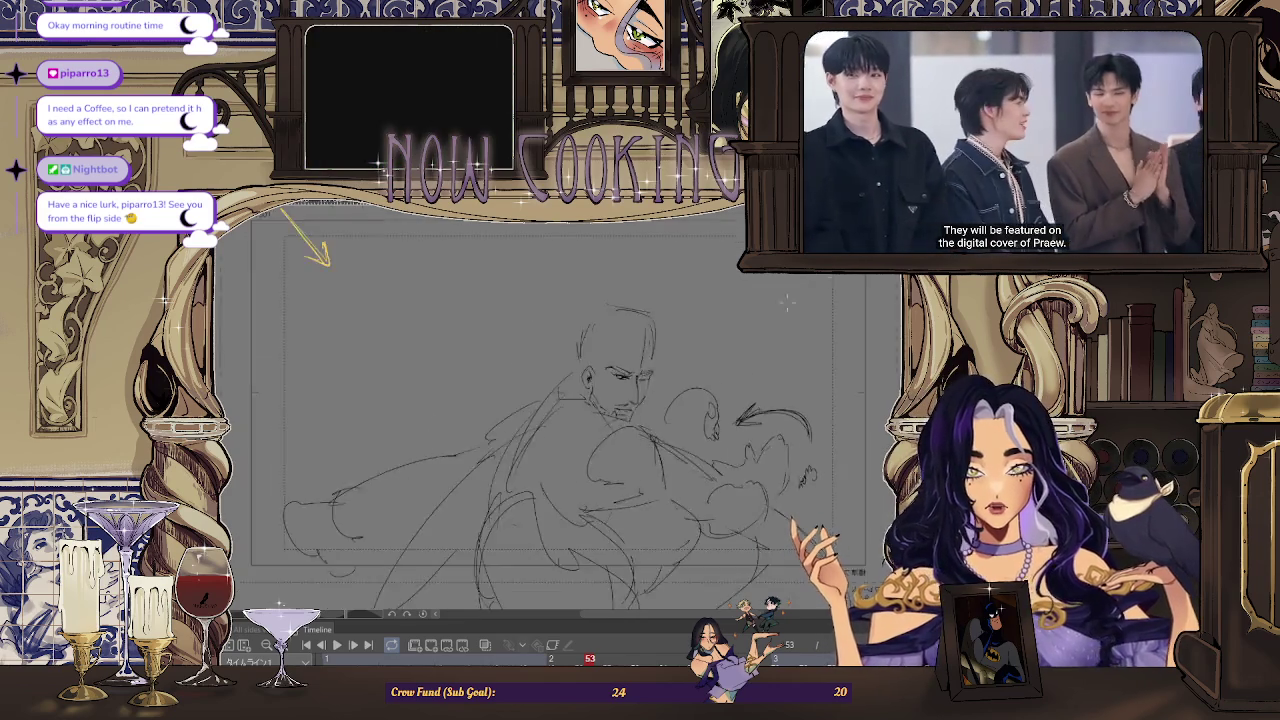
pyautogui.hotkey('ctrl', '-')
pyautogui.press('h')
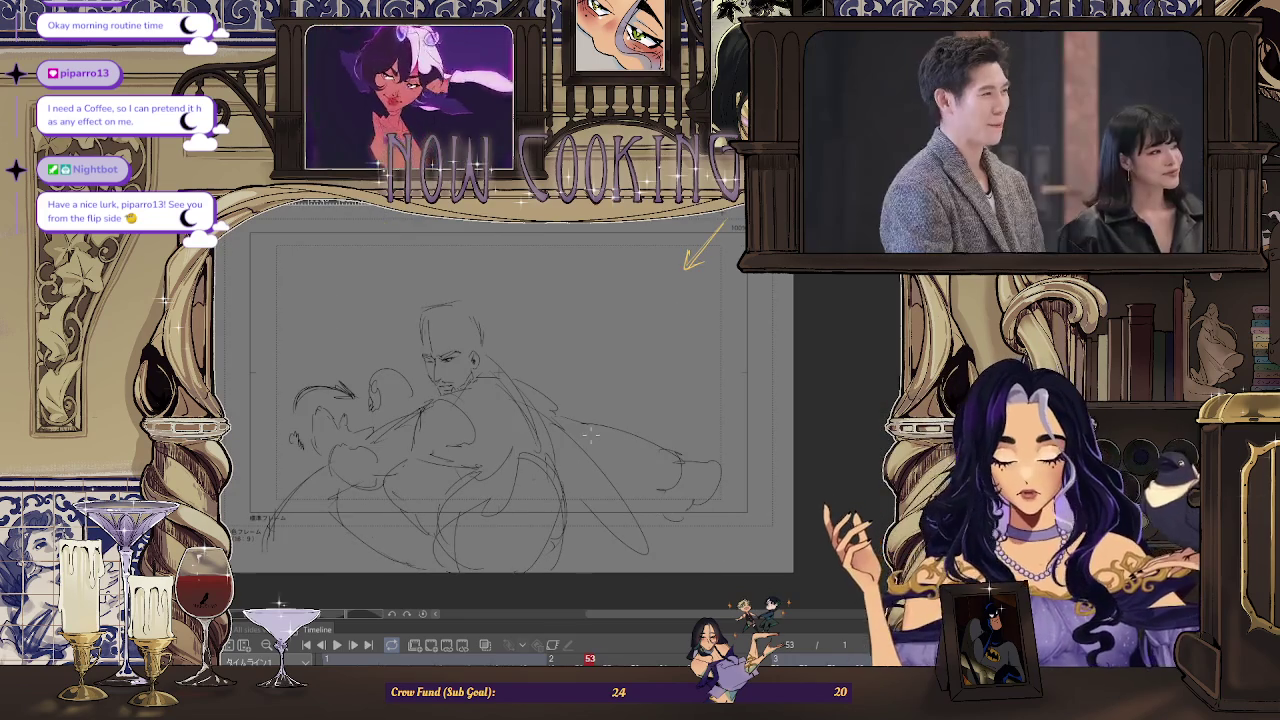
pyautogui.press('h')
pyautogui.press('h')
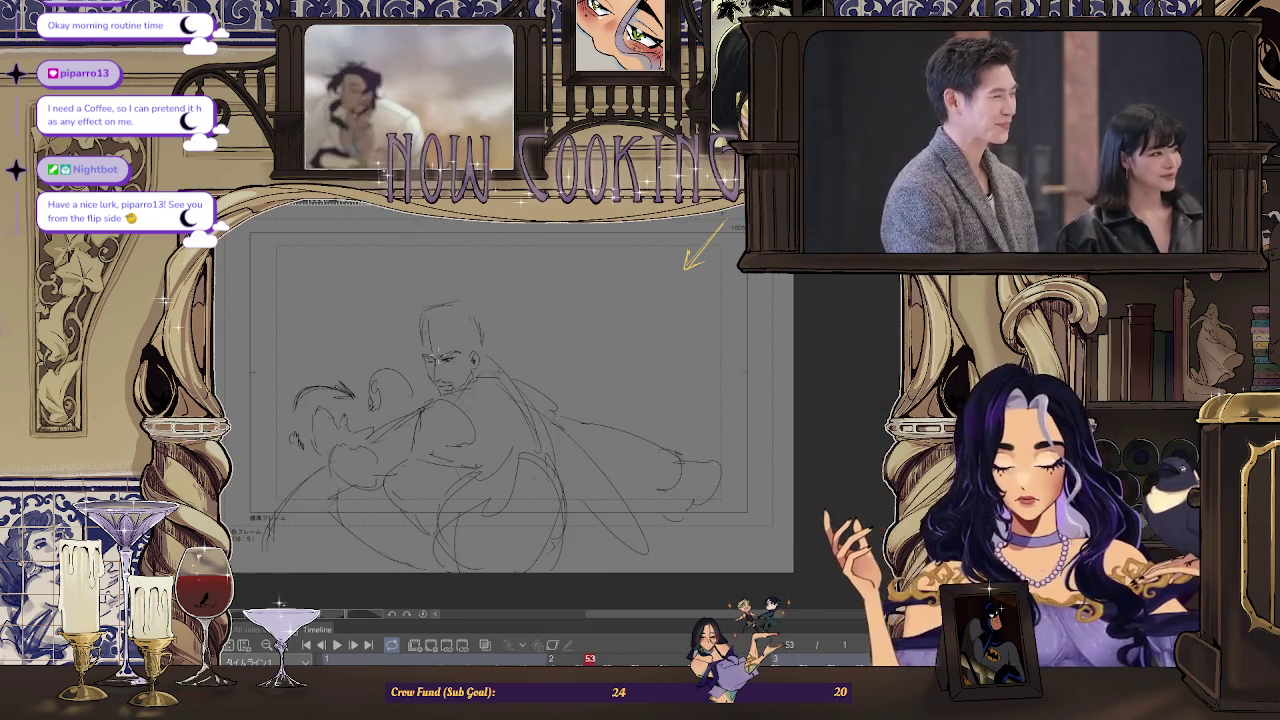
pyautogui.hotkey('ctrl', '+')
pyautogui.hotkey('ctrl', '+')
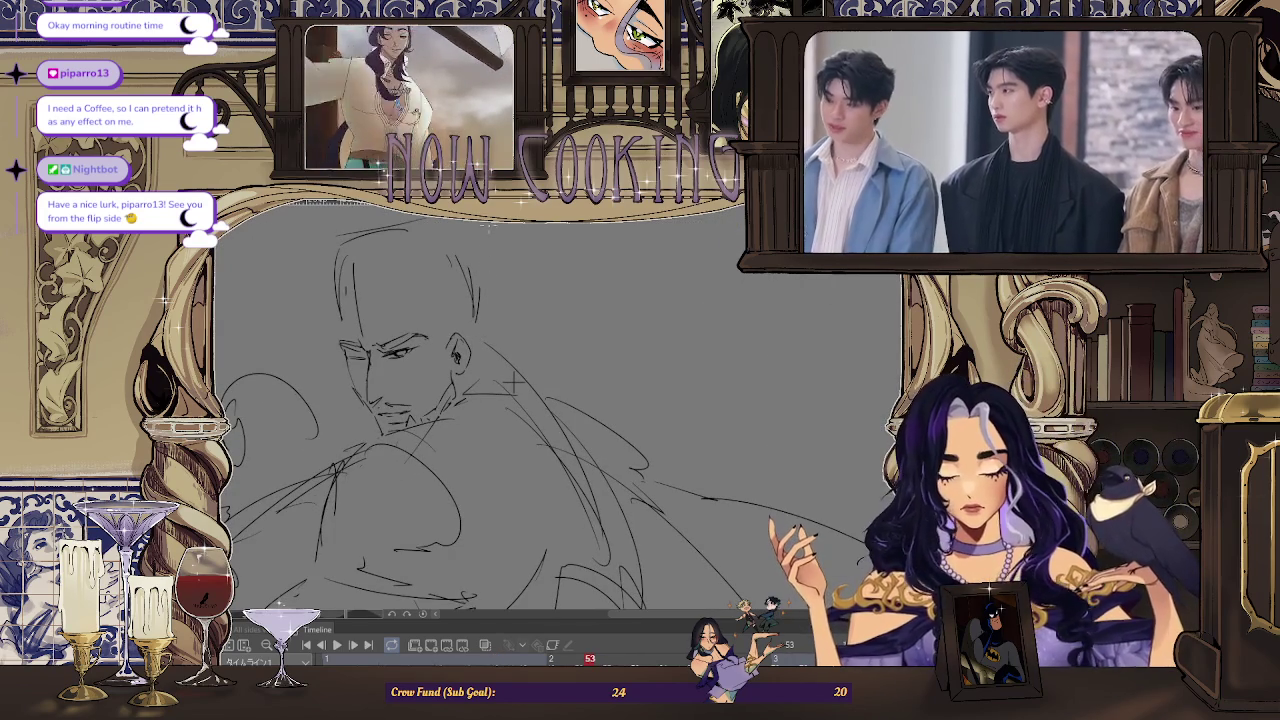
pyautogui.hotkey('ctrl', '-')
pyautogui.hotkey('ctrl', '-')
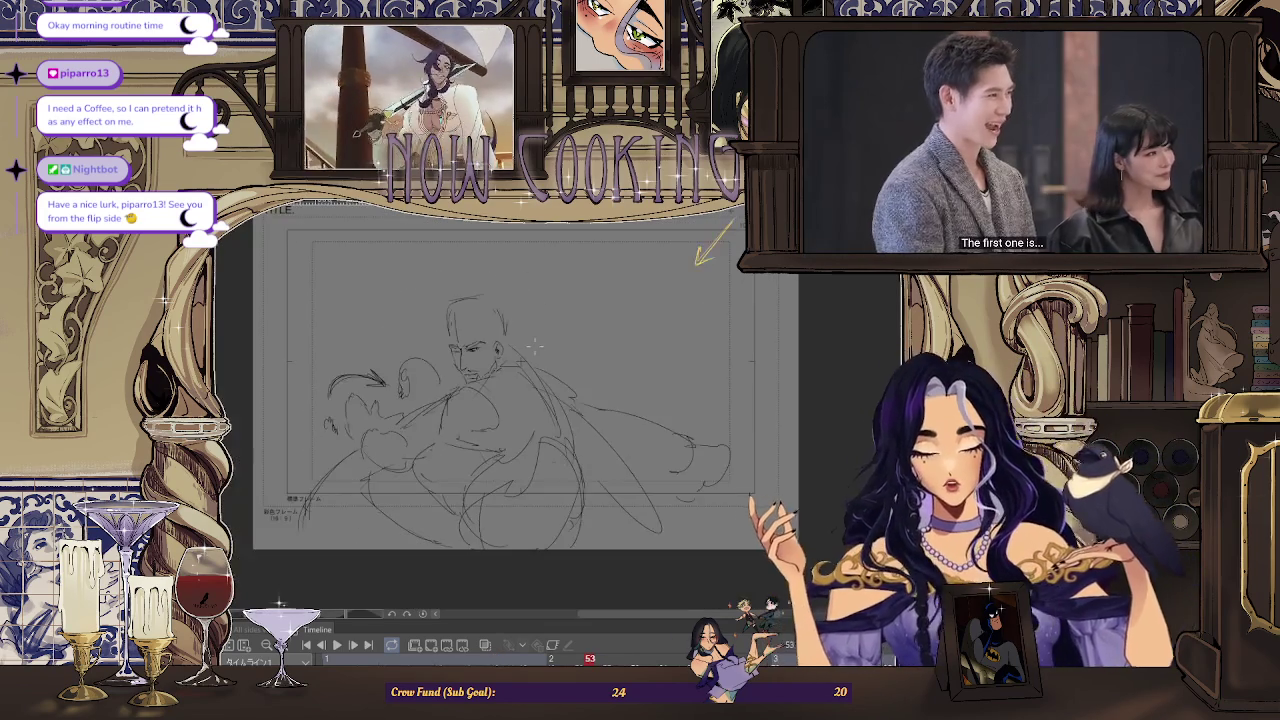
pyautogui.press('space')
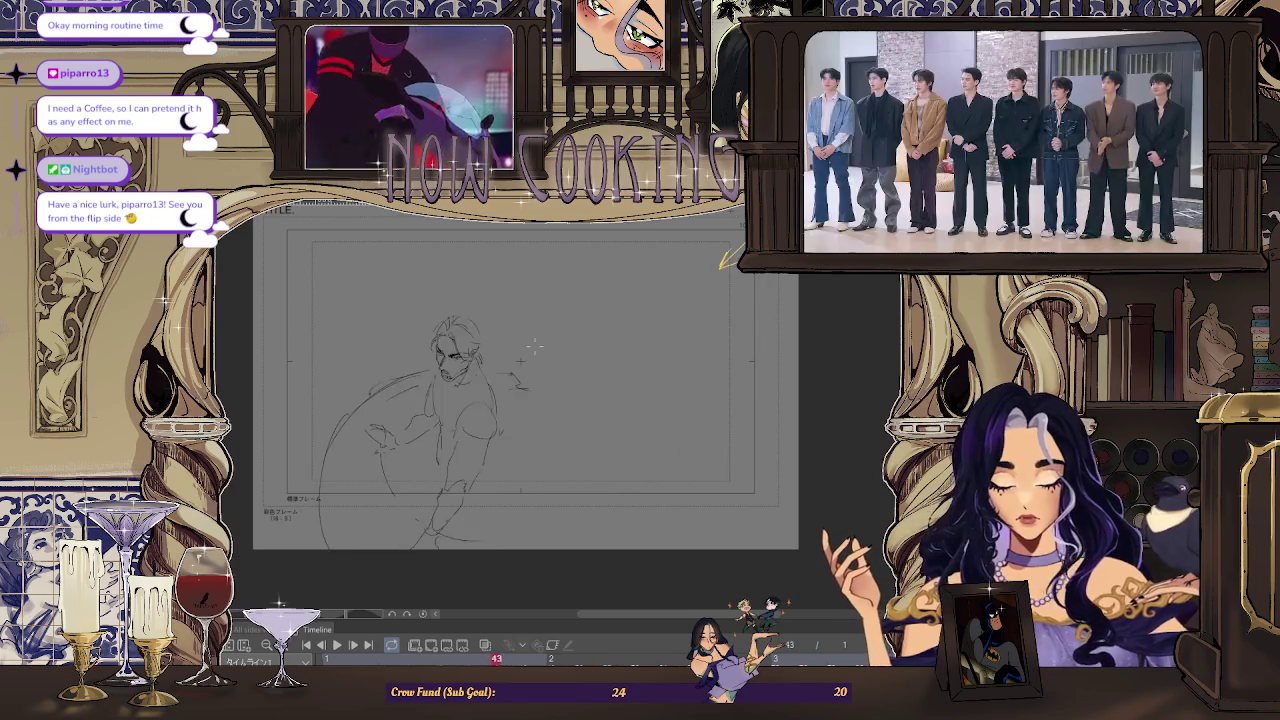
pyautogui.hotkey('ctrl', '+')
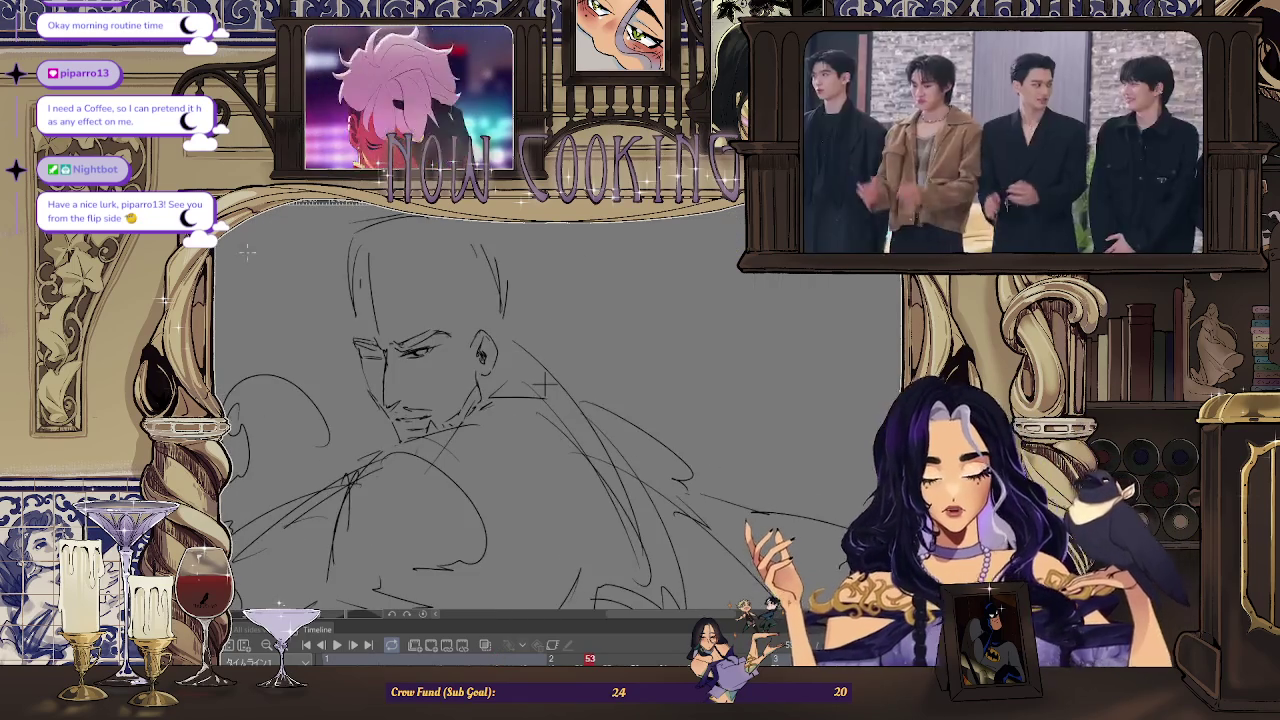
pyautogui.hotkey('ctrl', '+')
pyautogui.hotkey('ctrl', '+')
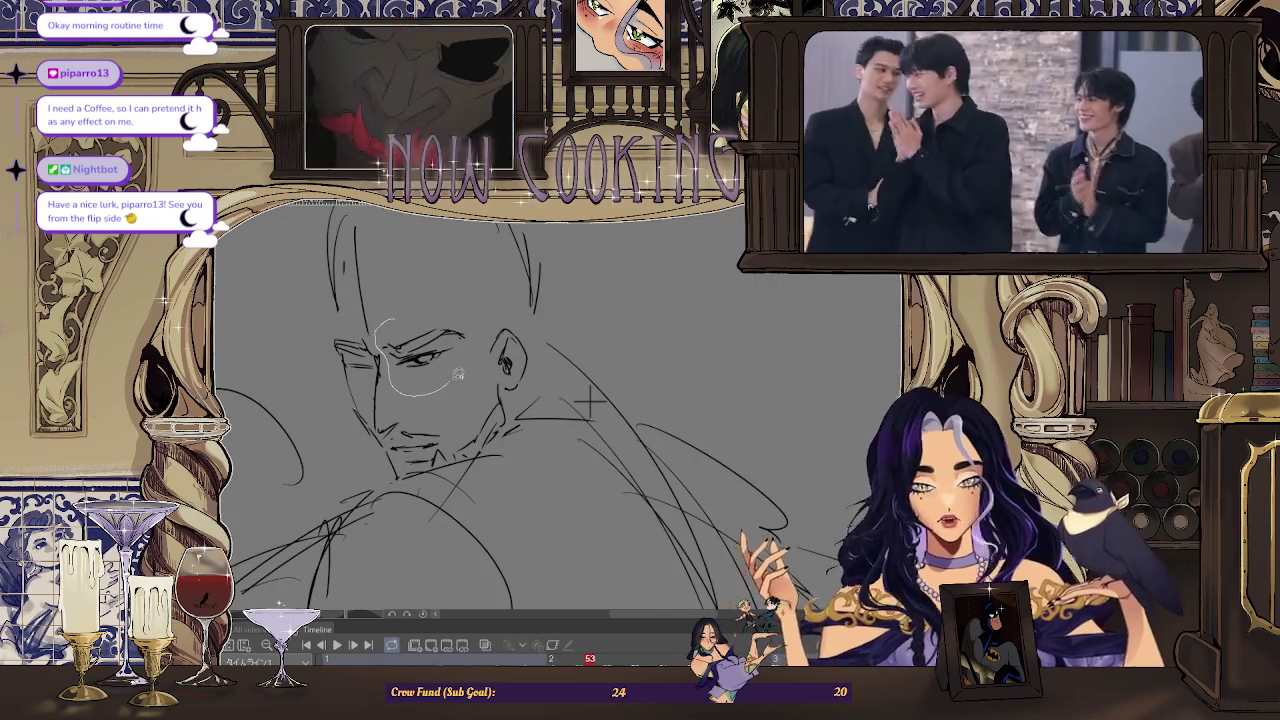
# Lasso the eye on frame 53's face and move it slightly left and down
pyautogui.moveTo(440, 300); pyautogui.dragTo(478, 318)
pyautogui.hotkey('ctrl', 't')
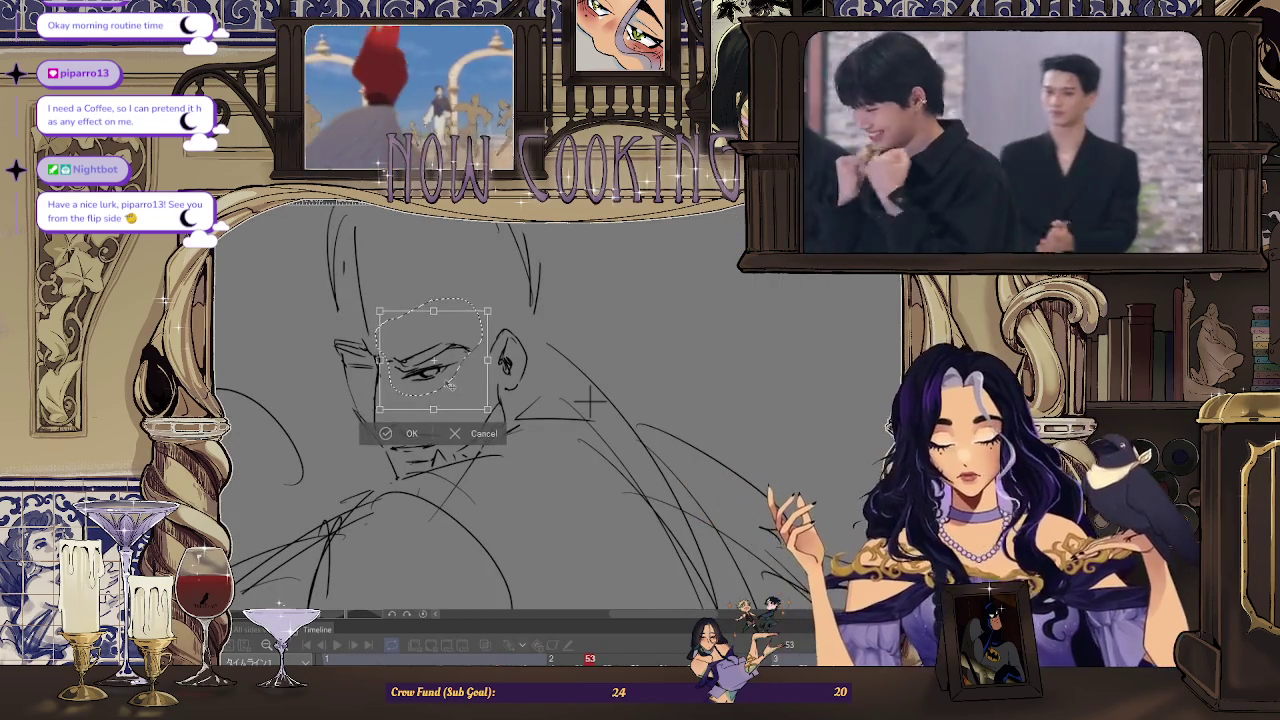
pyautogui.click(407, 433)
pyautogui.hotkey('ctrl', '-')
pyautogui.hotkey('ctrl', '+')
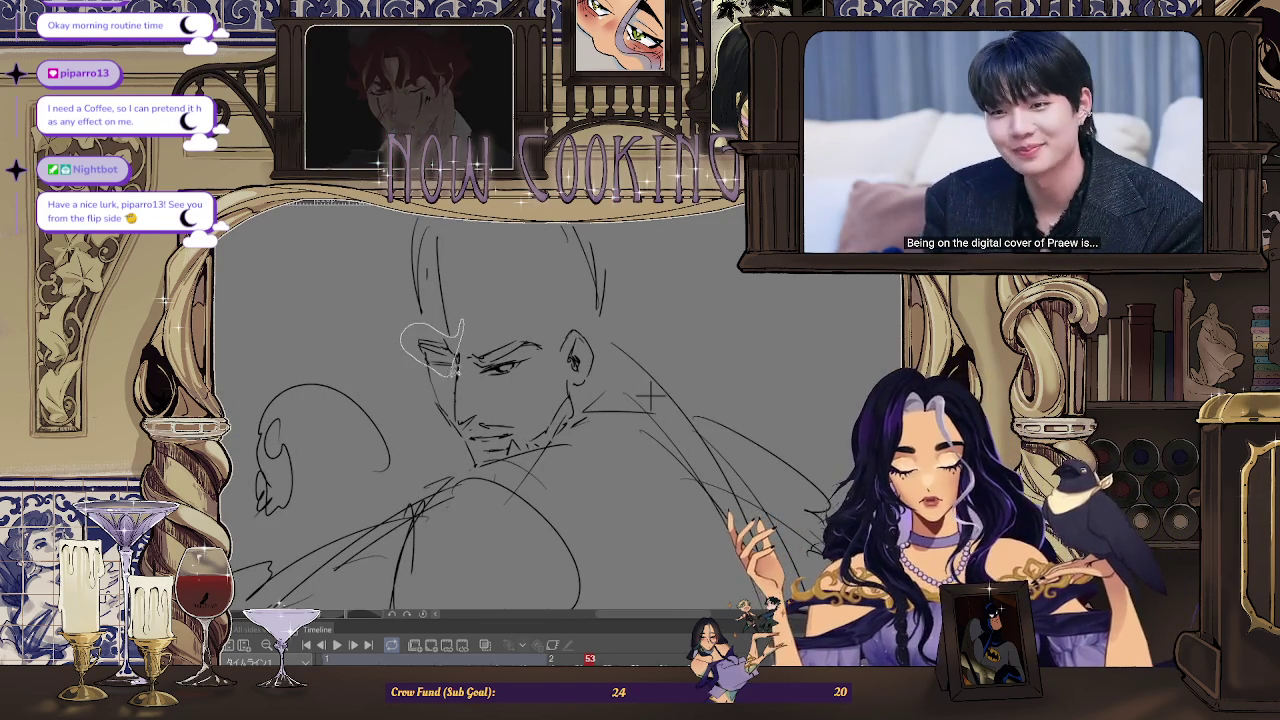
pyautogui.hotkey('ctrl', 't')
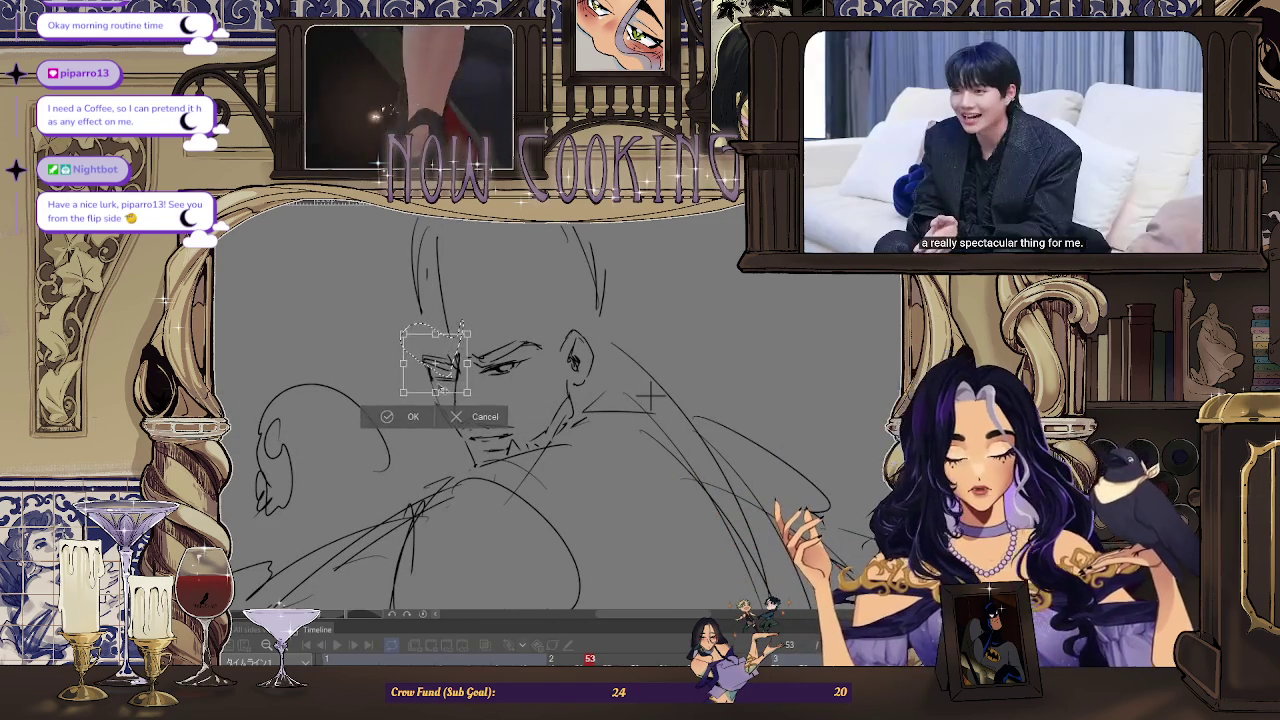
pyautogui.press('Left')
pyautogui.press('Down')
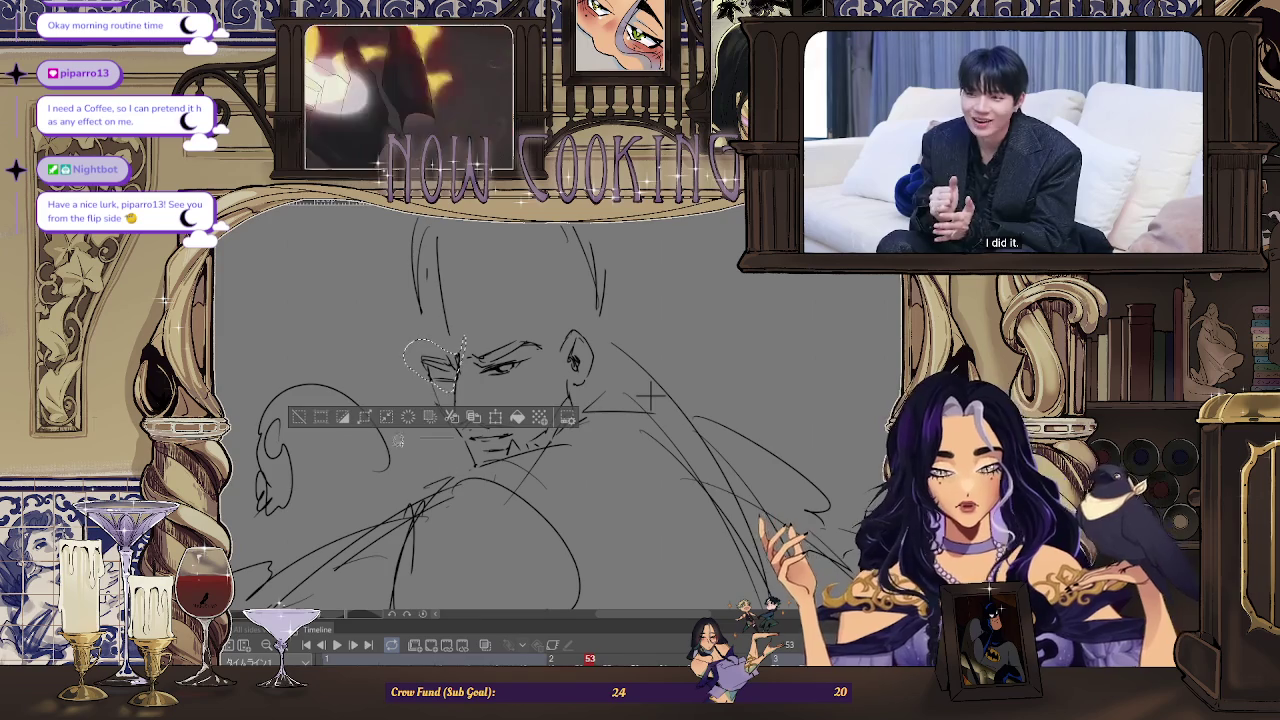
pyautogui.click(416, 425)
# Mirror the canvas view back and forth to check the face's proportions
pyautogui.press('h')
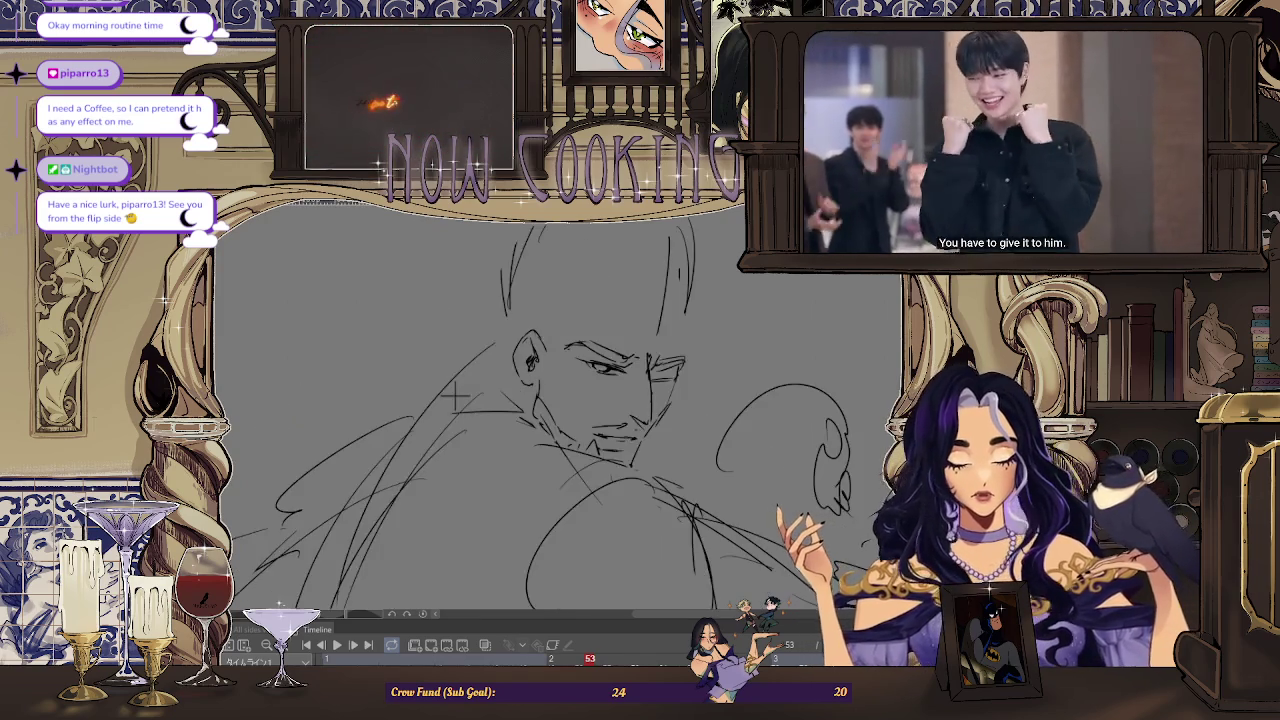
pyautogui.scroll(-1, 460, 400)
pyautogui.scroll(-1, 480, 420)
pyautogui.scroll(-1, 500, 450)
pyautogui.scroll(-1, 515, 478)
pyautogui.press('h')
pyautogui.press('h')
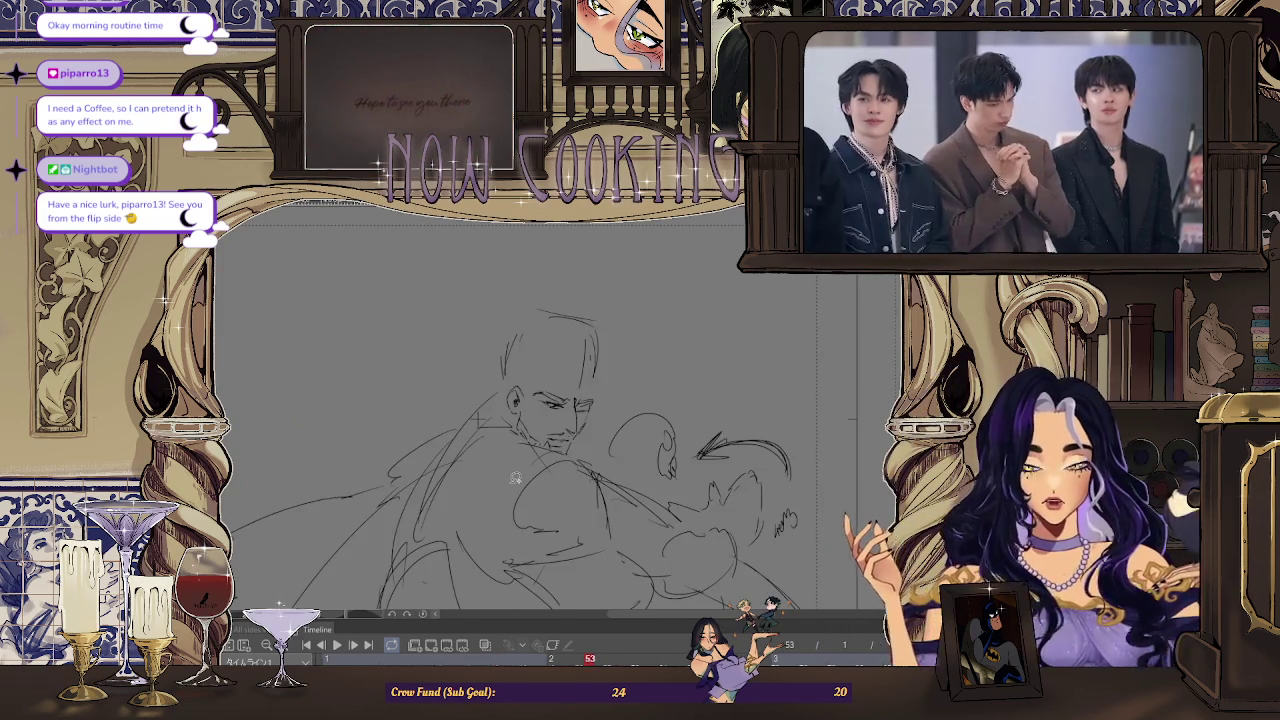
pyautogui.press('h')
pyautogui.press('h')
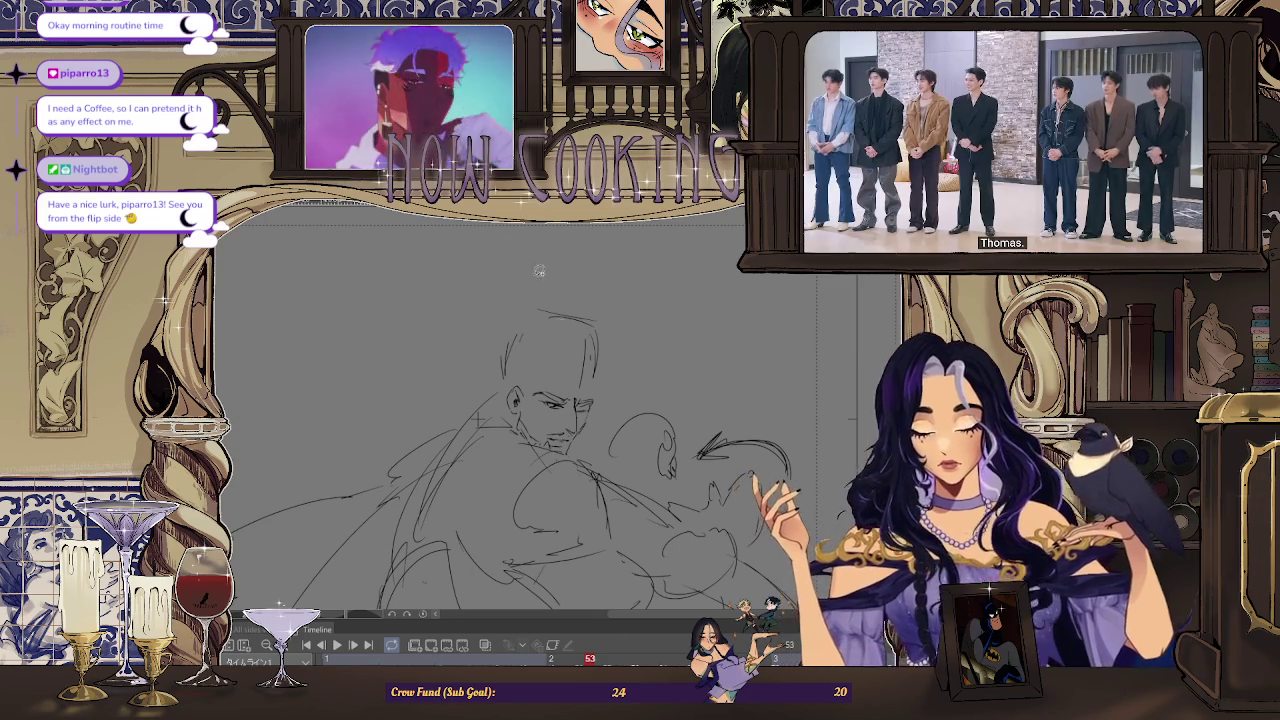
# Draw a darker jaw line down to the chin and shift the face slightly up and right
pyautogui.moveTo(510, 398); pyautogui.dragTo(565, 452)
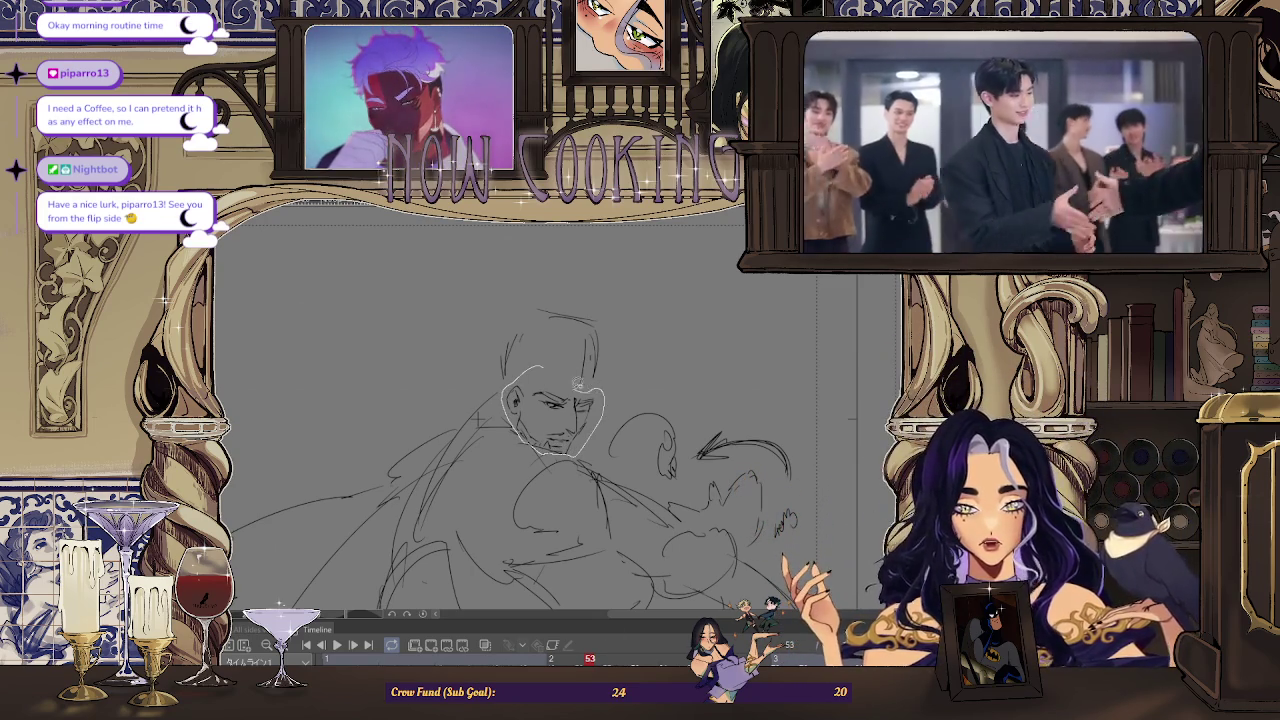
pyautogui.hotkey('ctrl', 't')
pyautogui.moveTo(588, 427); pyautogui.dragTo(589, 424)
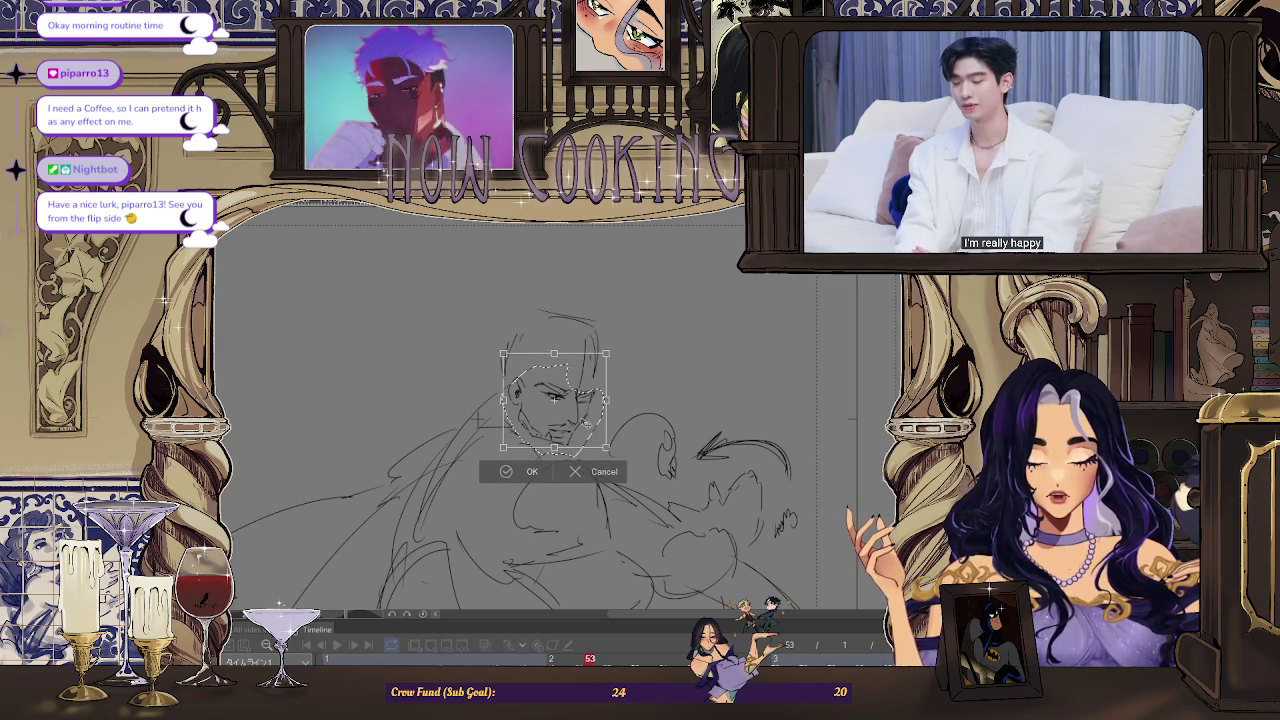
pyautogui.click(532, 472)
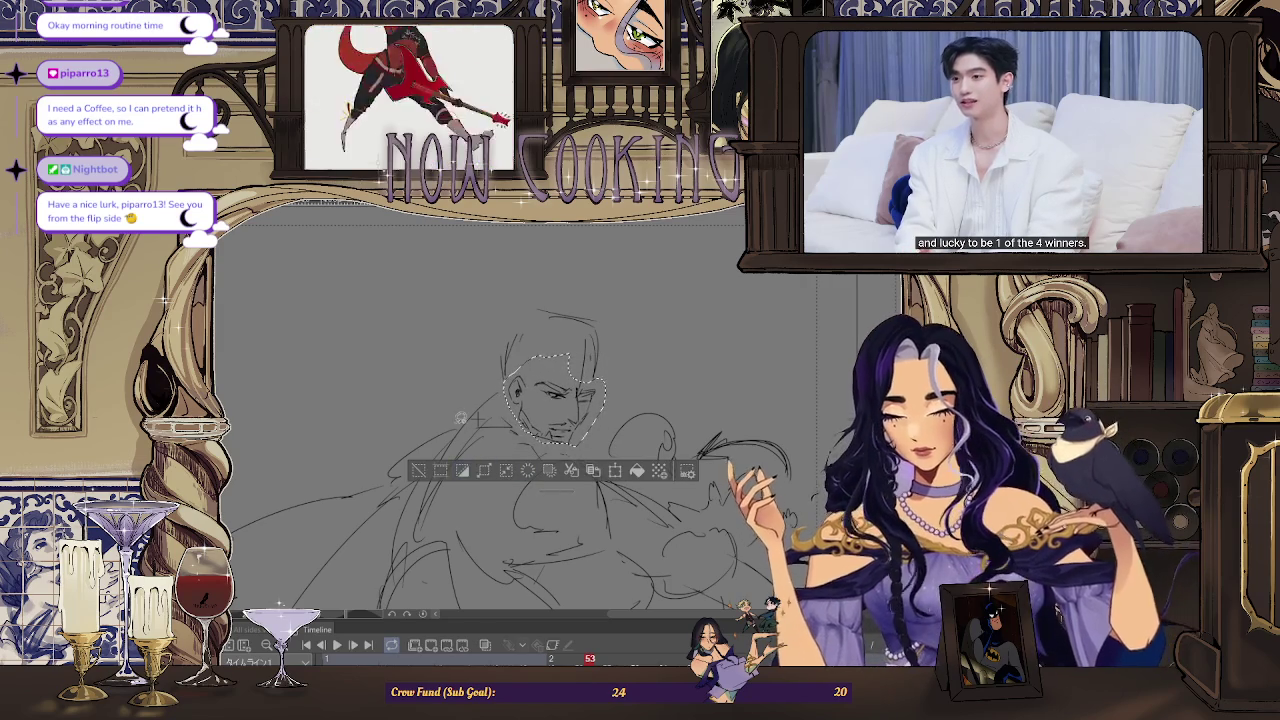
pyautogui.hotkey('ctrl', 'd')
pyautogui.scroll(2, 585, 400)
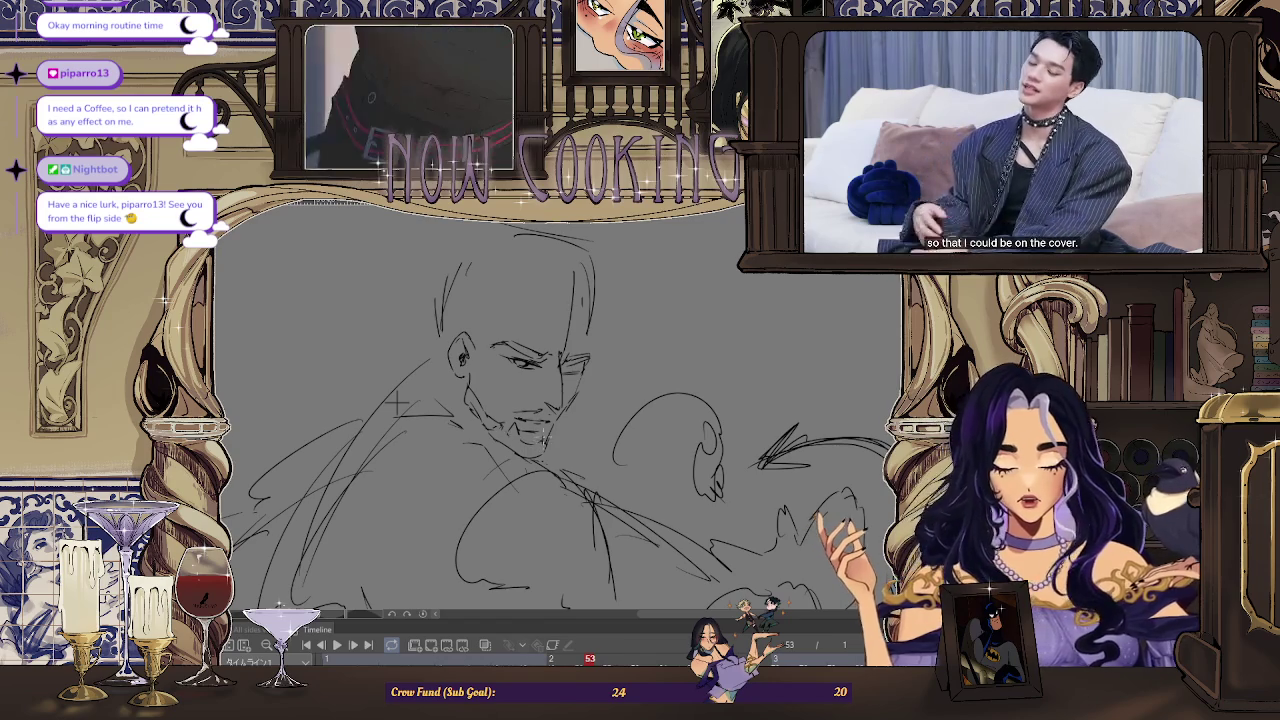
# Sketch extra hair strands and face lines on the frame 53 head, then fit the whole frame in view
pyautogui.scroll(-2, 520, 520)
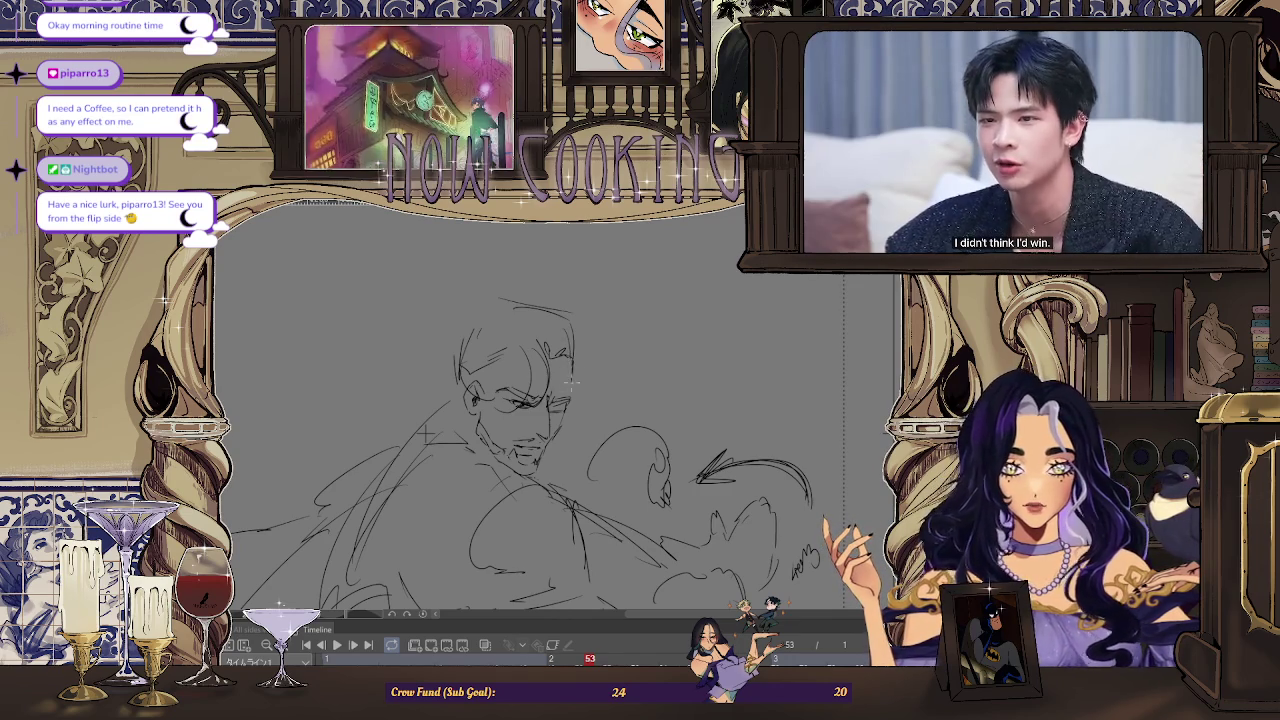
pyautogui.hotkey('ctrl', '0')
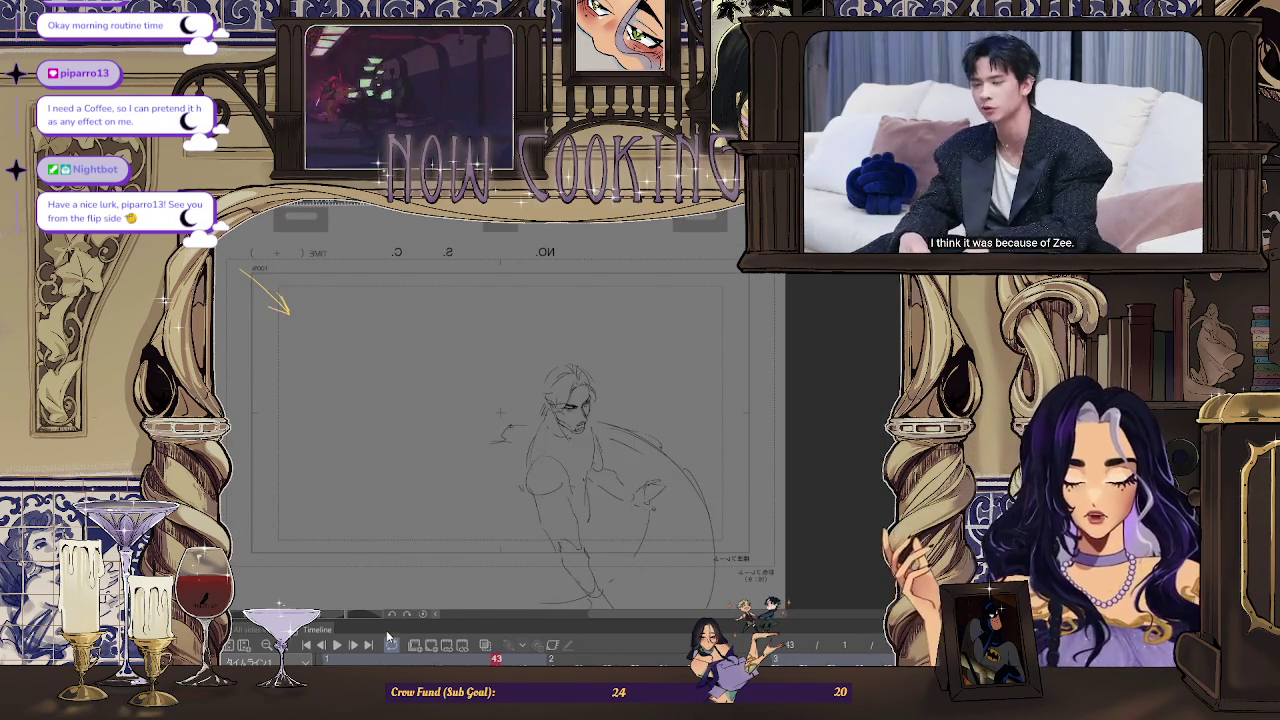
pyautogui.hotkey('ctrl', 'alt', '0')
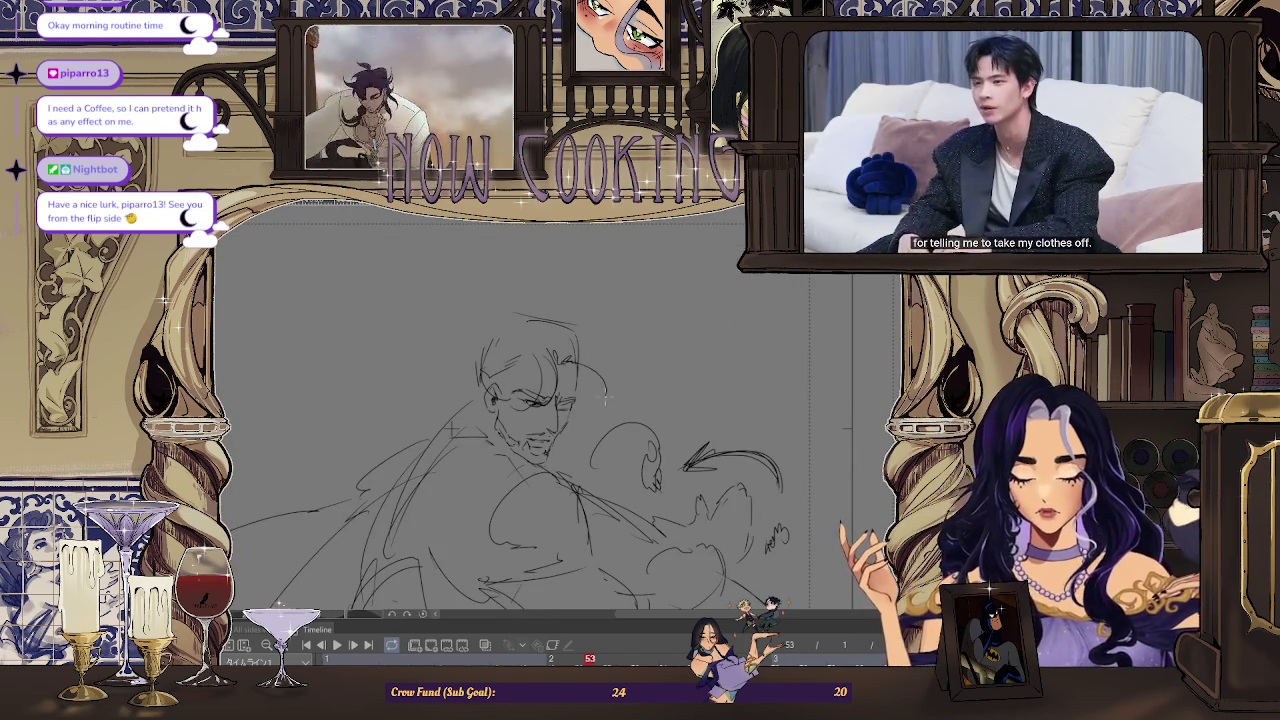
pyautogui.hotkey('ctrl', '+')
pyautogui.hotkey('ctrl', '+')
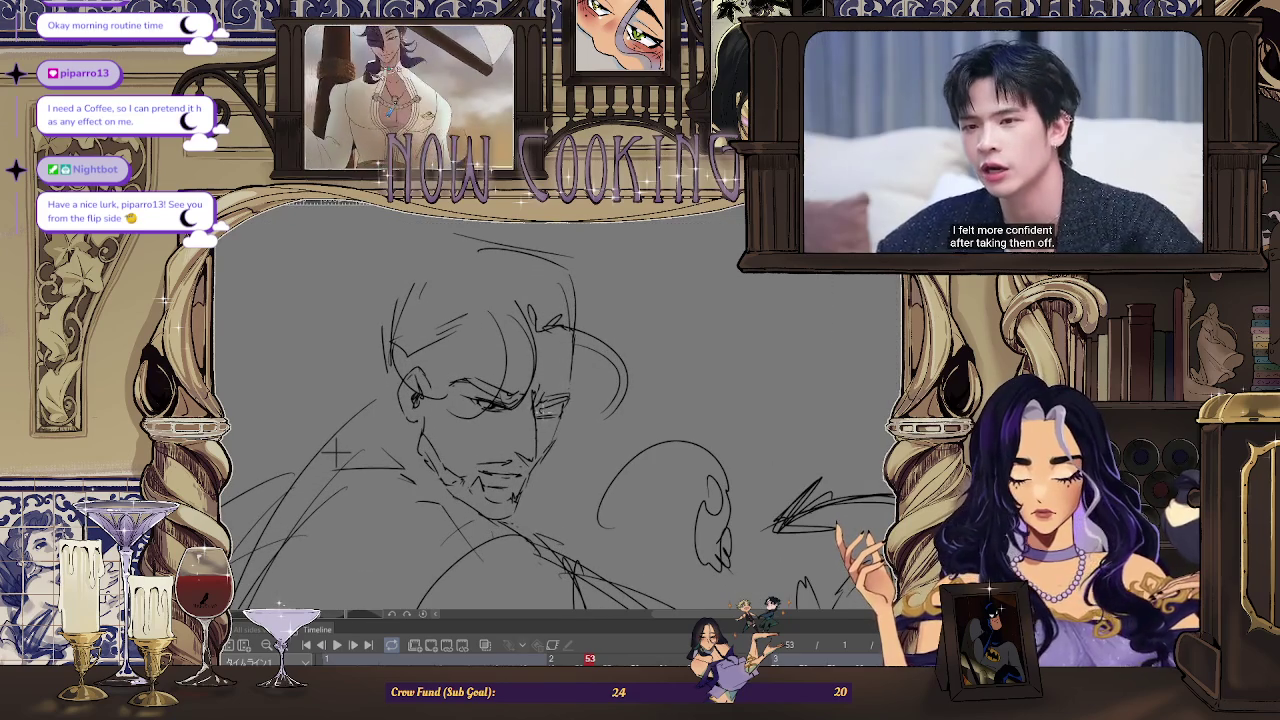
pyautogui.scroll(-1, 653, 354)
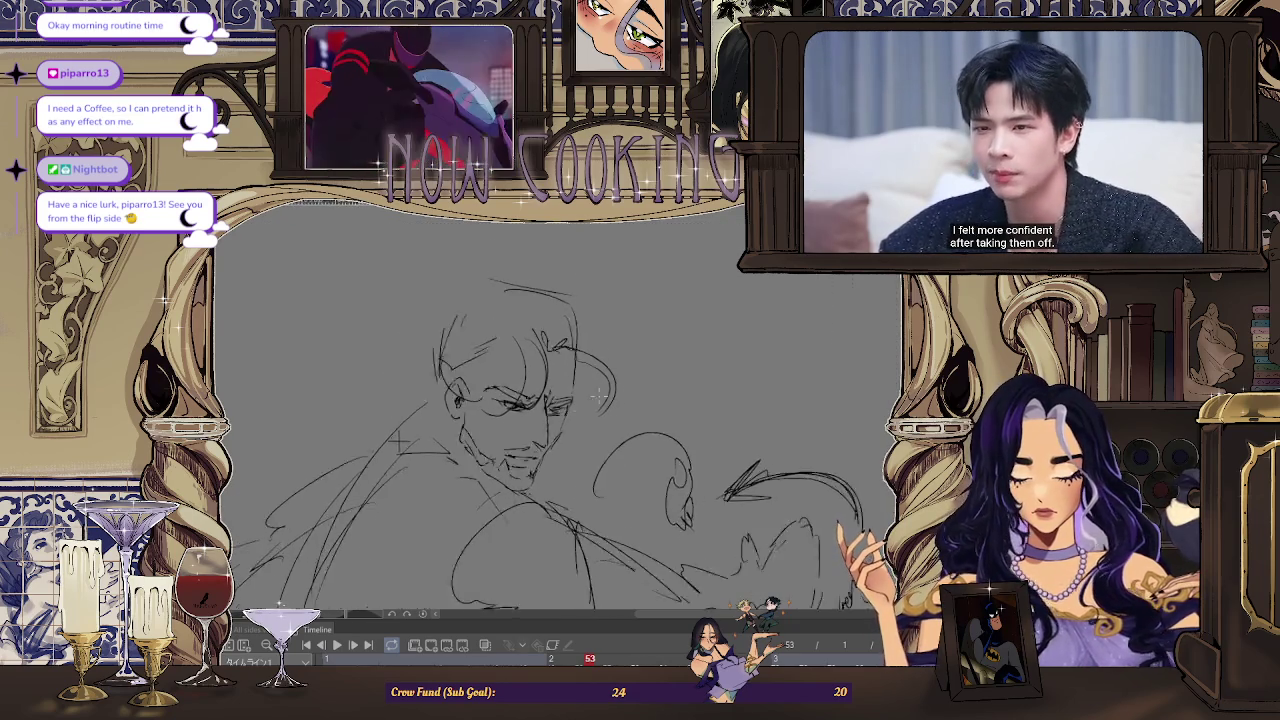
pyautogui.scroll(-1, 653, 354)
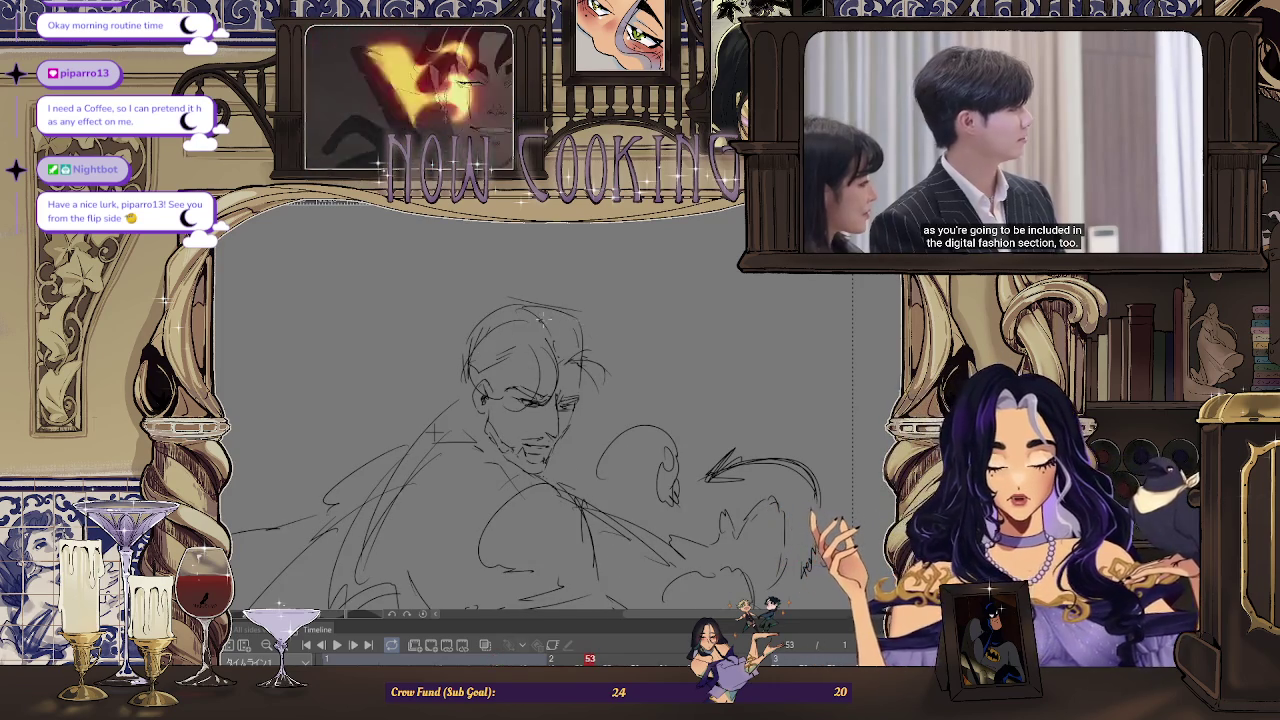
pyautogui.hotkey('ctrl', '0')
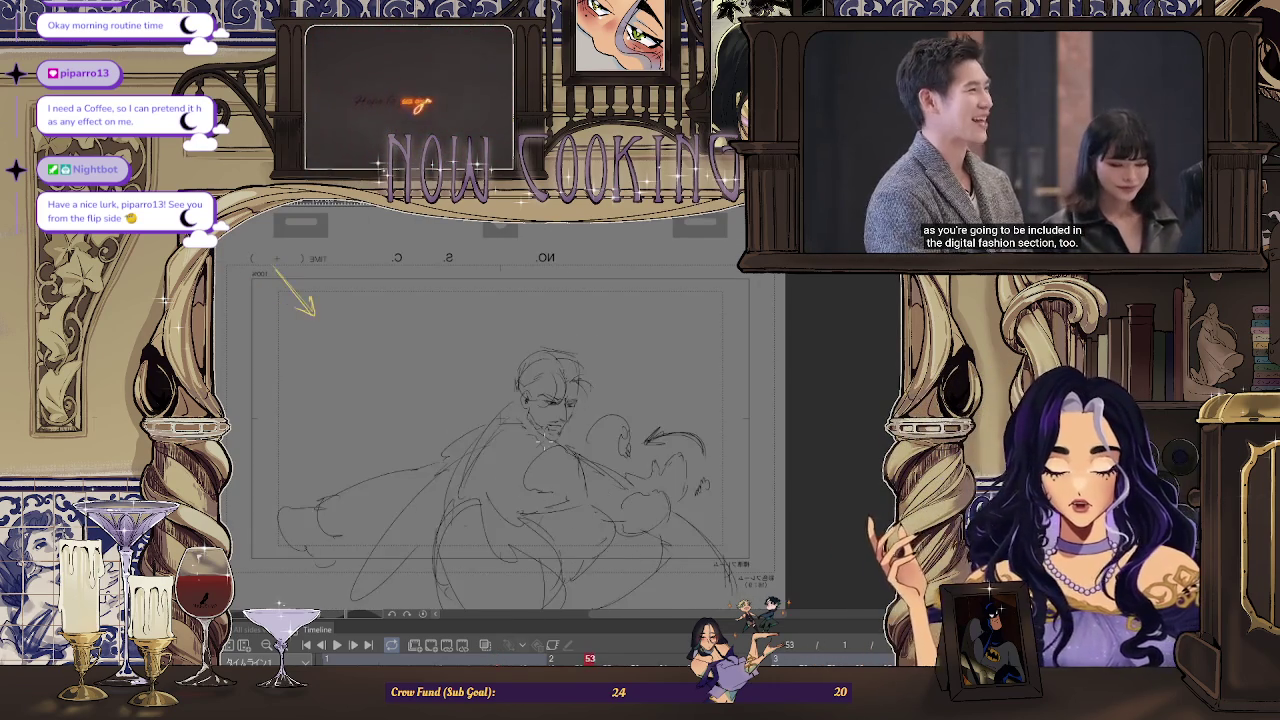
pyautogui.hotkey('ctrl', '+')
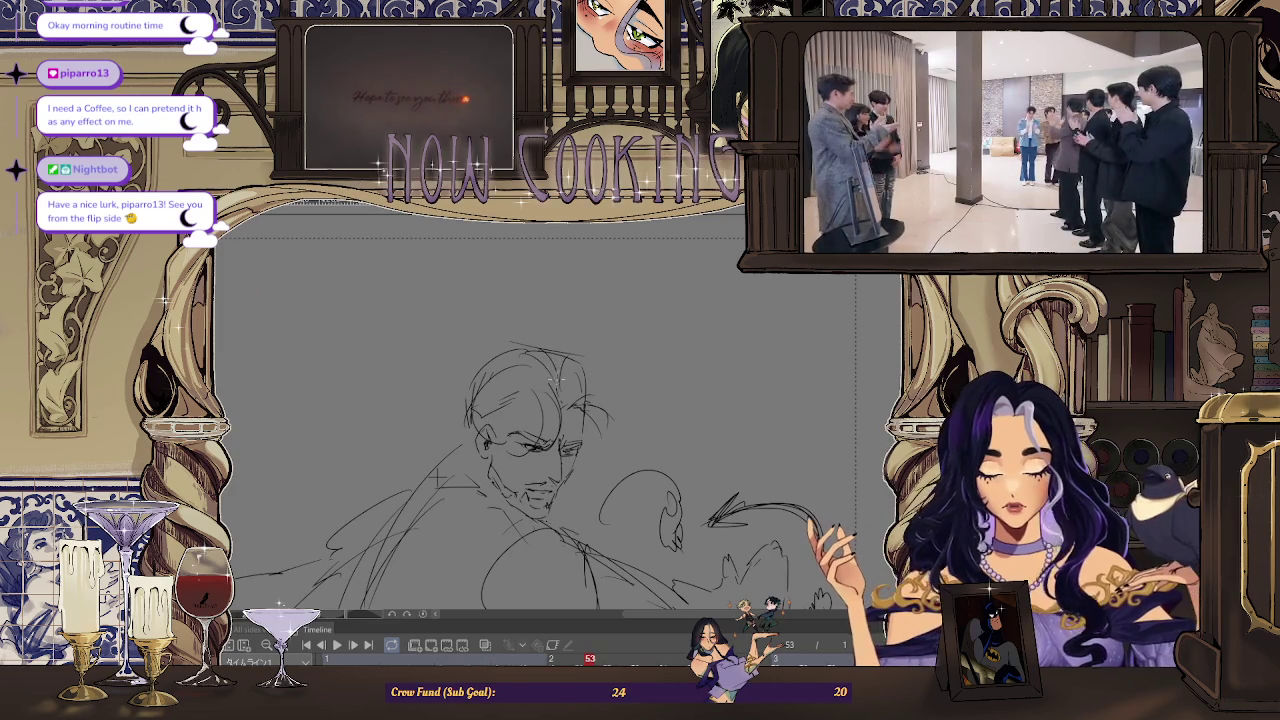
pyautogui.hotkey('ctrl', '0')
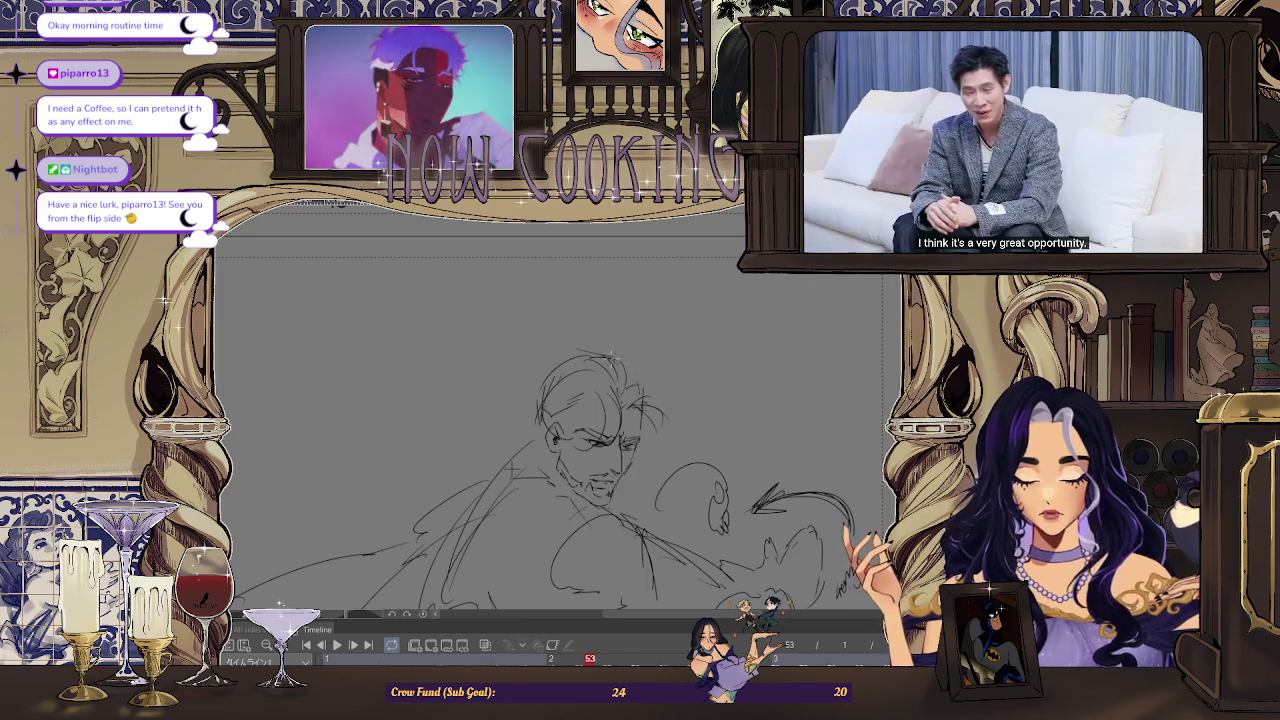
pyautogui.press('Left')
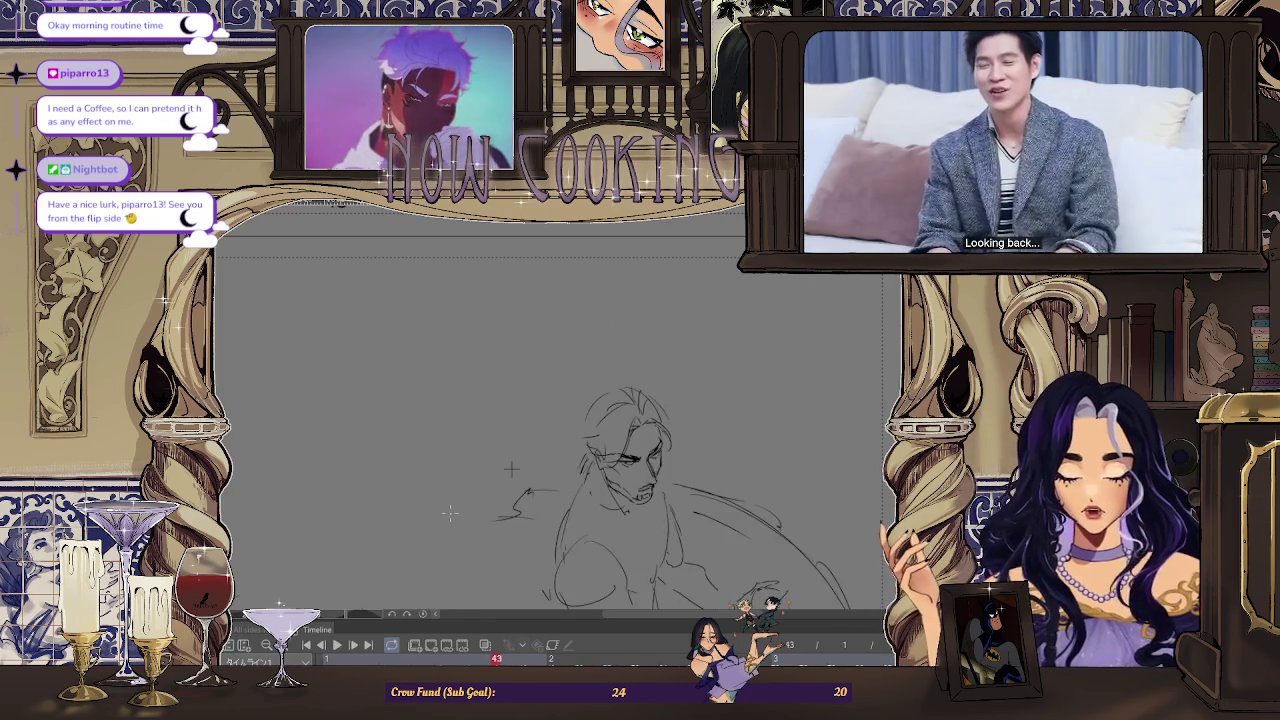
pyautogui.press('Right')
pyautogui.scroll(5, 563, 447)
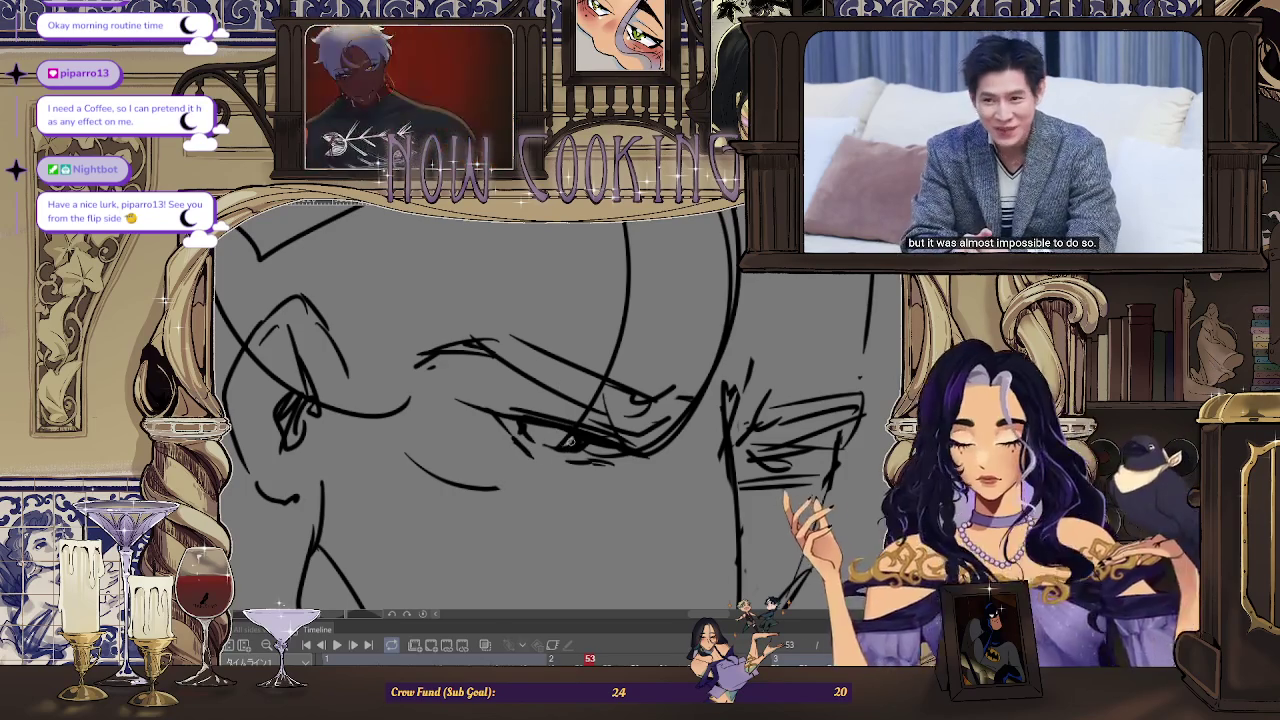
pyautogui.scroll(-3, 525, 427)
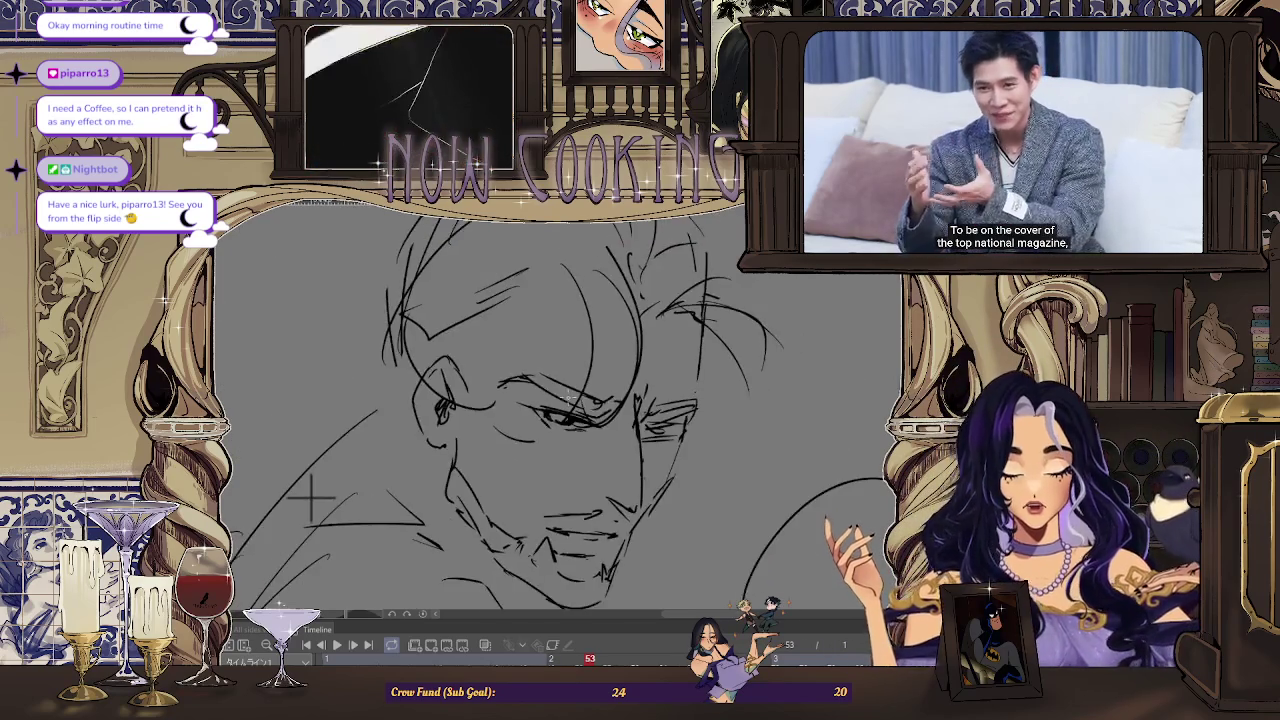
pyautogui.press('Left')
pyautogui.scroll(-2, 411, 459)
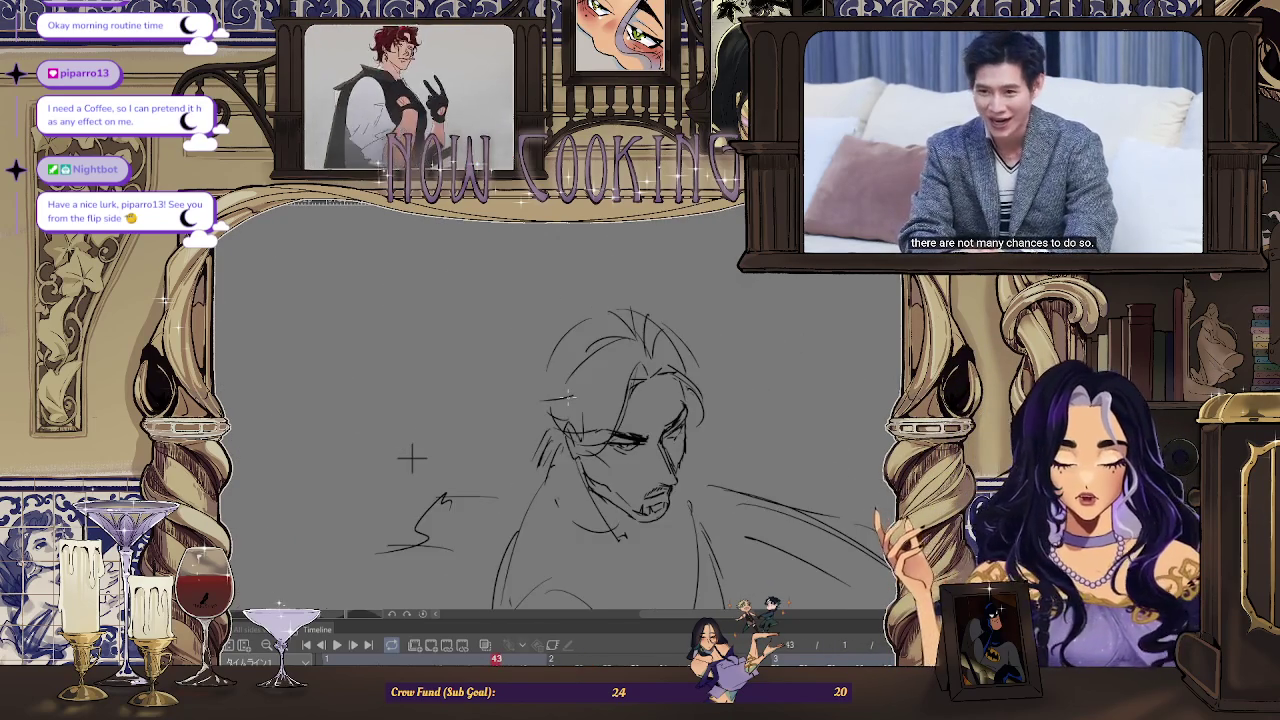
pyautogui.press('Right')
pyautogui.press('Left')
pyautogui.press('Right')
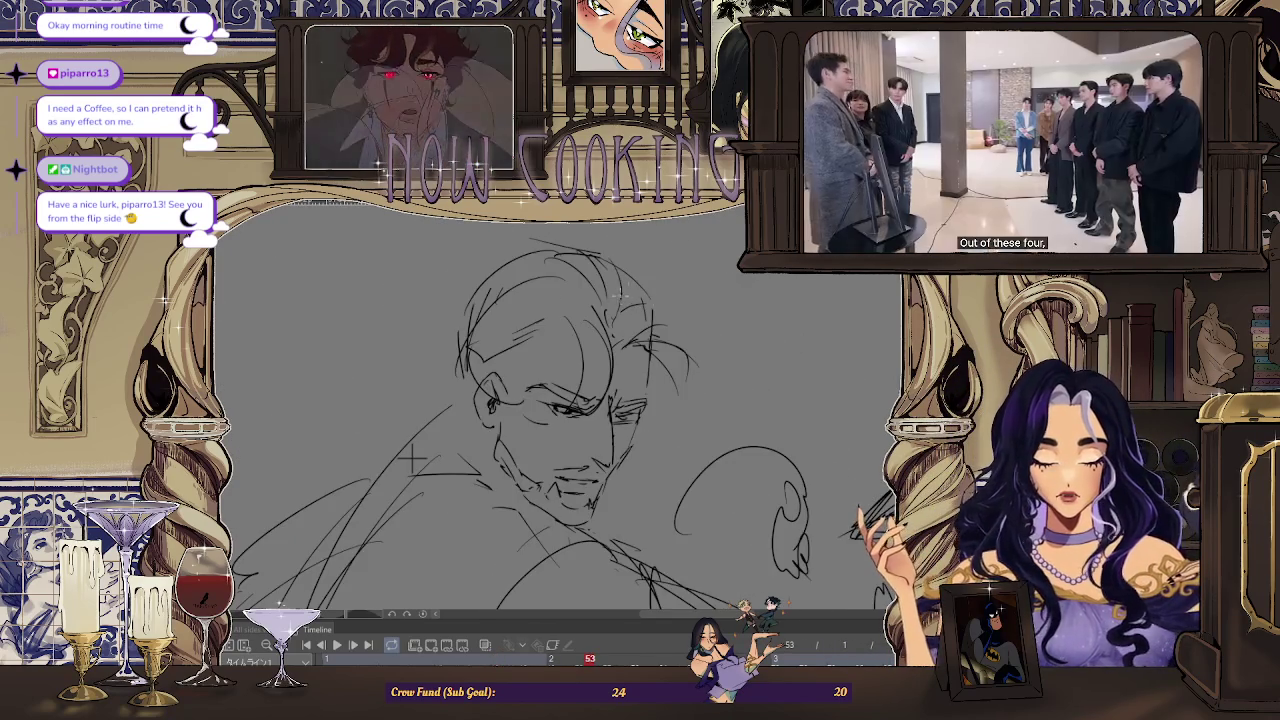
pyautogui.scroll(-3, 690, 255)
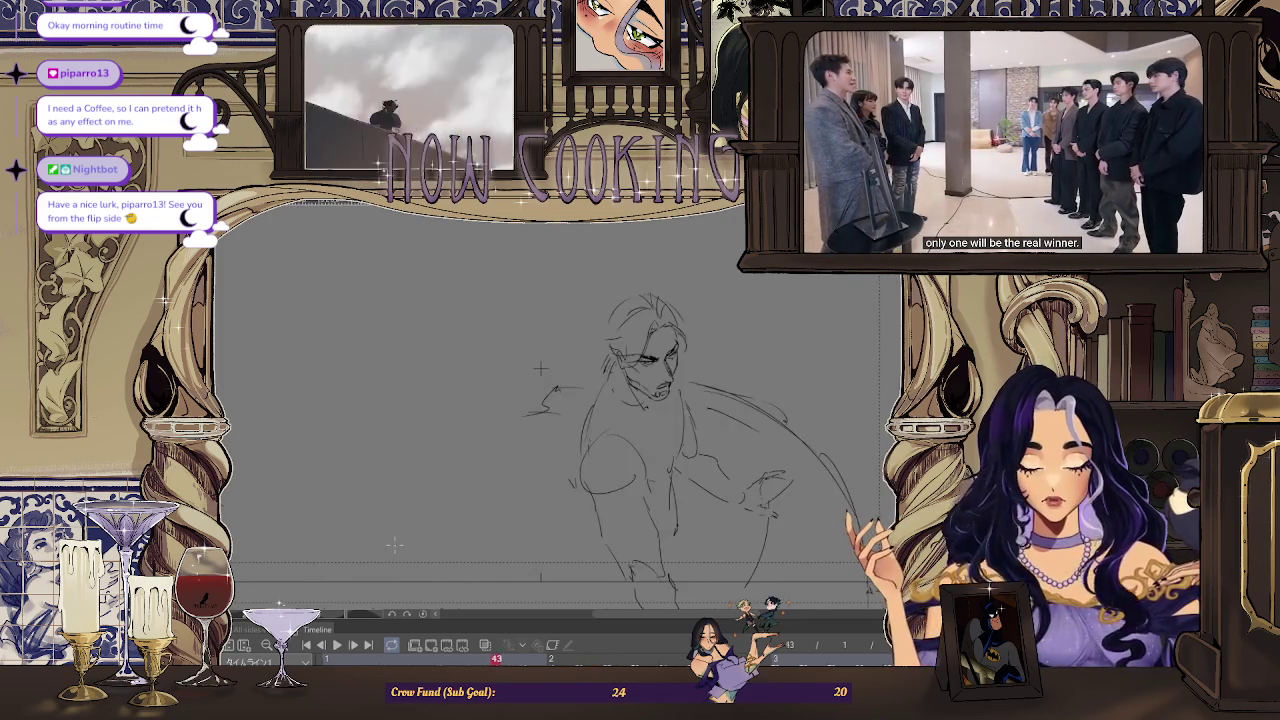
pyautogui.press('Left')
pyautogui.press('Right')
pyautogui.press('Left')
pyautogui.press('Right')
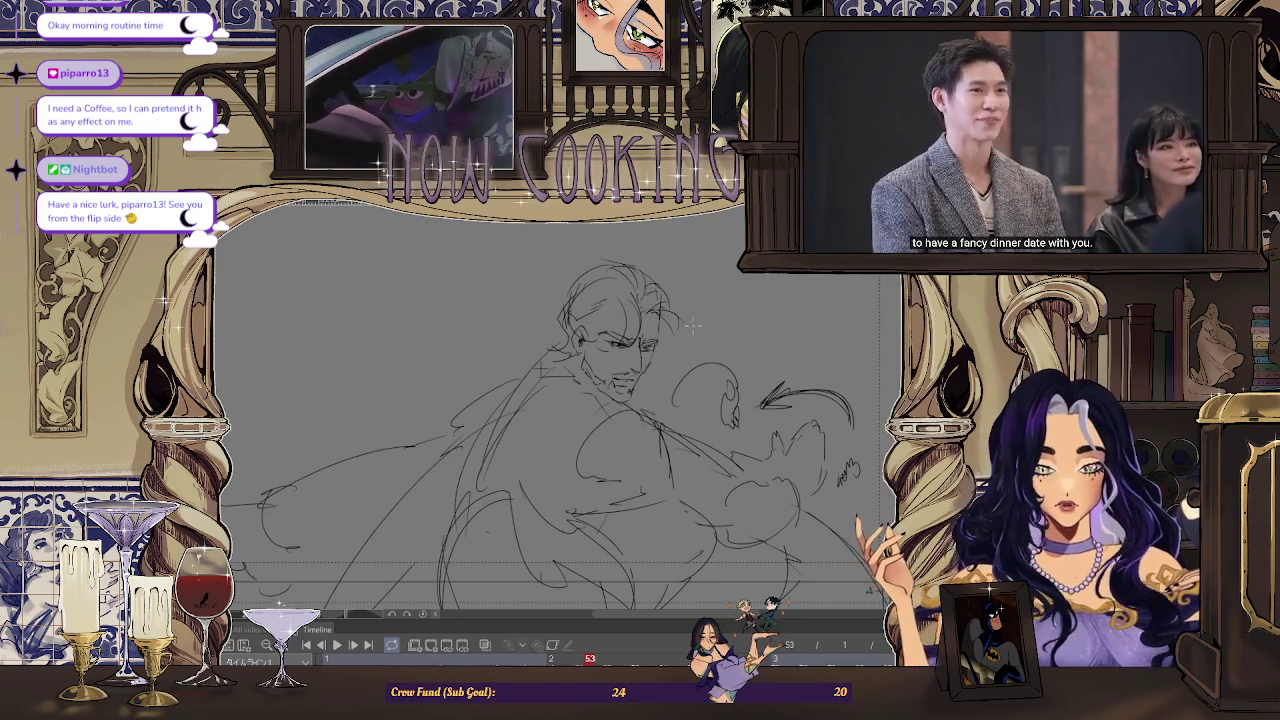
pyautogui.scroll(1, 677, 387)
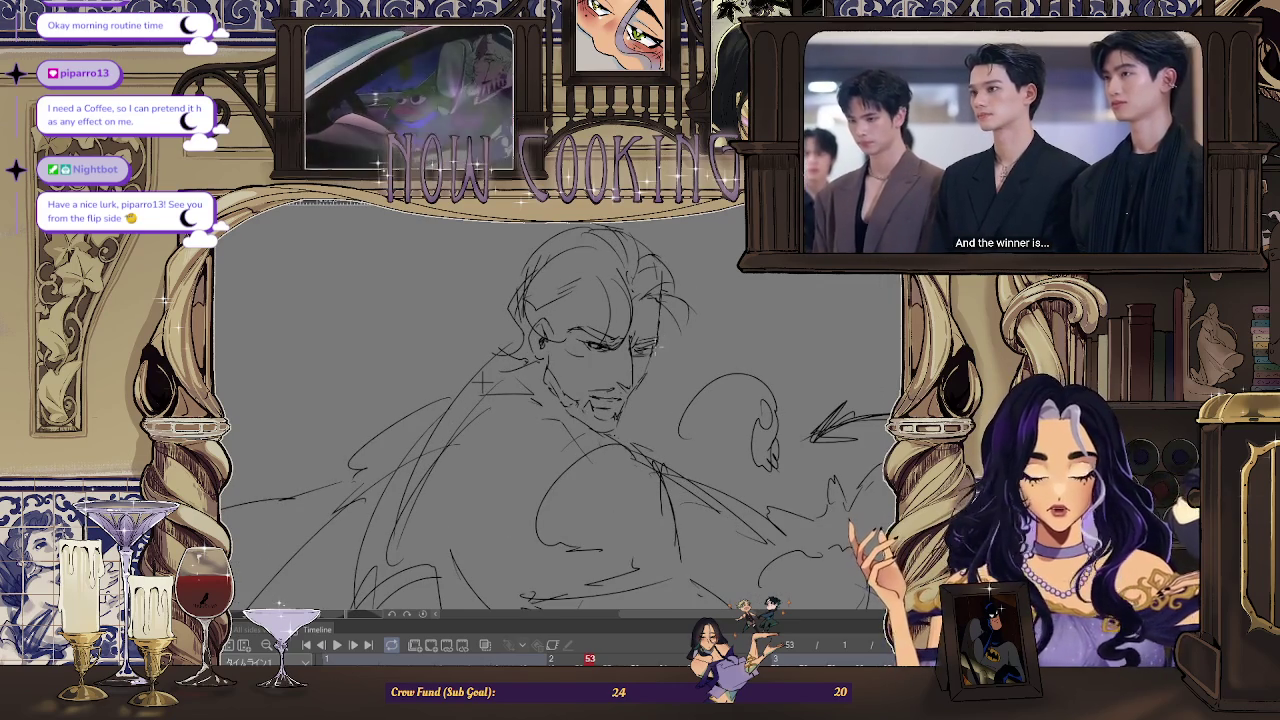
pyautogui.hotkey('ctrl', '0')
# Flip to the neighbouring frame and back to compare the drawings
pyautogui.press('Left')
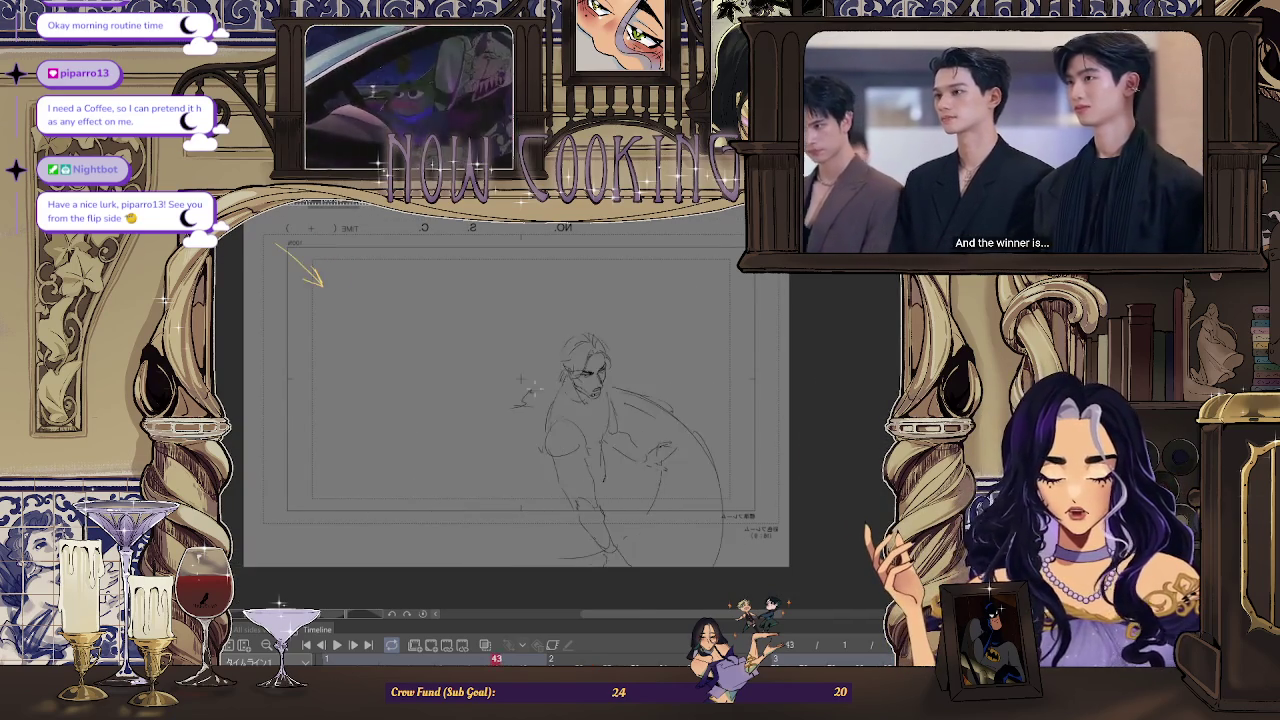
pyautogui.press('Right')
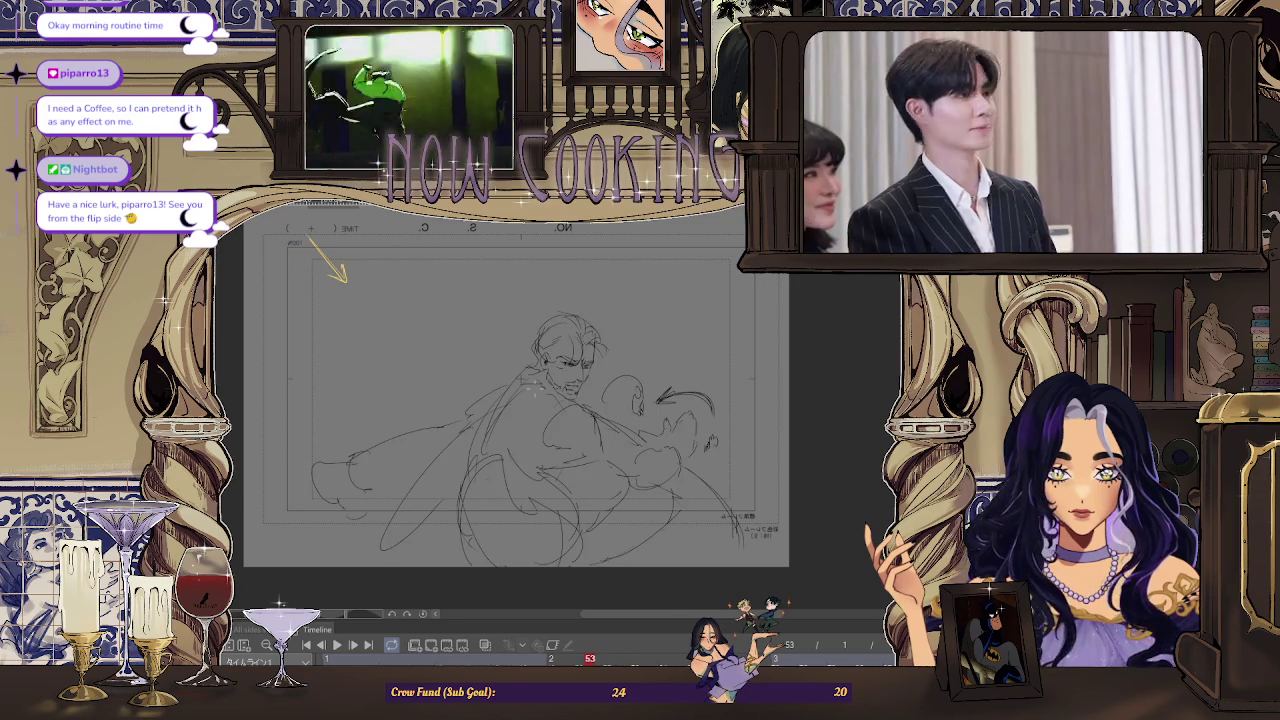
pyautogui.scroll(3, 600, 390)
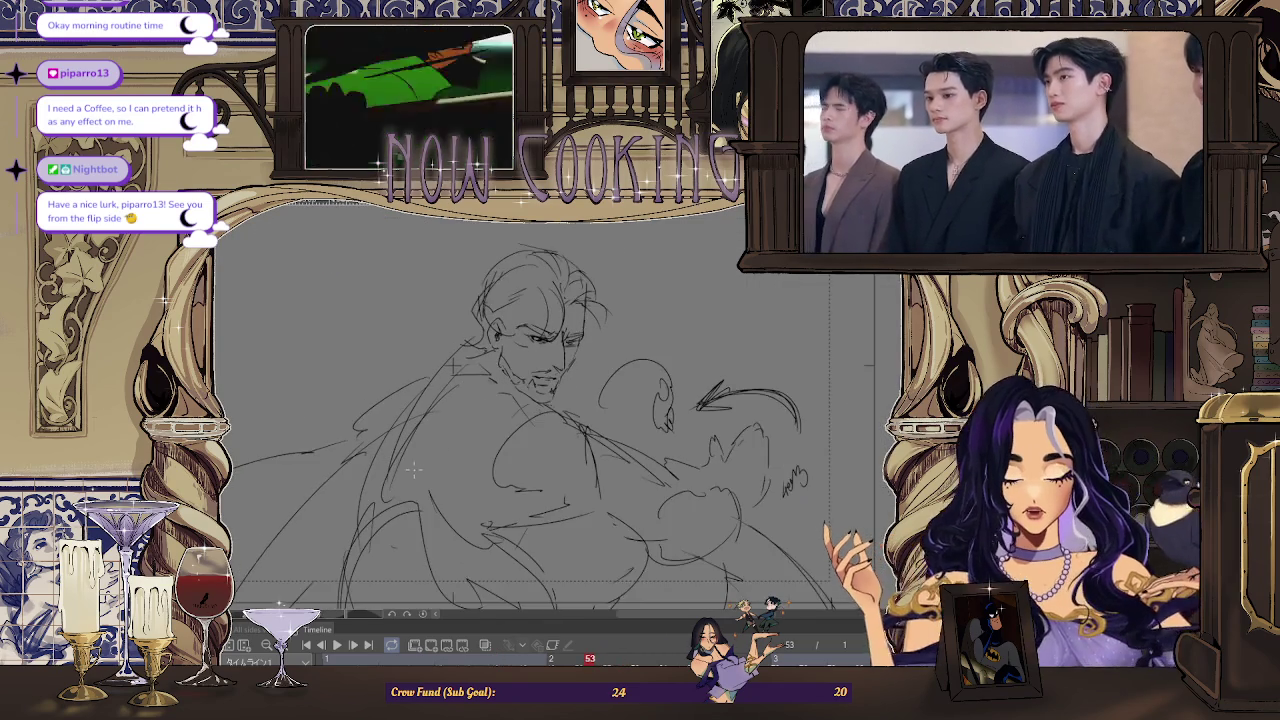
pyautogui.scroll(-3, 414, 469)
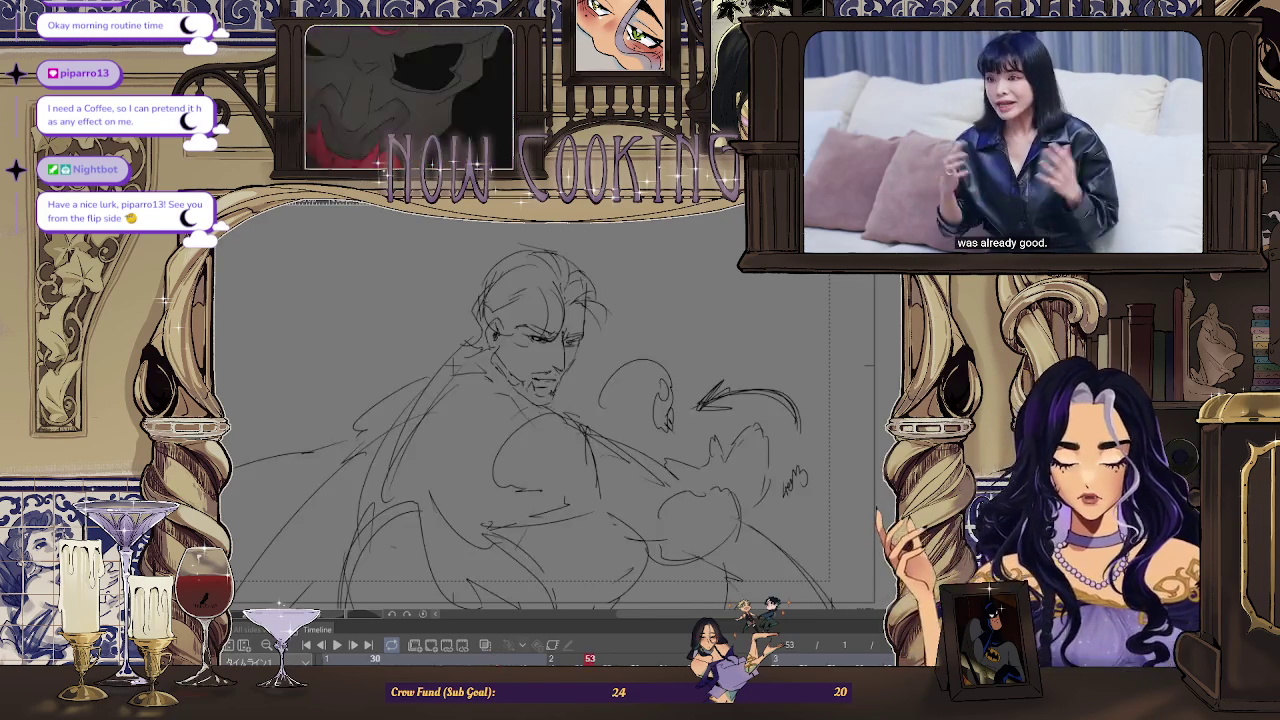
# Turn on Onion Skin in the Timeline and inspect the face before zooming out to the full page
pyautogui.hotkey('ctrl', '-')
pyautogui.click(486, 647)
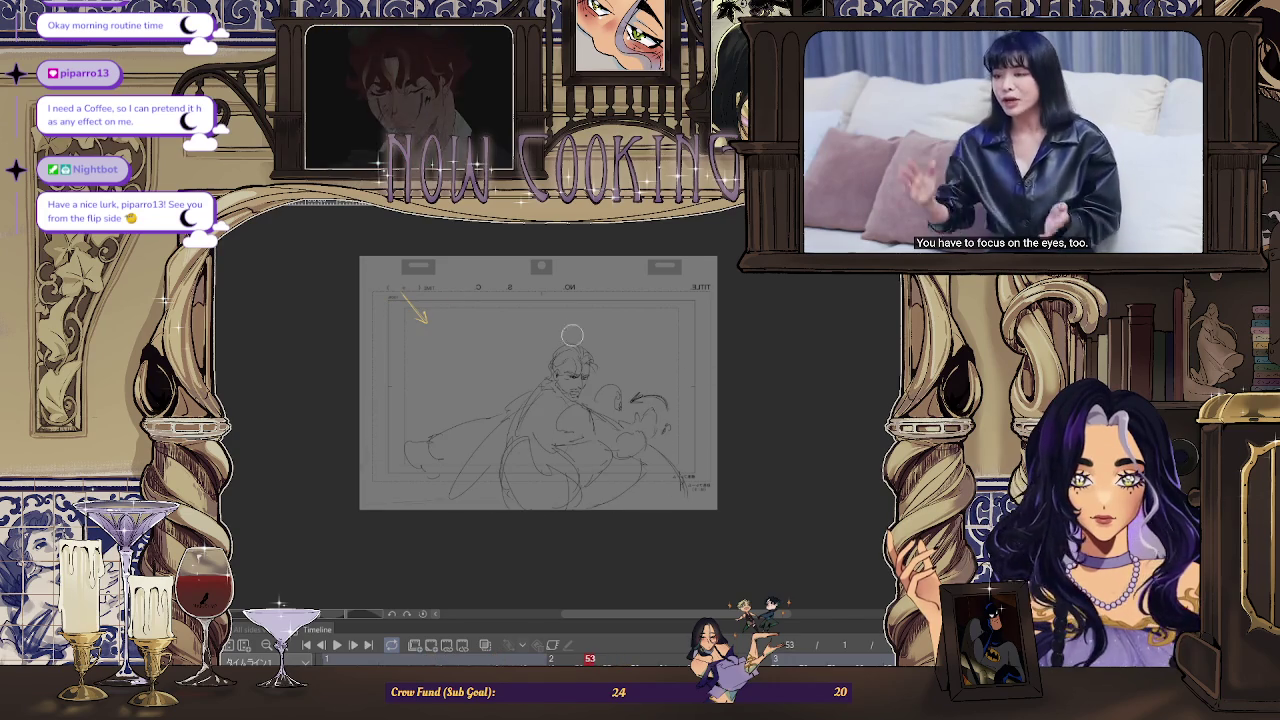
pyautogui.hotkey('ctrl', '+')
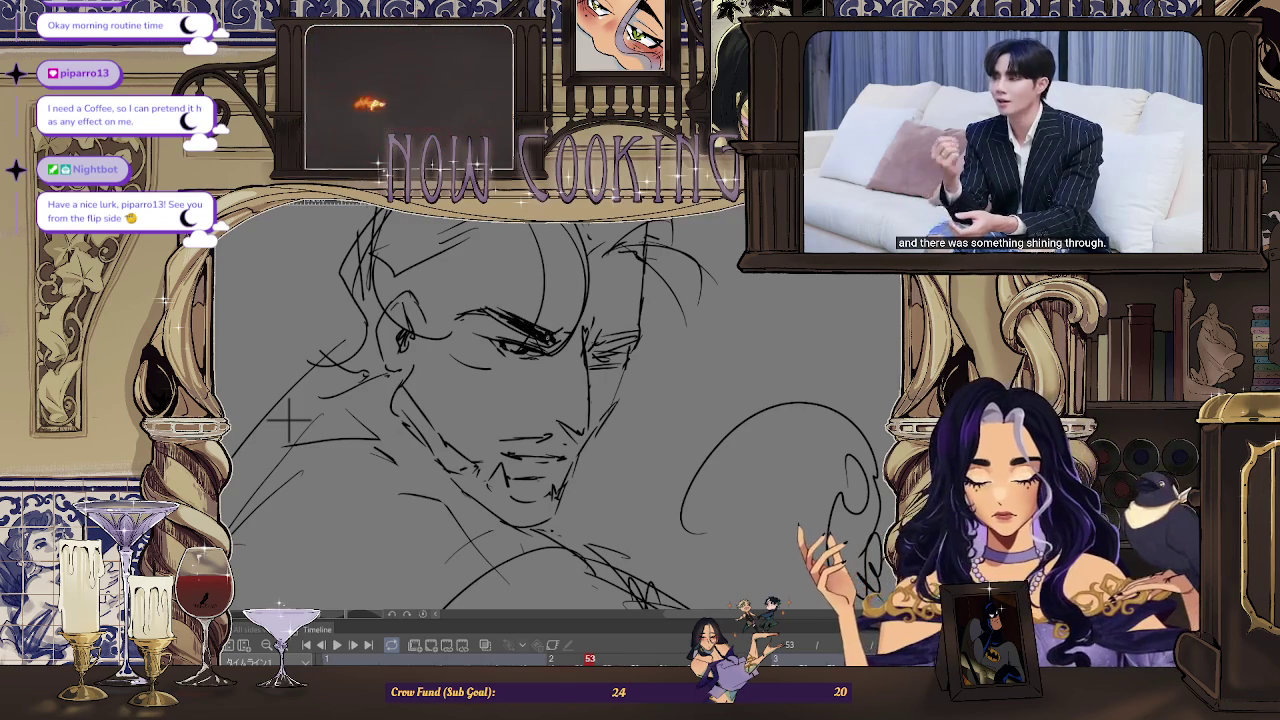
pyautogui.hotkey('ctrl', '-')
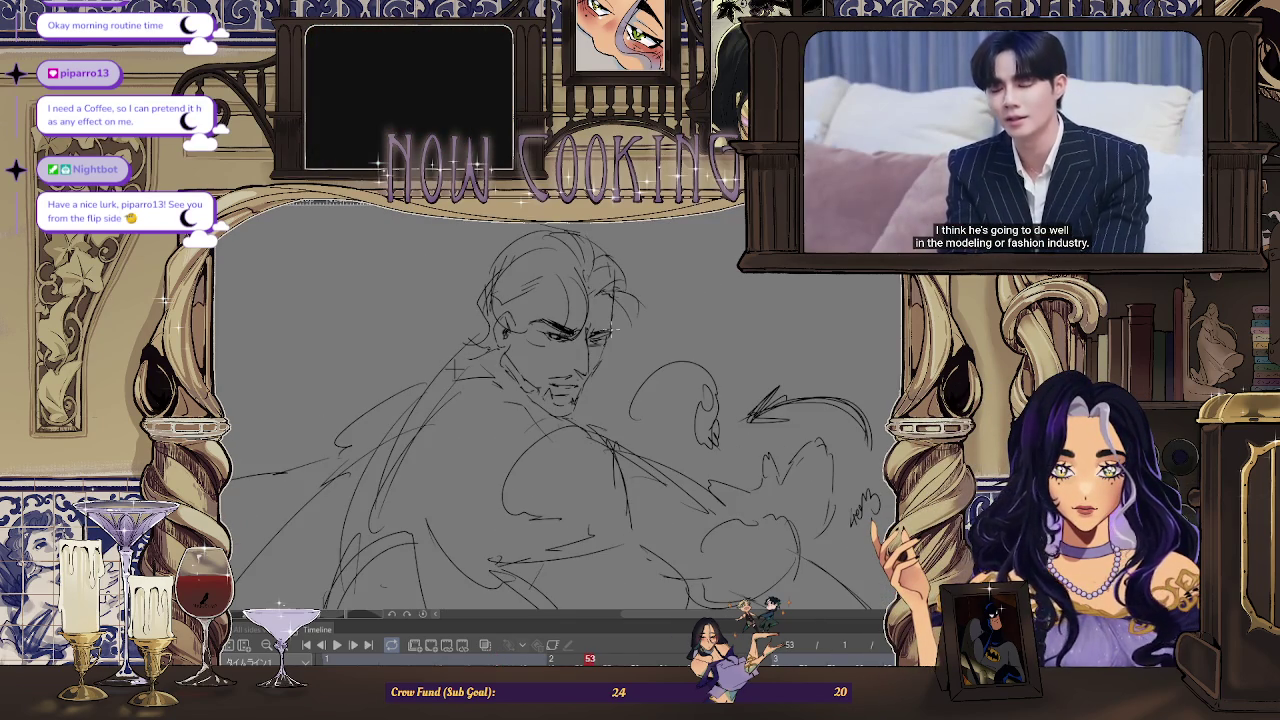
pyautogui.hotkey('ctrl', '-')
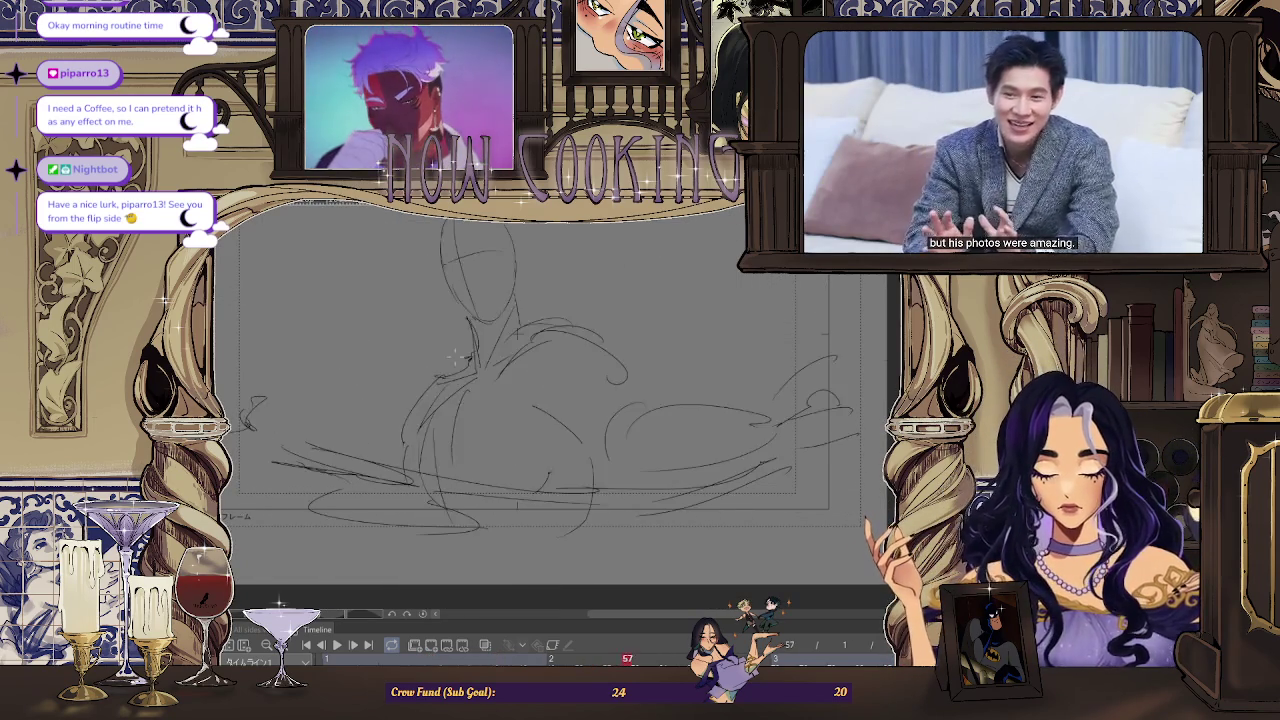
pyautogui.hotkey('ctrl', '-')
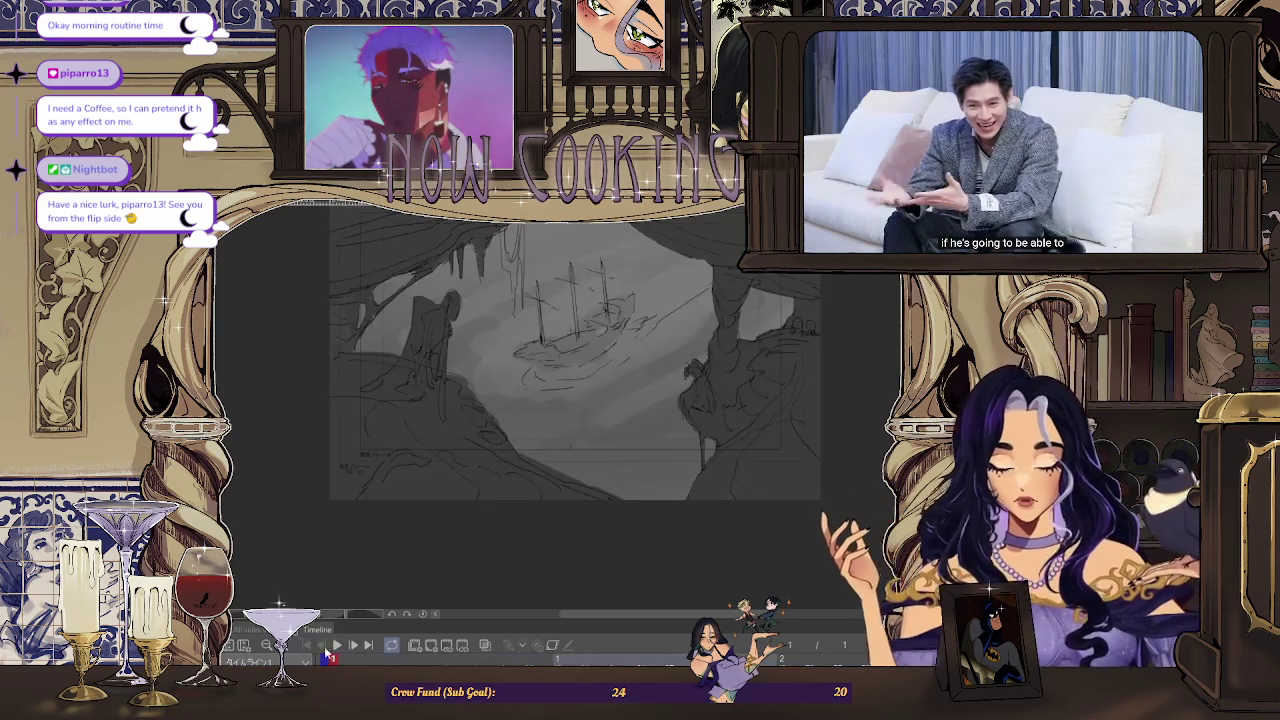
# Play the animation from the beginning with the space bar to preview the sequence
pyautogui.press('space')
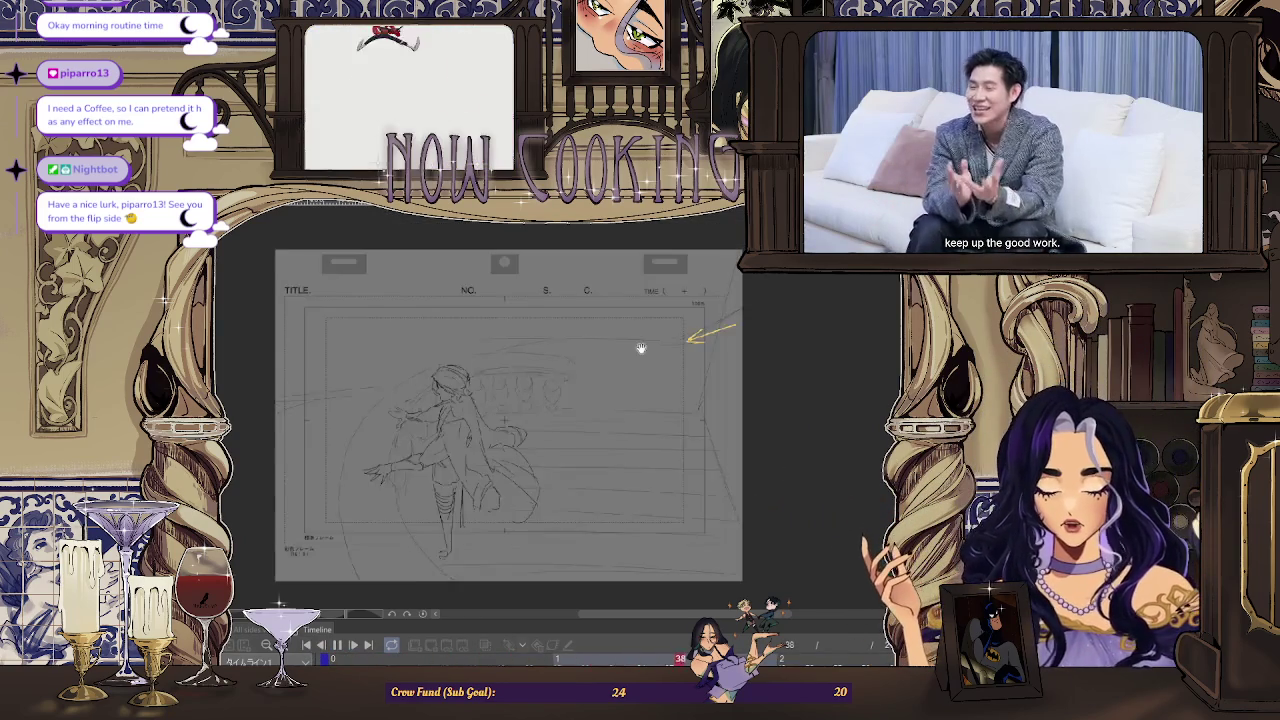
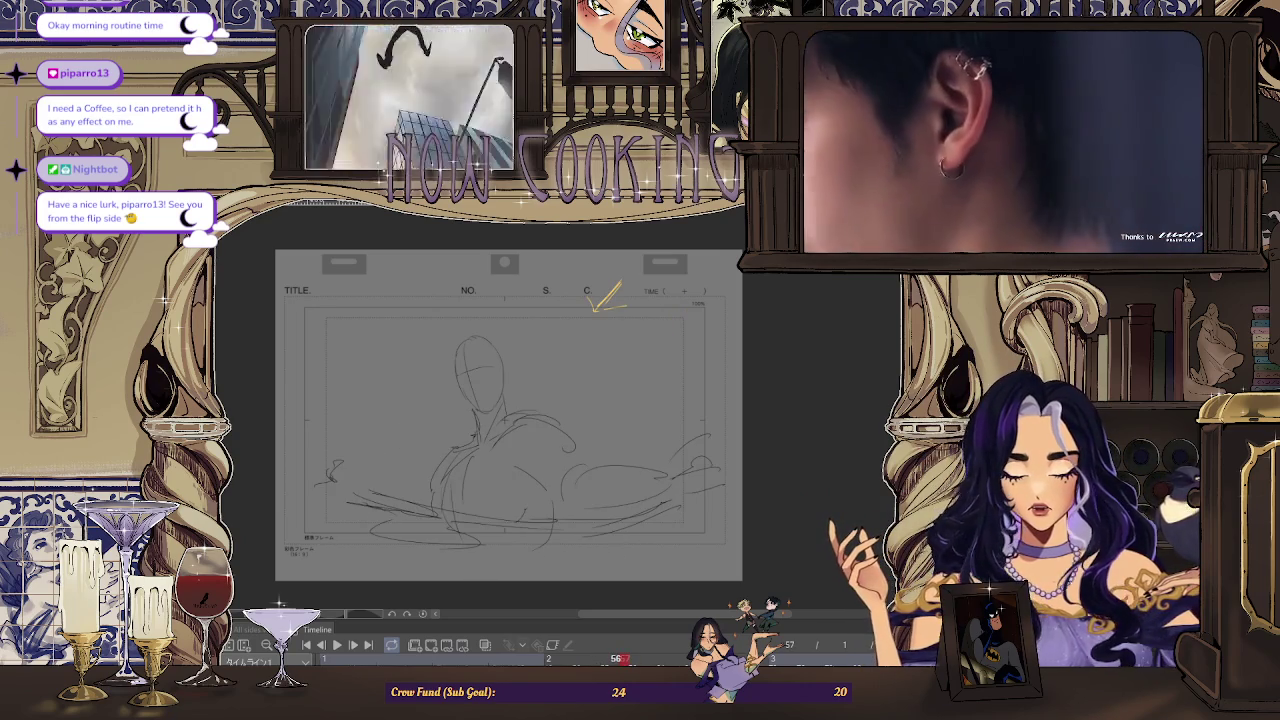
# Zoom out to the whole layout page, then back in on the figure's head
pyautogui.scroll(5, 490, 400)
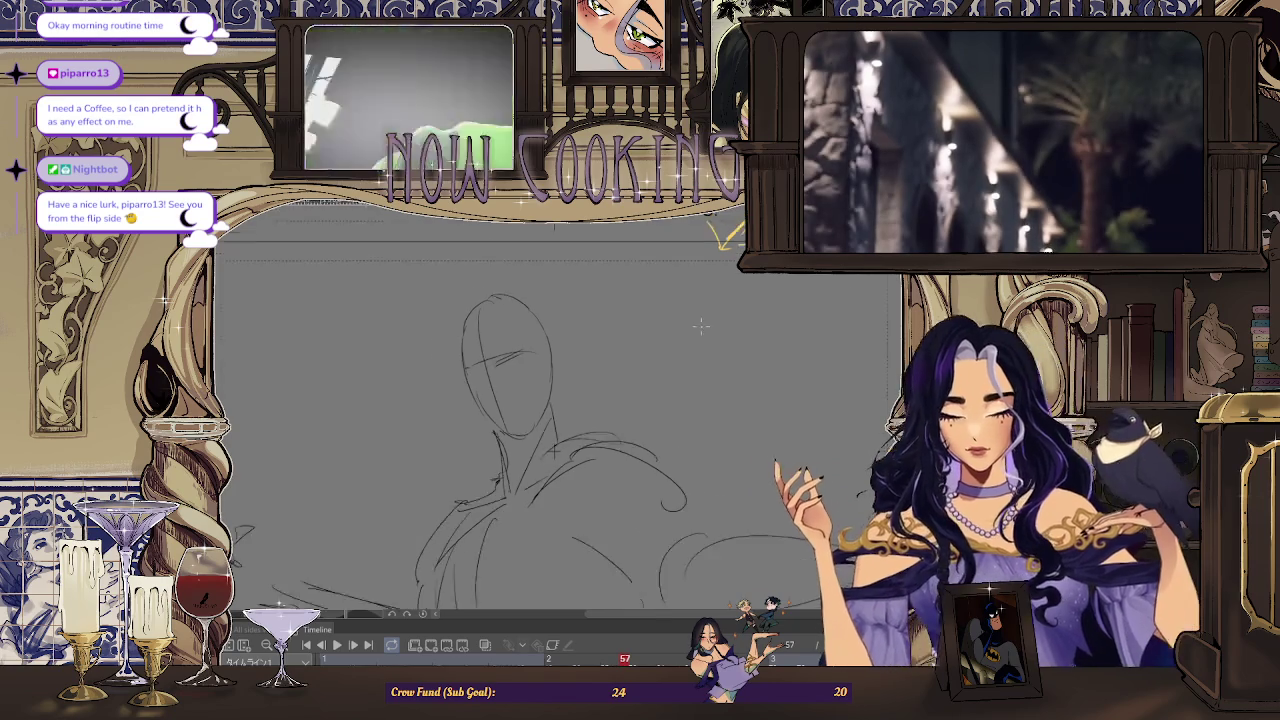
pyautogui.hotkey('ctrl', '-')
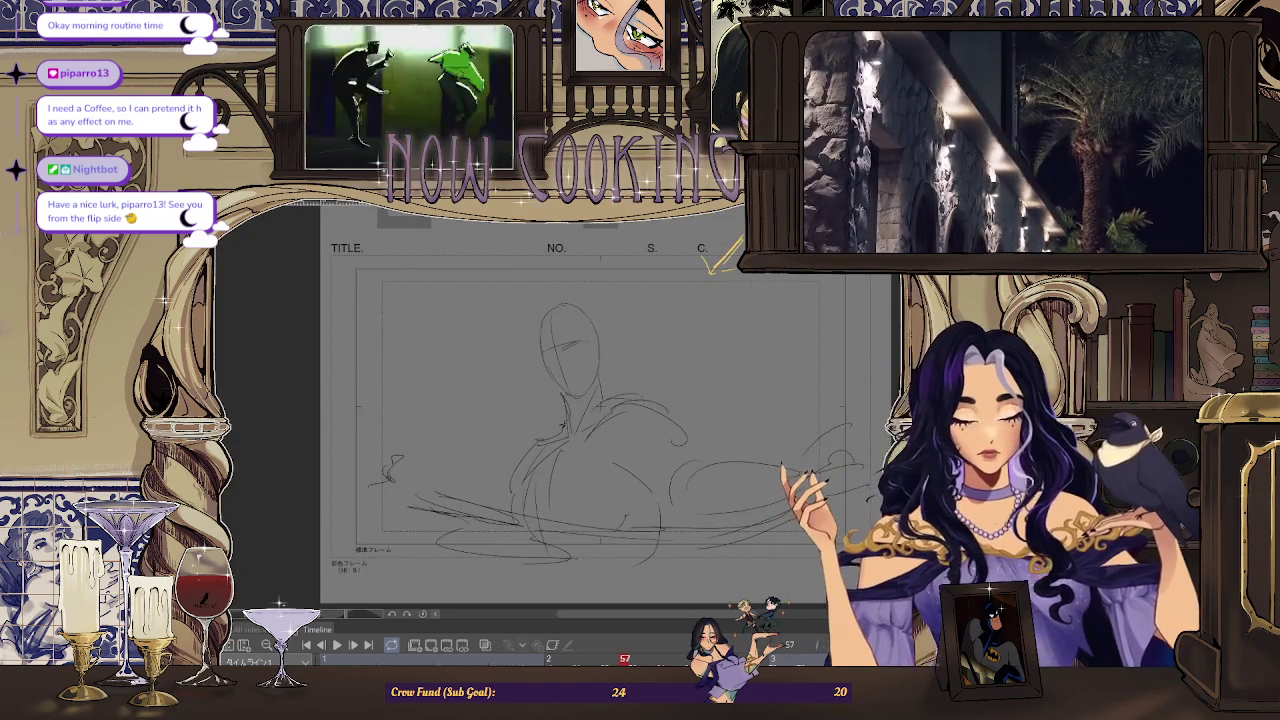
pyautogui.scroll(2, 553, 328)
pyautogui.scroll(1, 553, 328)
pyautogui.scroll(1, 553, 328)
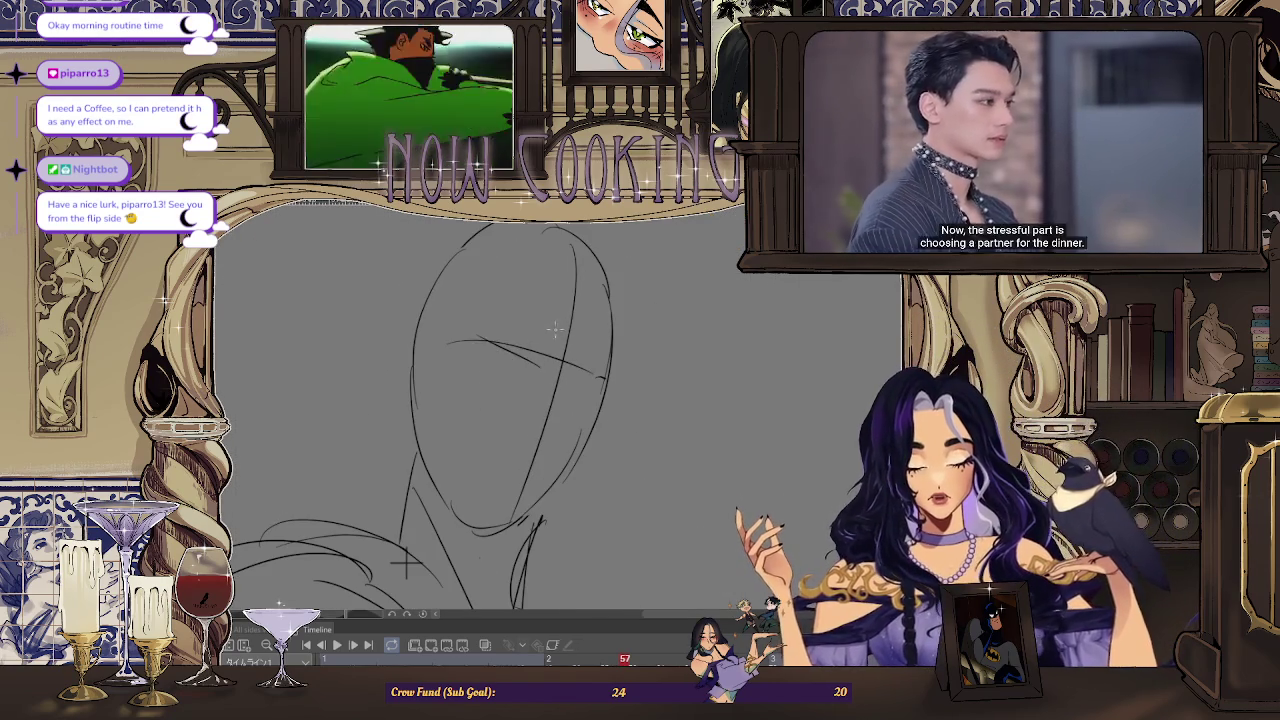
pyautogui.scroll(-2, 660, 302)
pyautogui.scroll(1, 573, 430)
pyautogui.scroll(-1, 585, 380)
pyautogui.scroll(2, 600, 312)
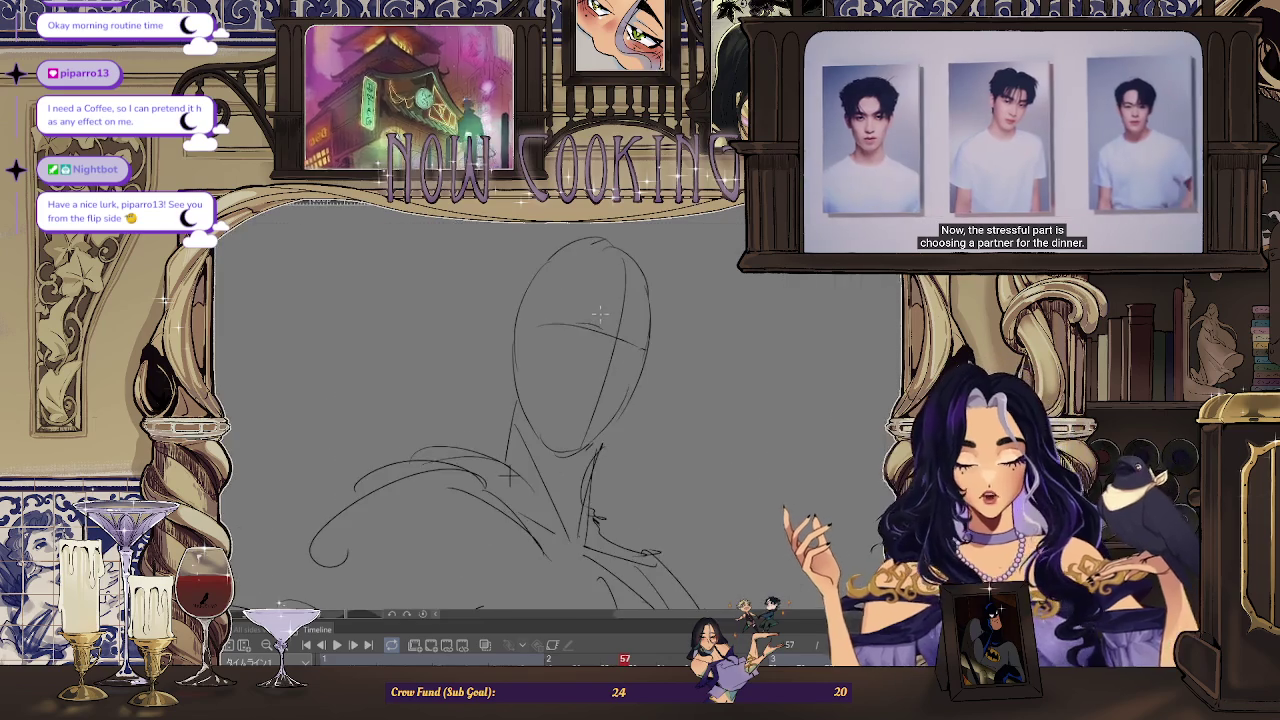
pyautogui.scroll(1, 600, 312)
pyautogui.scroll(1, 590, 330)
pyautogui.scroll(1, 584, 336)
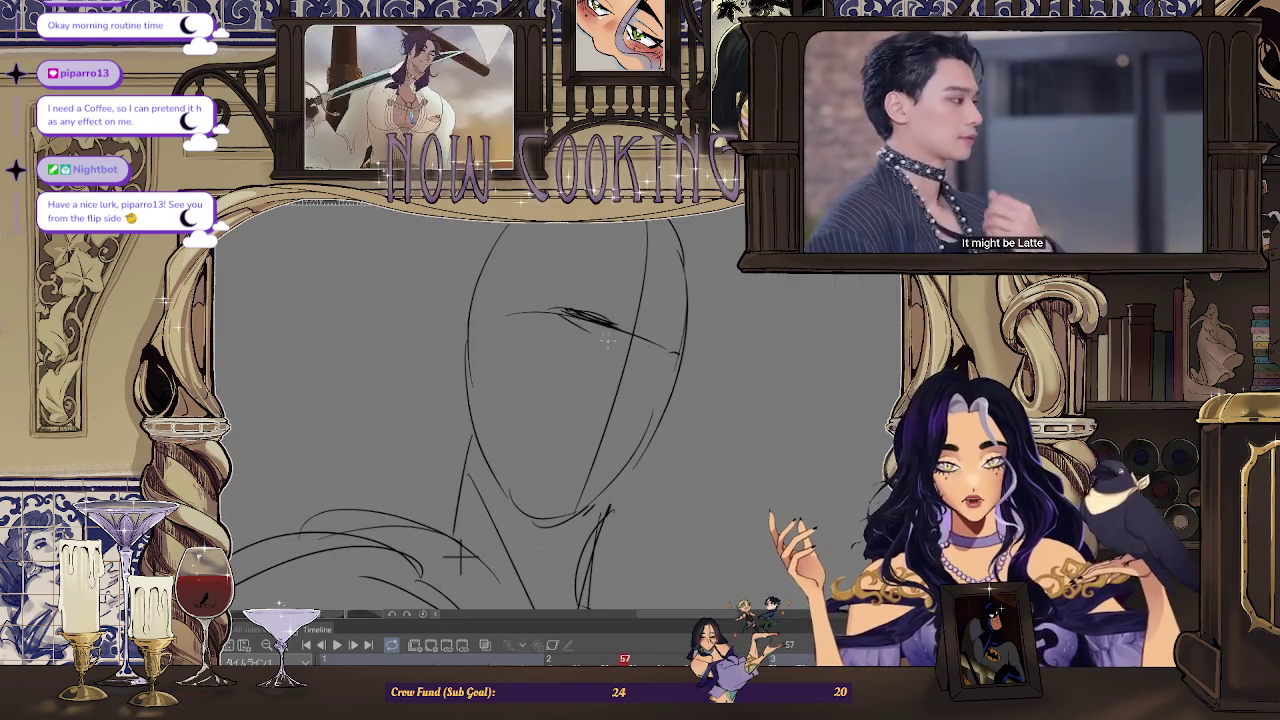
# Compare frame 57 against frame 53 and sketch the closed-eye lash stroke
pyautogui.press('Left')
pyautogui.press('Left')
pyautogui.press('Right')
pyautogui.press('Right')
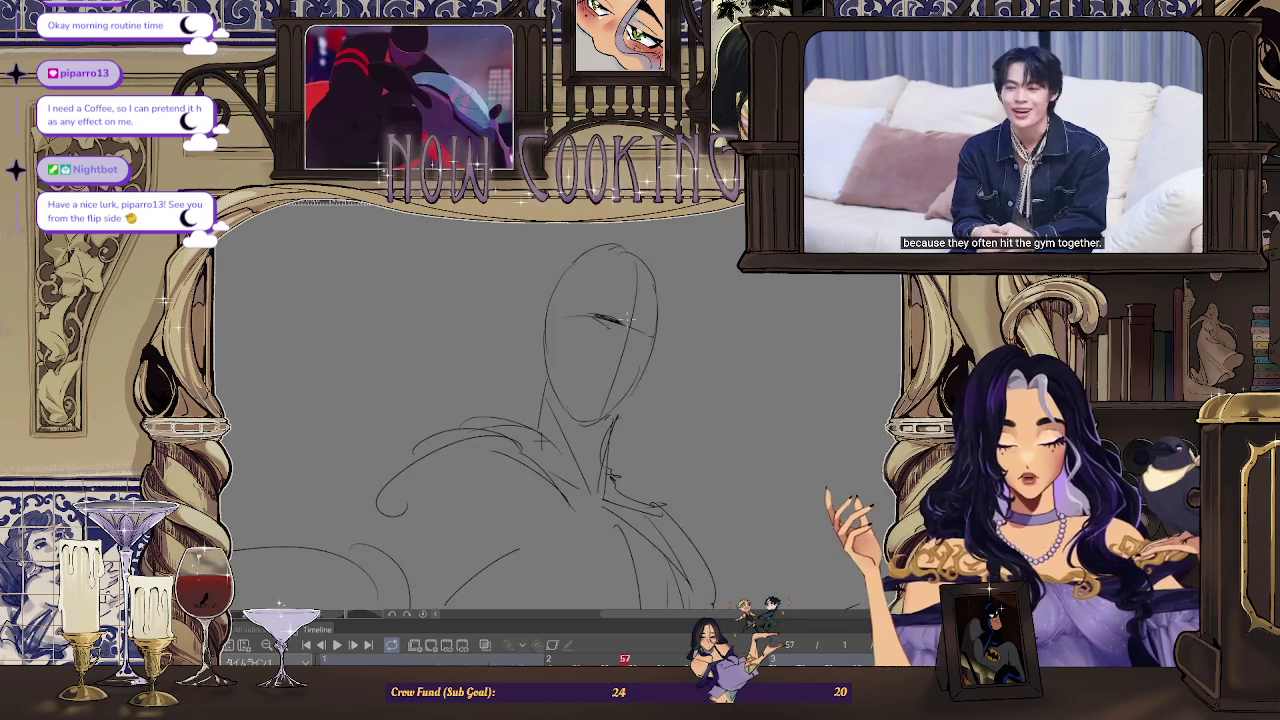
pyautogui.press('Left')
pyautogui.press('Right')
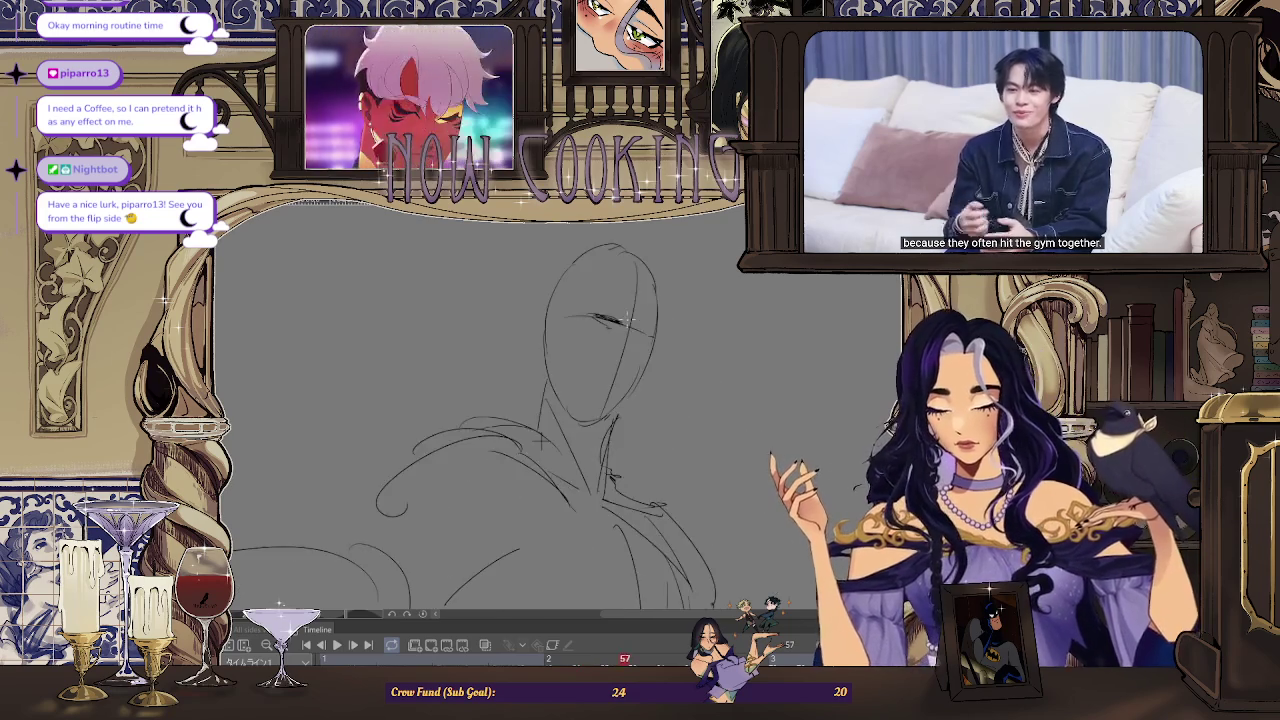
pyautogui.scroll(2, 610, 340)
pyautogui.scroll(1, 601, 353)
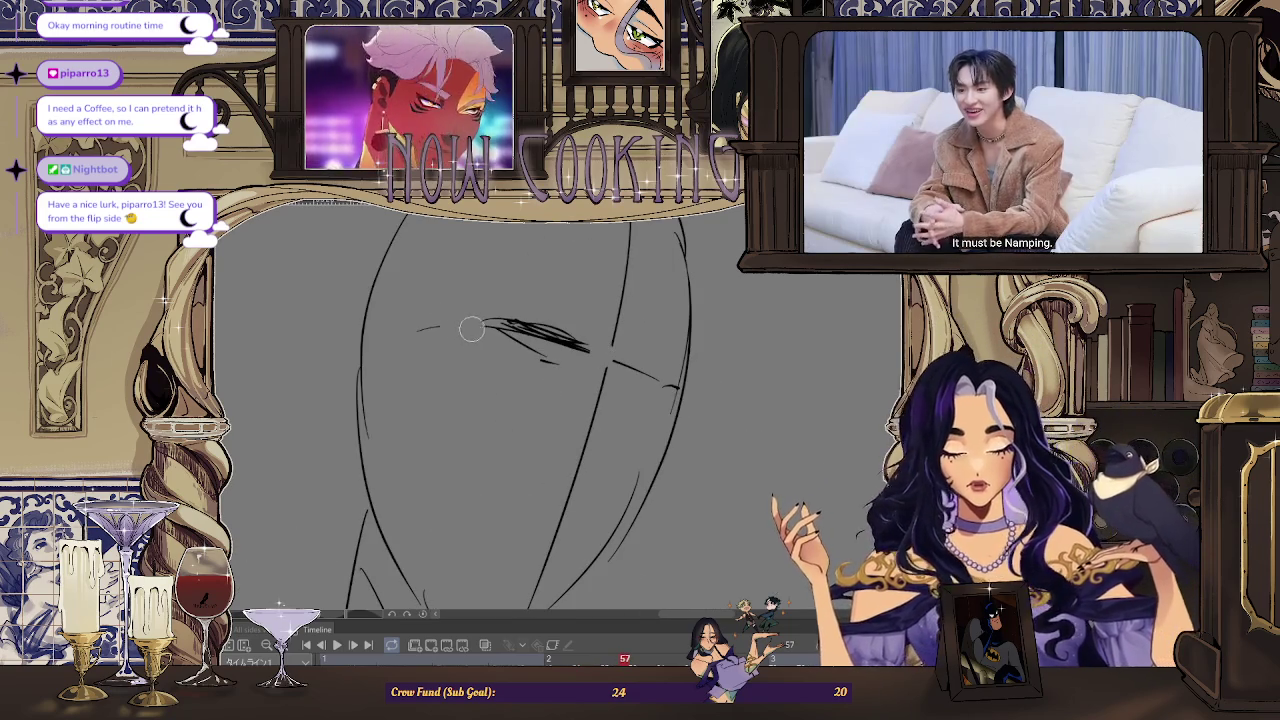
pyautogui.scroll(-3, 451, 351)
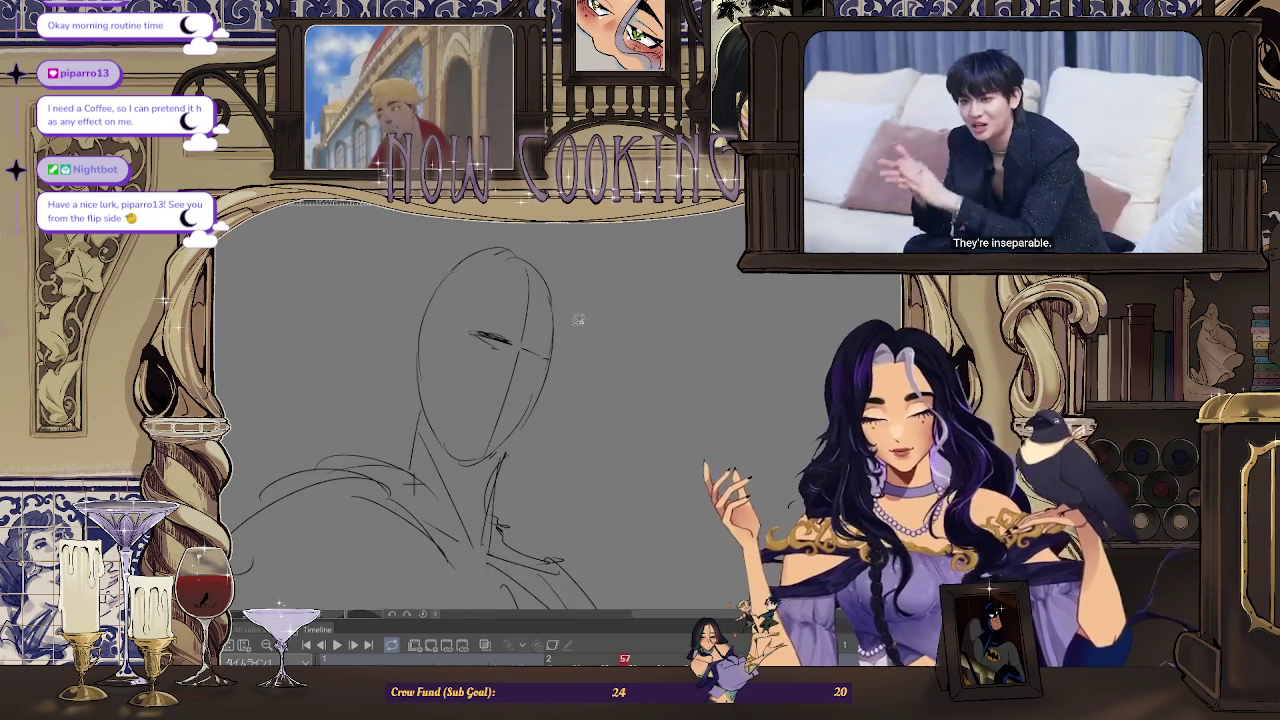
pyautogui.scroll(2, 516, 353)
# Shift the lassoed eye strokes slightly to the left and deselect
pyautogui.moveTo(412, 303); pyautogui.dragTo(500, 372)
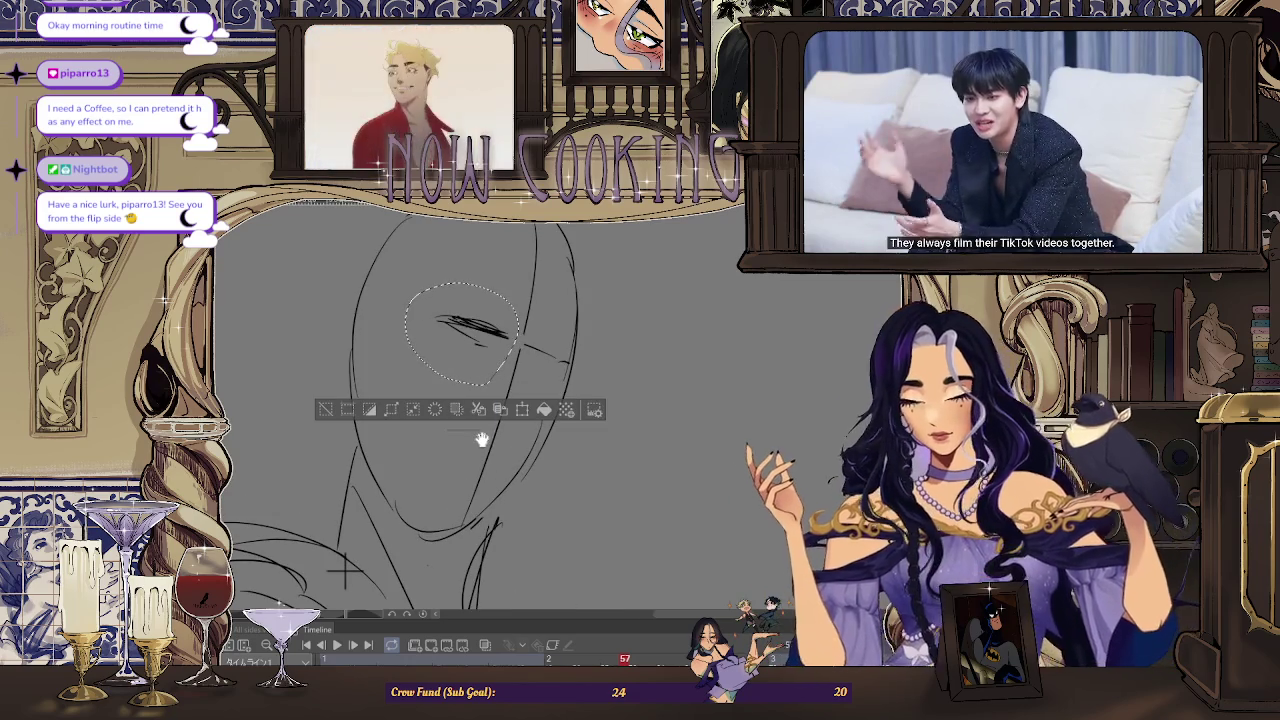
pyautogui.hotkey('ctrl', 't')
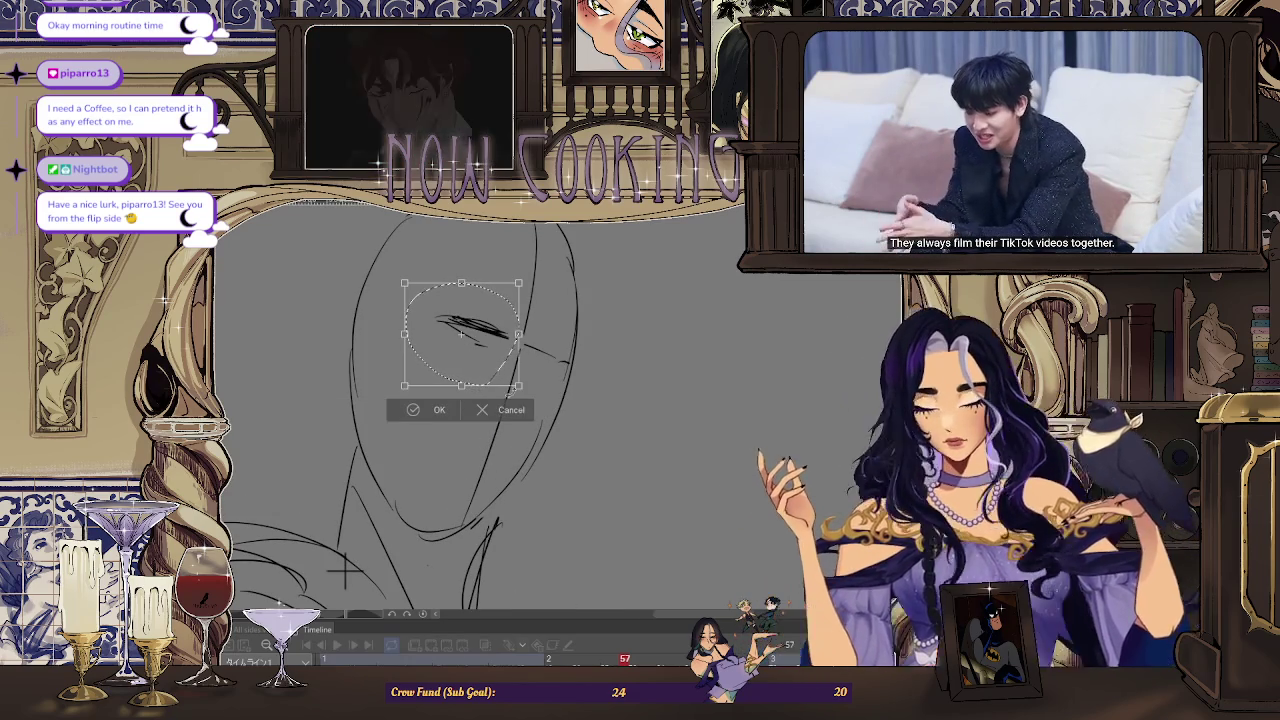
pyautogui.moveTo(501, 367); pyautogui.dragTo(490, 366)
pyautogui.click(428, 408)
pyautogui.hotkey('ctrl', 'd')
# Check the head in a mirrored view, flip back, then zoom in and rotate onto the head
pyautogui.scroll(-3, 642, 289)
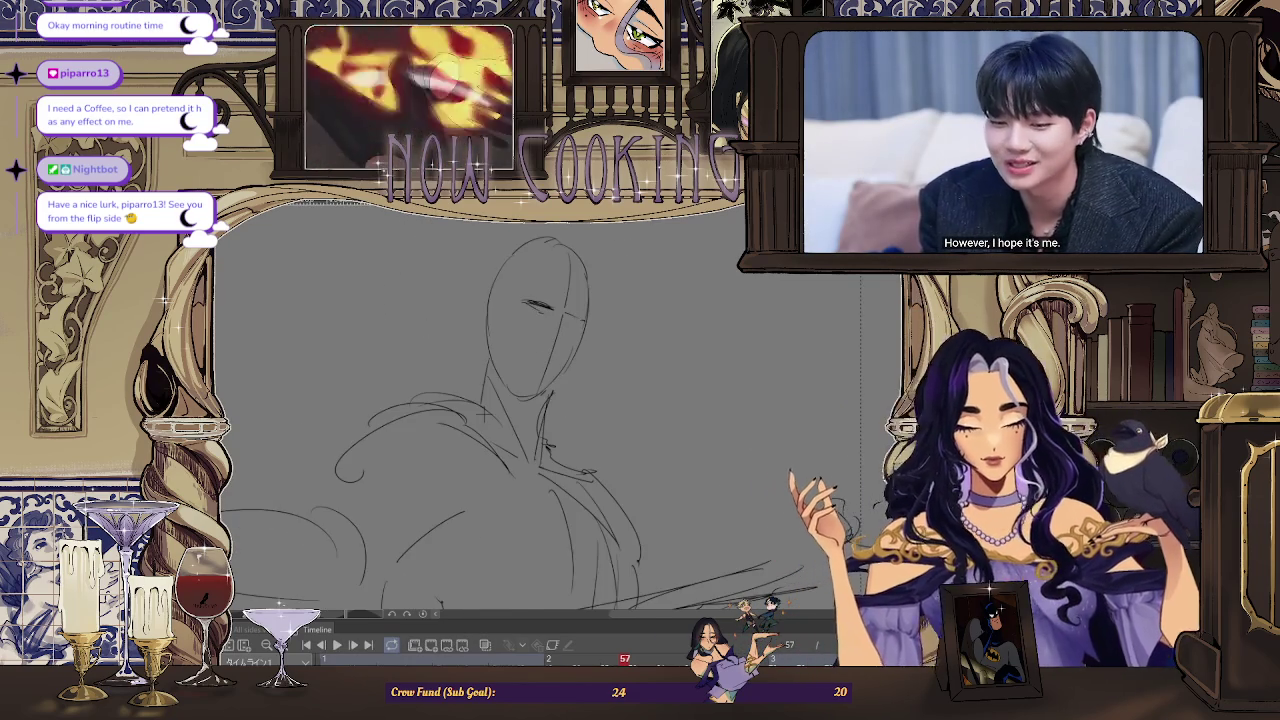
pyautogui.press('h')
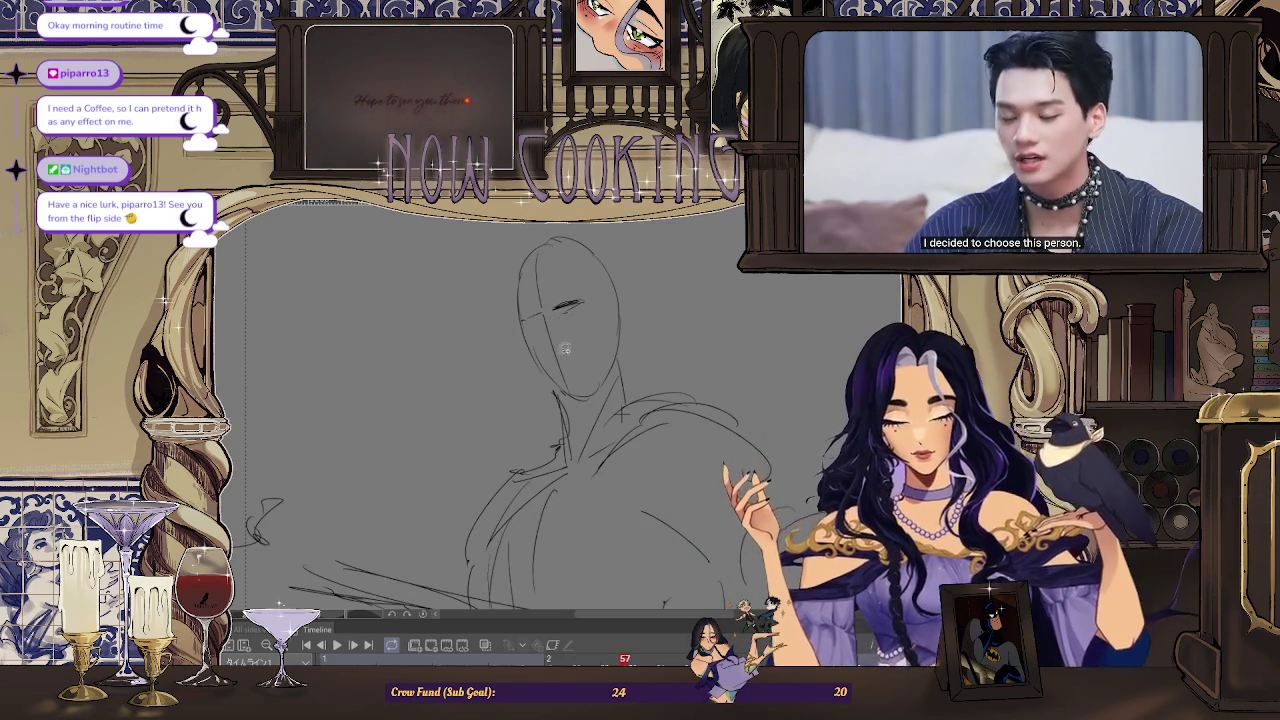
pyautogui.scroll(1, 556, 311)
pyautogui.scroll(1, 562, 318)
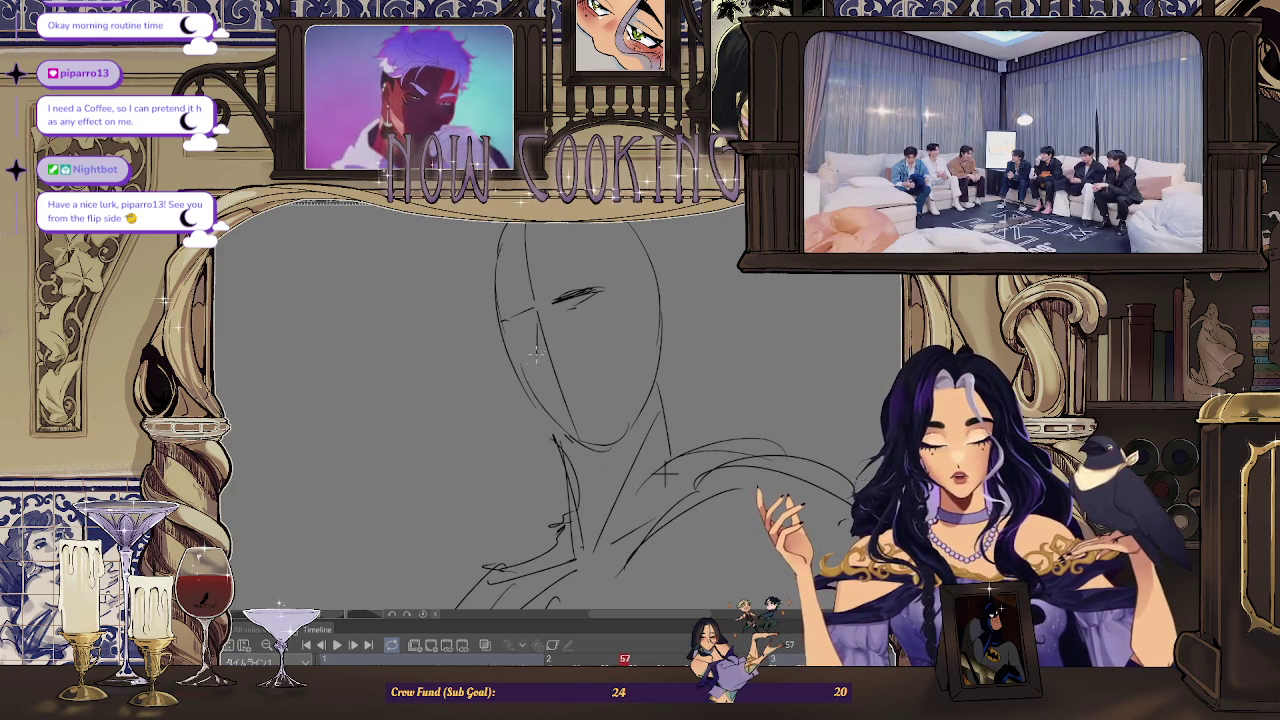
pyautogui.scroll(-1, 537, 352)
pyautogui.scroll(-1, 560, 365)
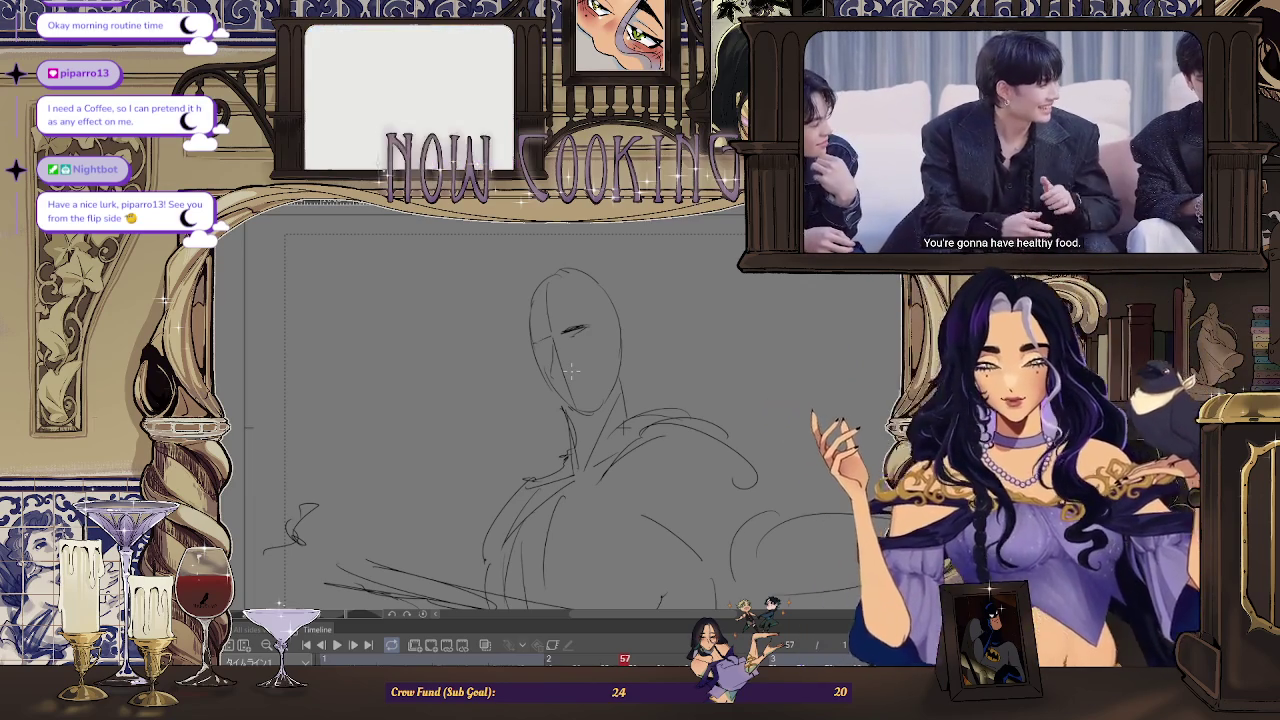
pyautogui.click(308, 213)
pyautogui.hotkey('ctrl', '+')
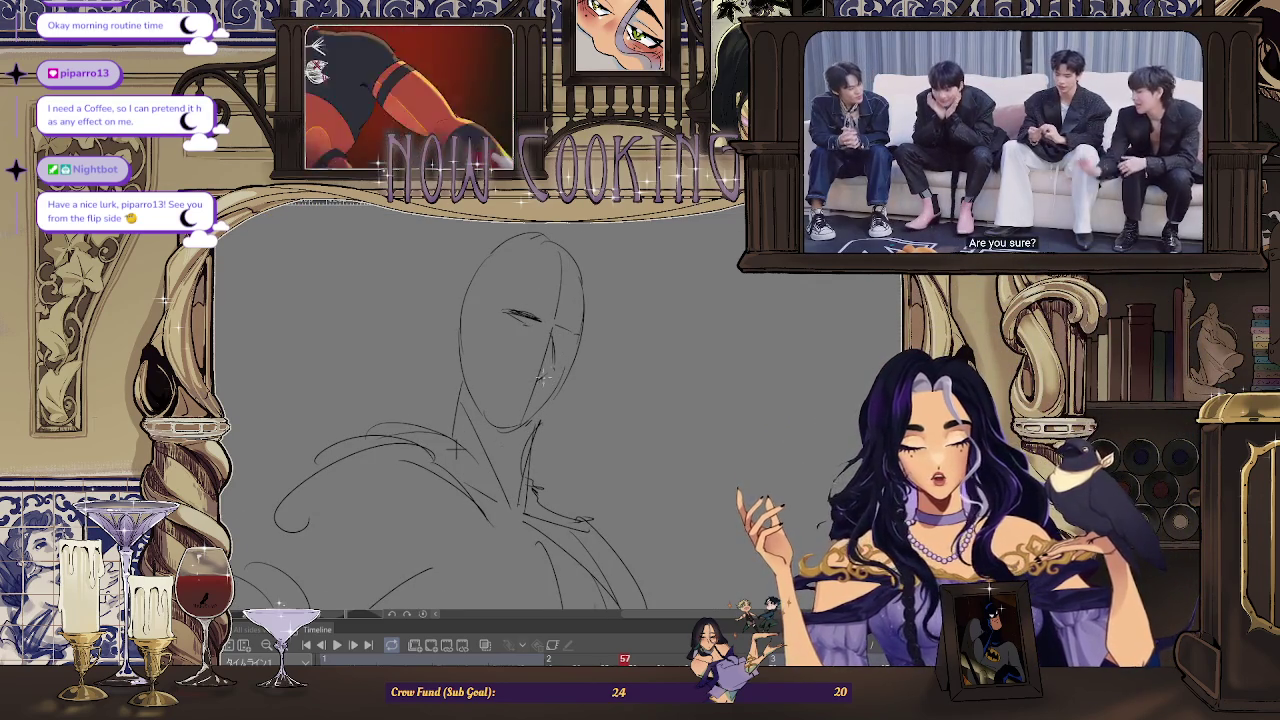
pyautogui.hotkey('ctrl', '+')
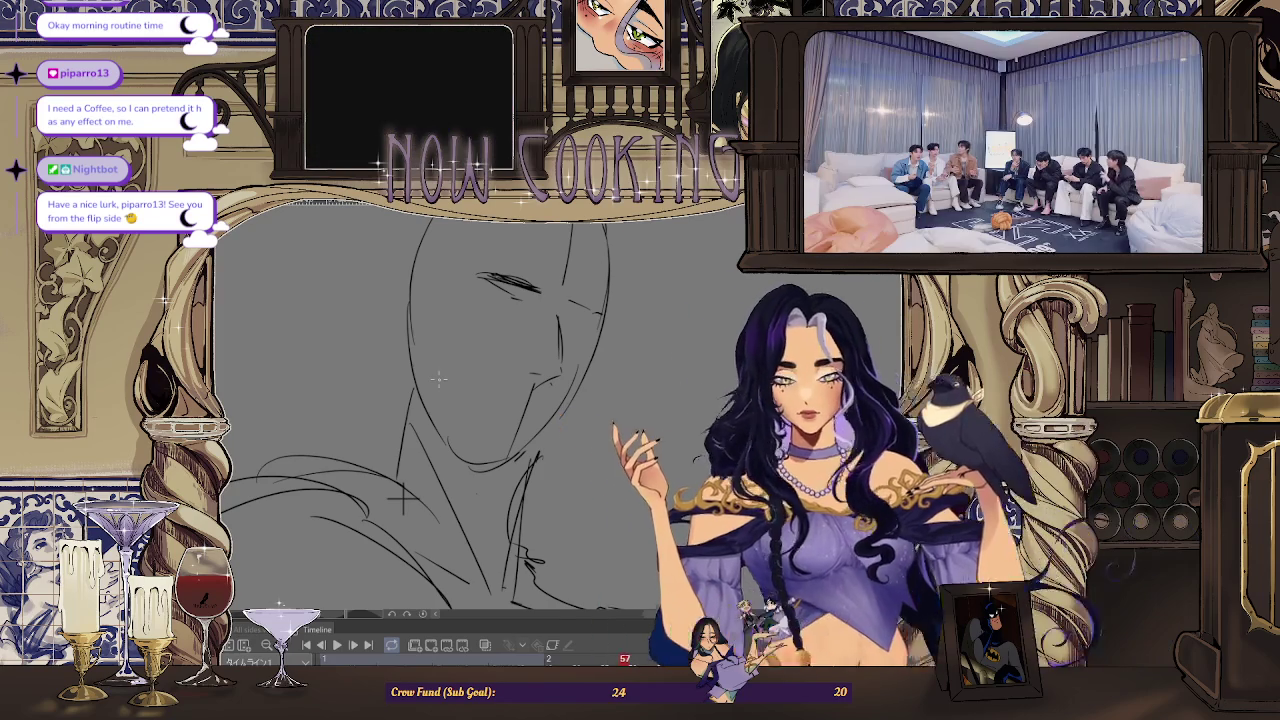
pyautogui.moveTo(438, 378); pyautogui.dragTo(588, 373)
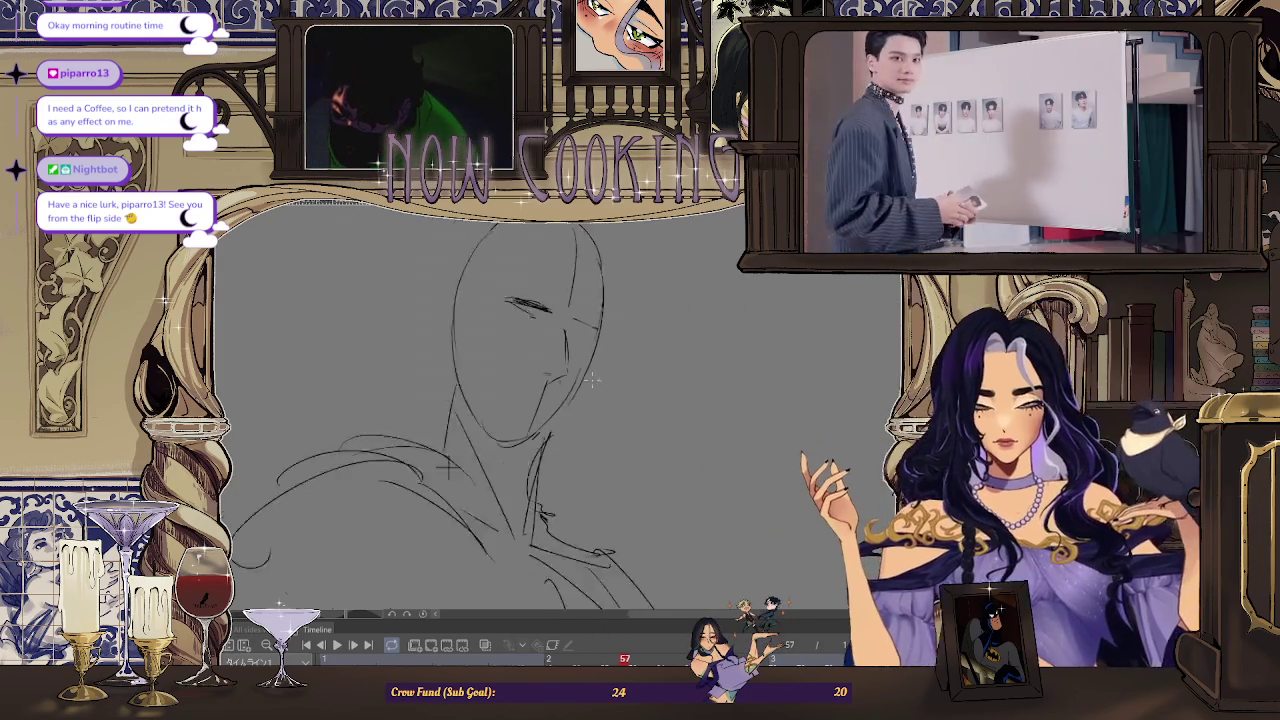
# Compare the frame 57 face with the more detailed face on frame 53
pyautogui.press('Left')
pyautogui.press('Left')
pyautogui.press('Left')
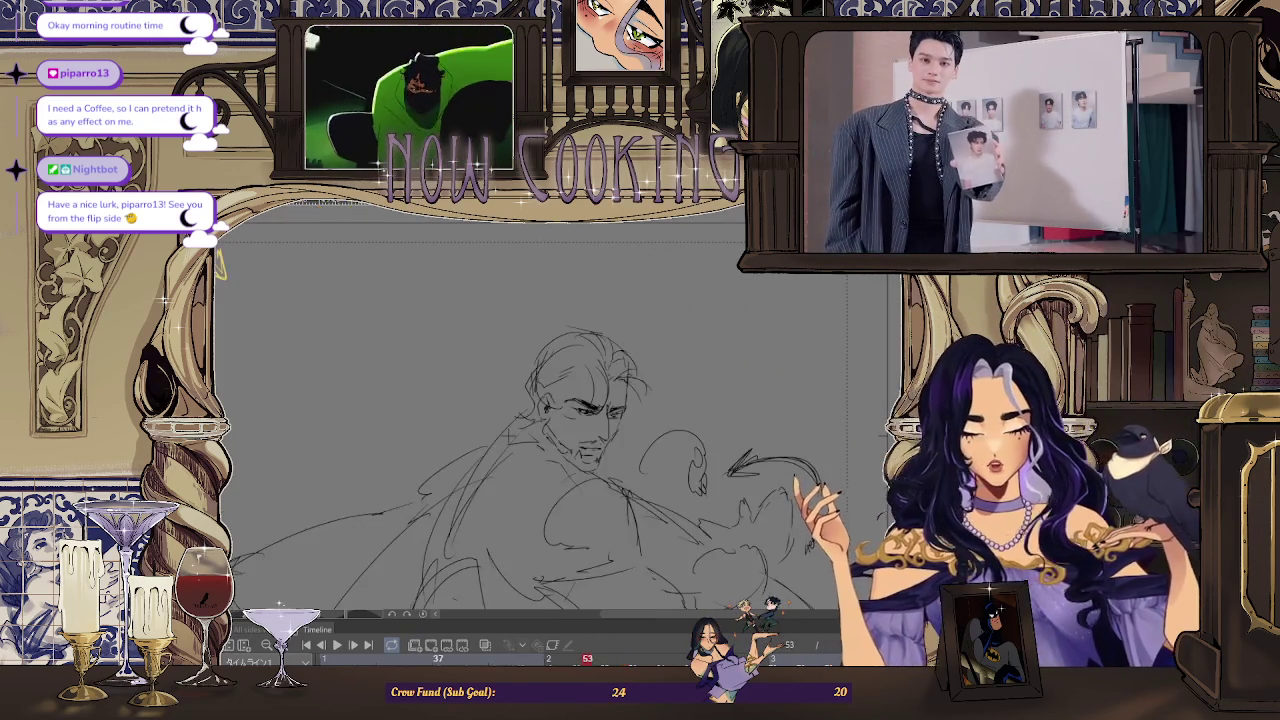
pyautogui.press('Right')
pyautogui.press('Right')
pyautogui.press('Right')
pyautogui.scroll(2, 590, 365)
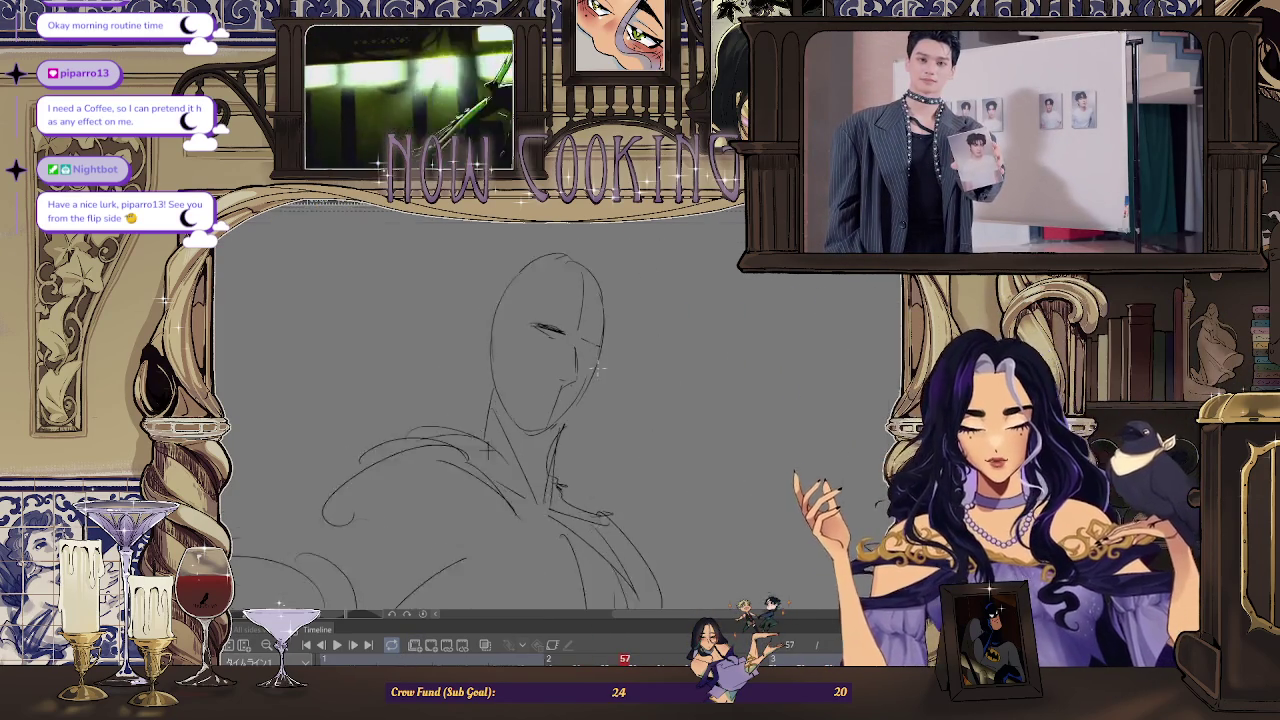
pyautogui.scroll(2, 590, 365)
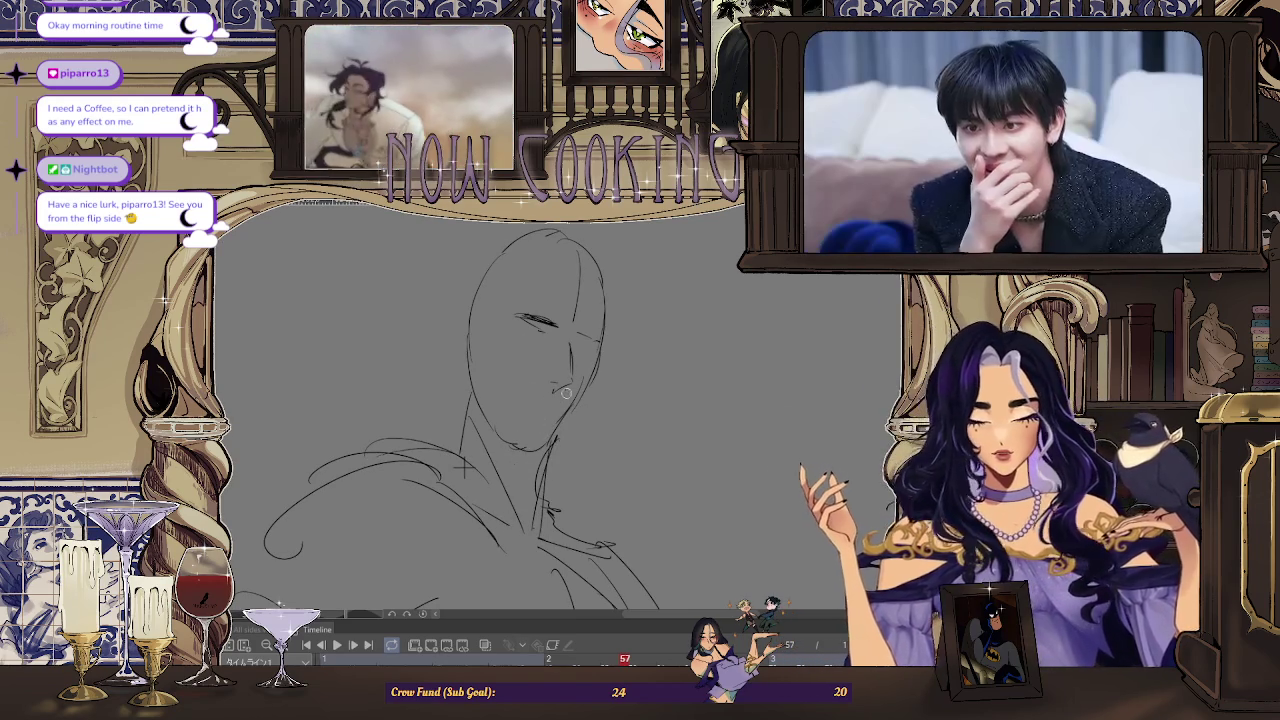
pyautogui.scroll(2, 533, 381)
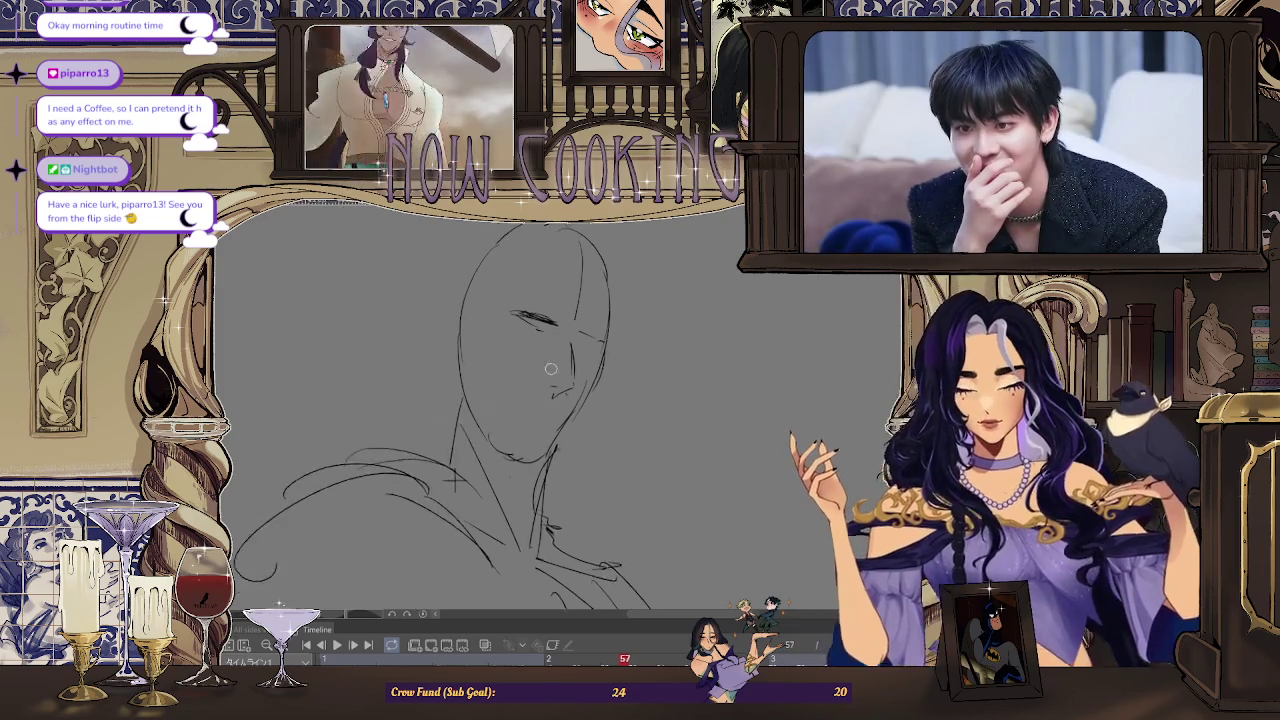
pyautogui.scroll(-2, 564, 399)
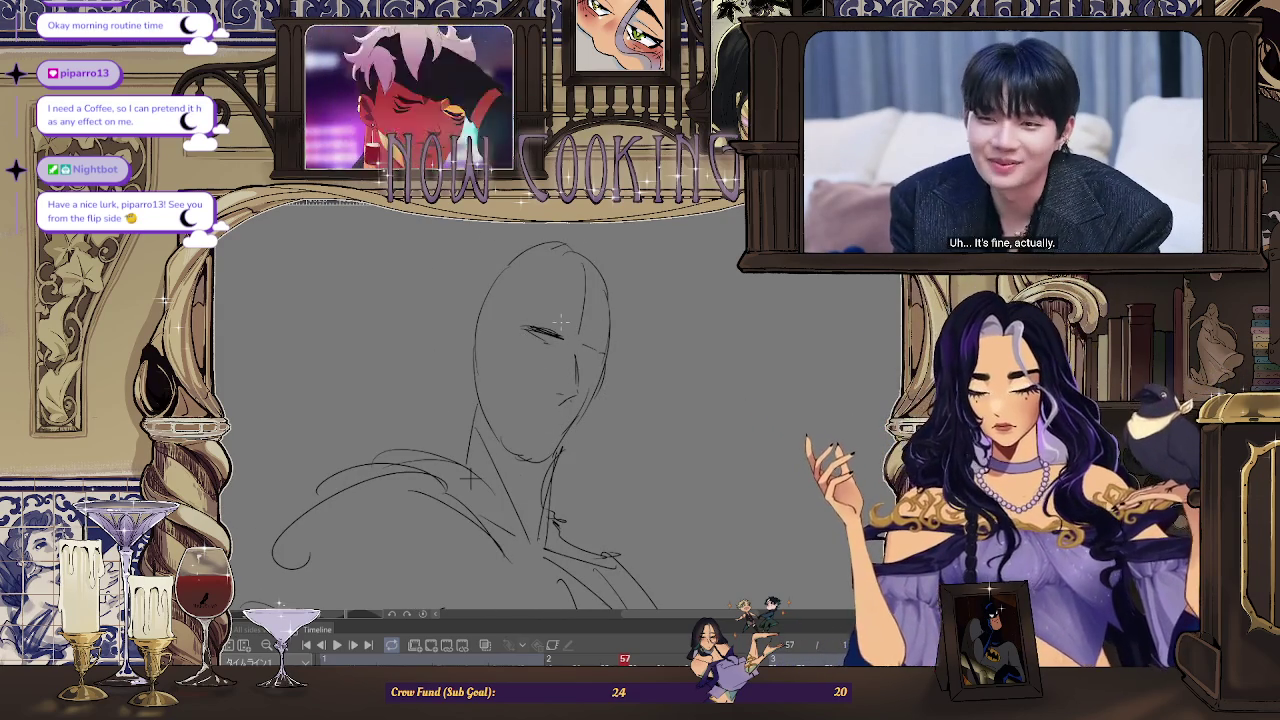
pyautogui.press('Left')
pyautogui.press('Left')
pyautogui.press('Left')
pyautogui.press('Right')
pyautogui.press('Right')
pyautogui.press('Right')
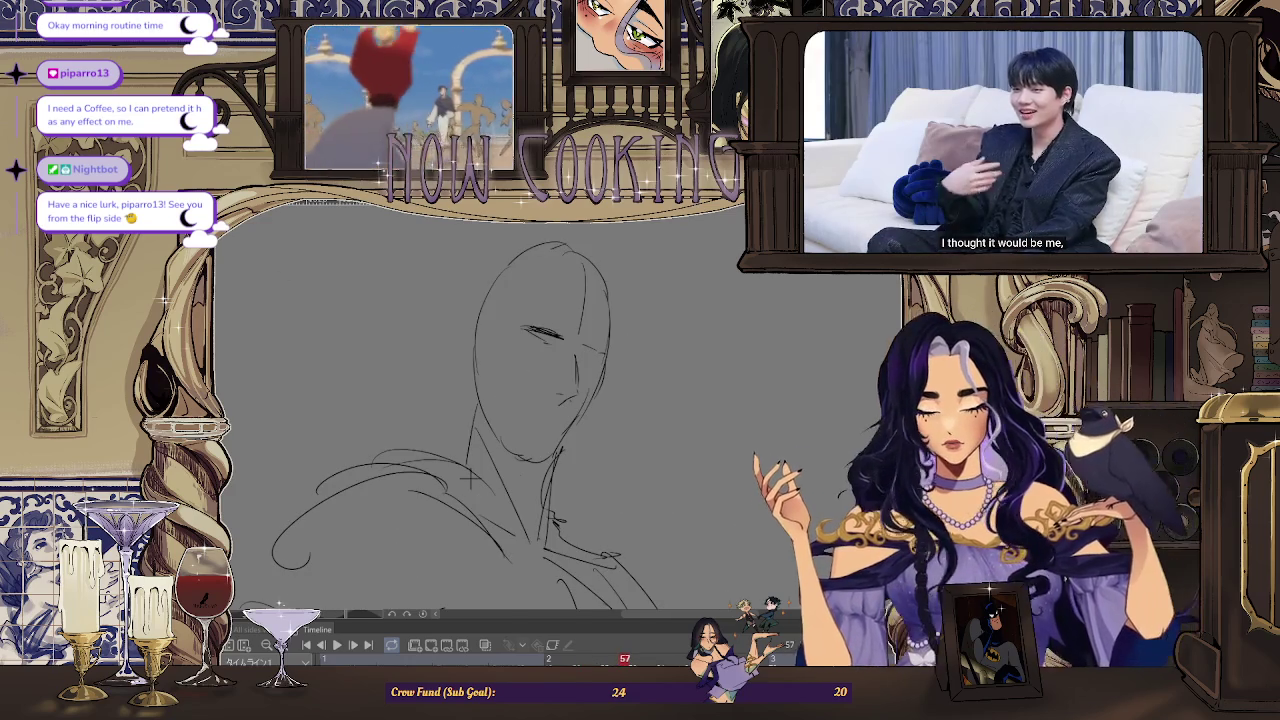
pyautogui.scroll(3, 563, 352)
# Reselect the eye, cancel the transform, and undo the accidental crop to restore the full canvas
pyautogui.moveTo(503, 364); pyautogui.dragTo(498, 366)
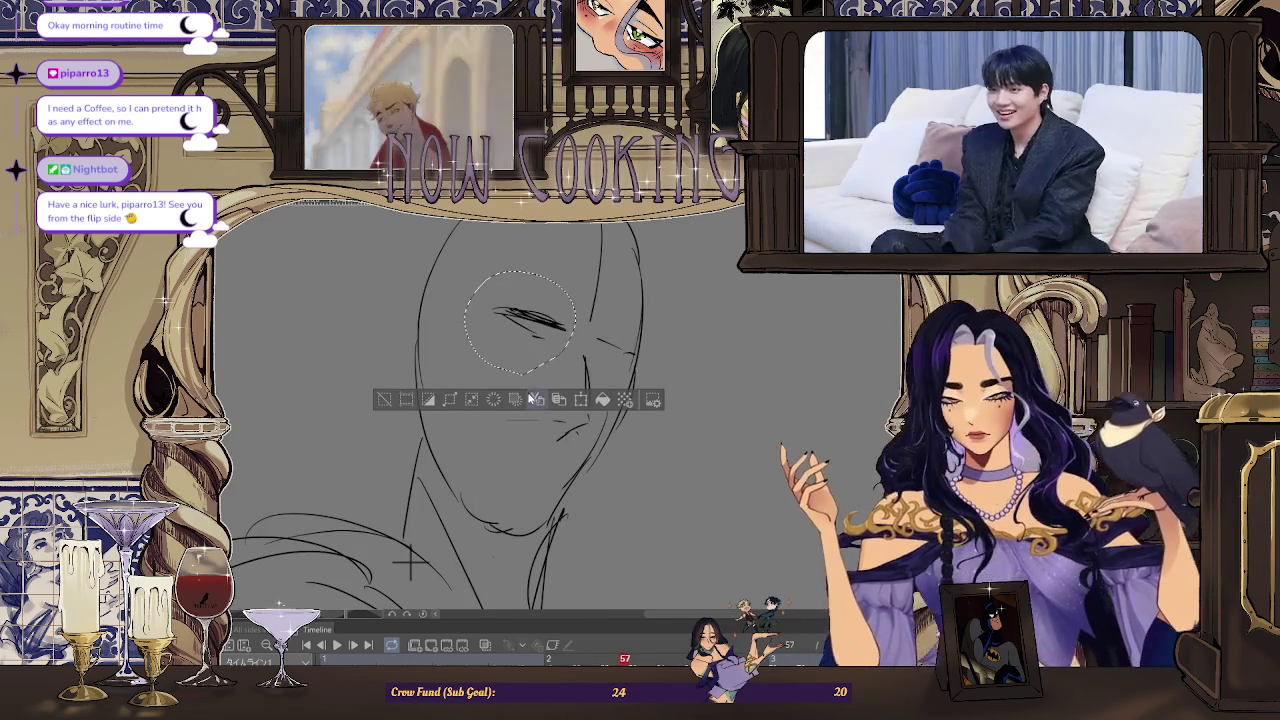
pyautogui.hotkey('ctrl', 't')
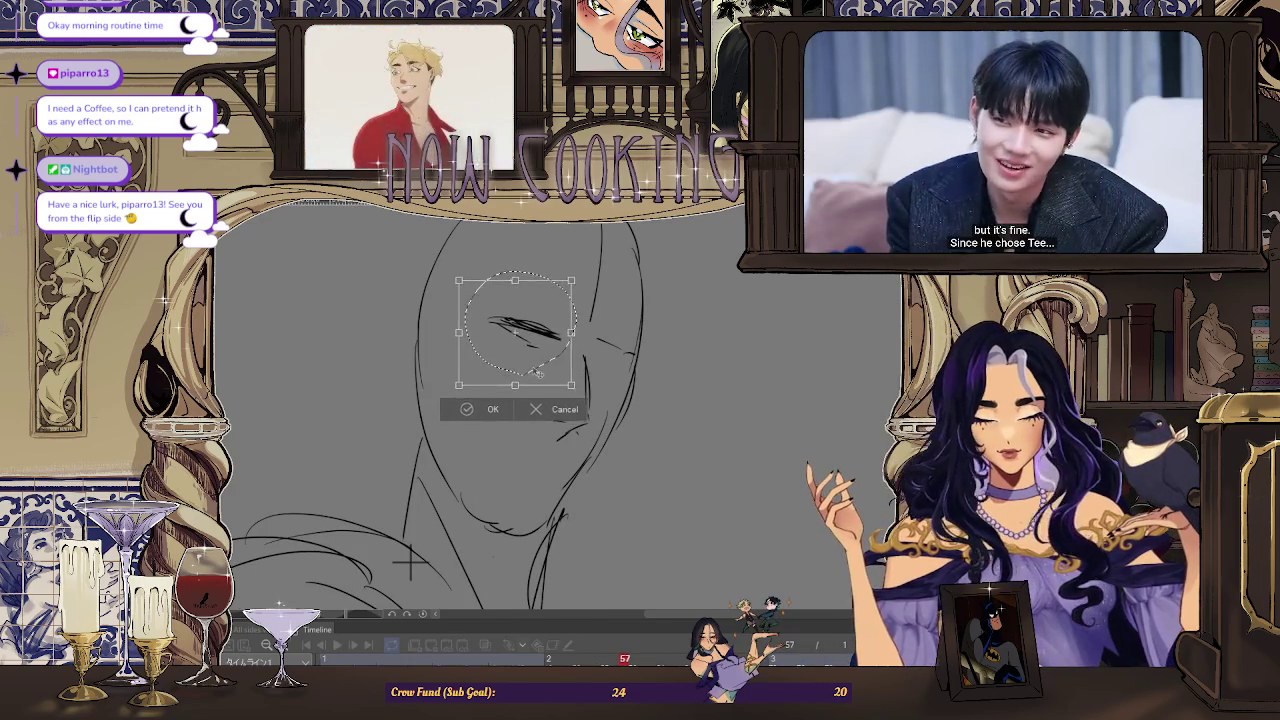
pyautogui.click(492, 409)
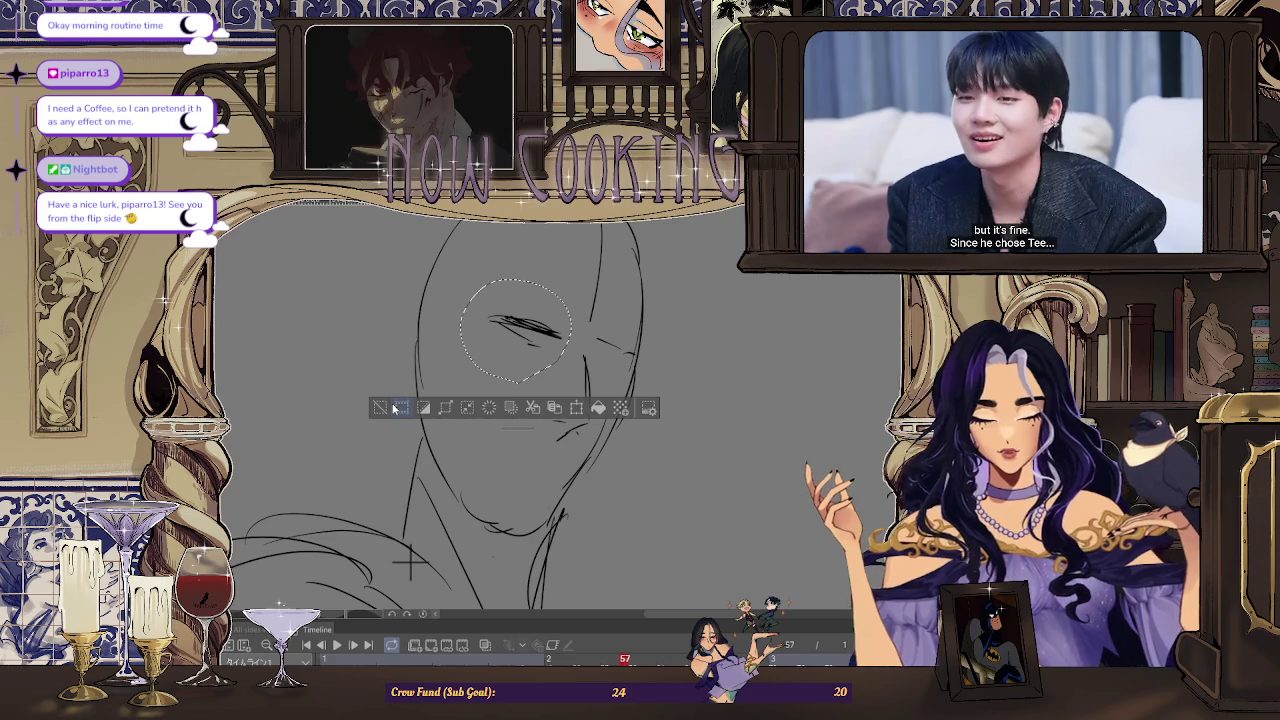
pyautogui.click(396, 408)
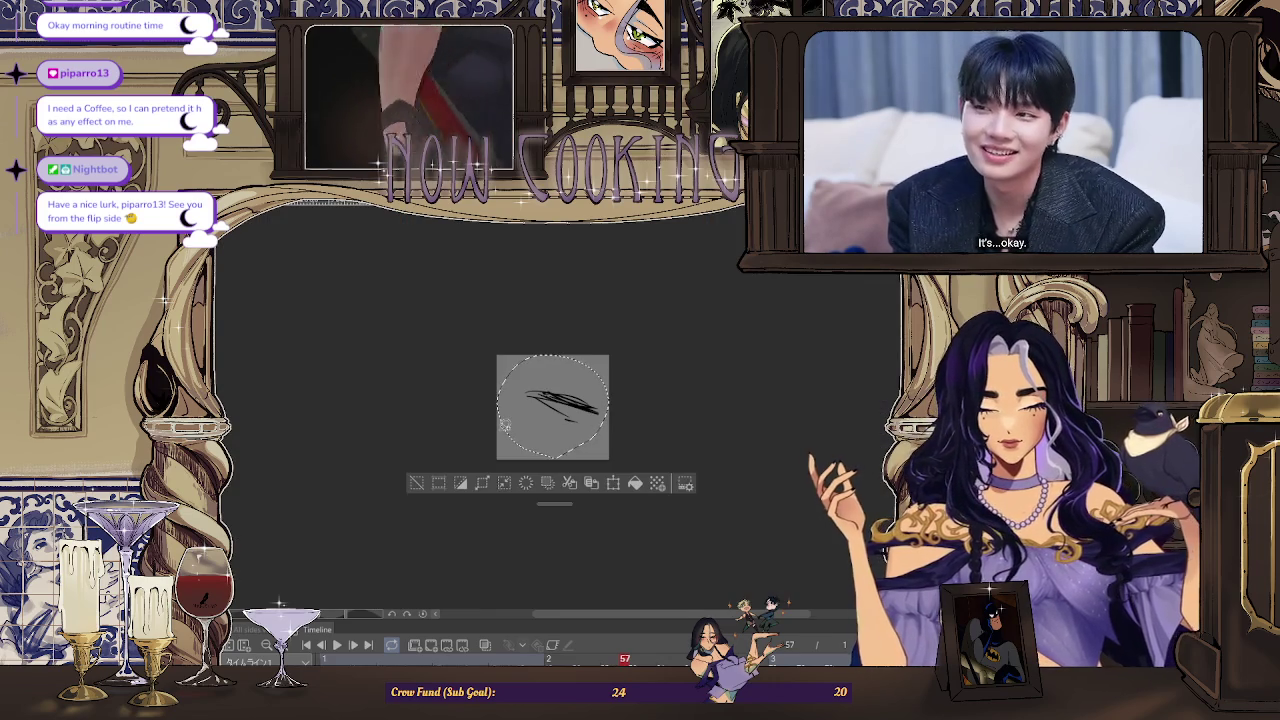
pyautogui.hotkey('ctrl', 'z')
pyautogui.hotkey('ctrl', 'z')
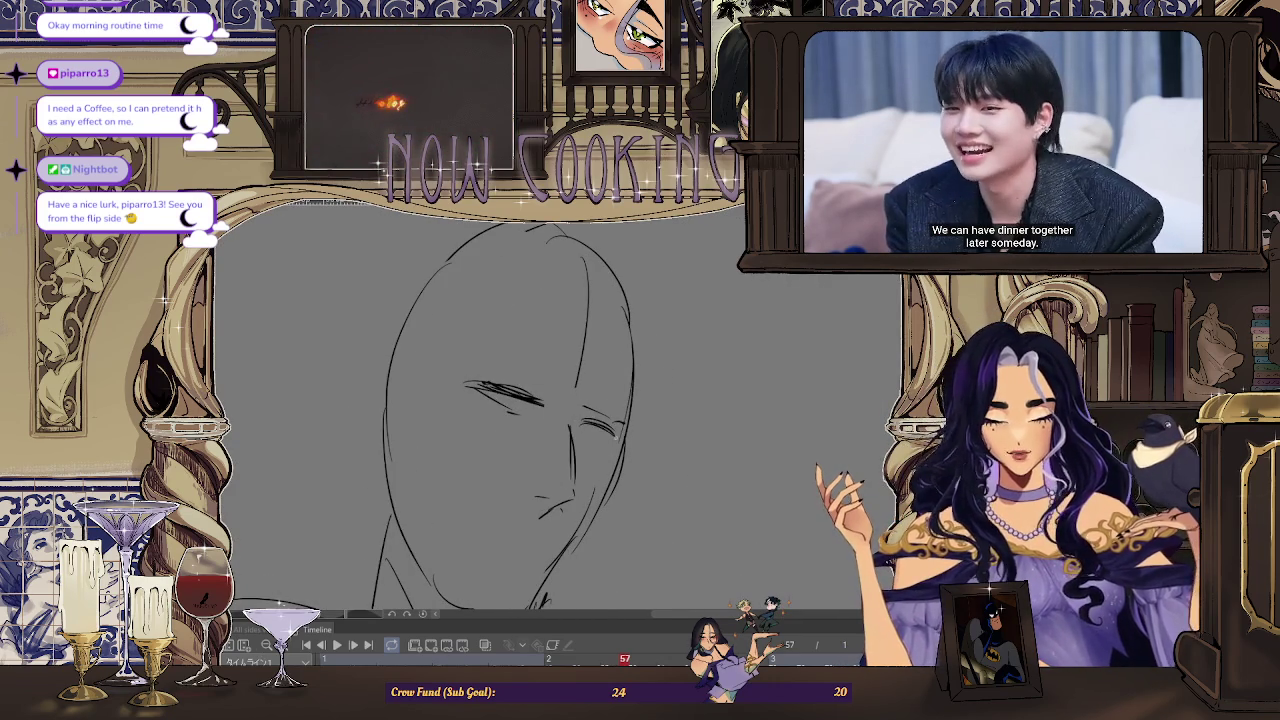
pyautogui.scroll(-2, 620, 345)
# Zoom out and flip between neighbouring frames to compare the frame-57 head
pyautogui.scroll(-2, 620, 345)
pyautogui.scroll(-1, 620, 345)
pyautogui.scroll(-1, 620, 345)
pyautogui.scroll(-2, 620, 345)
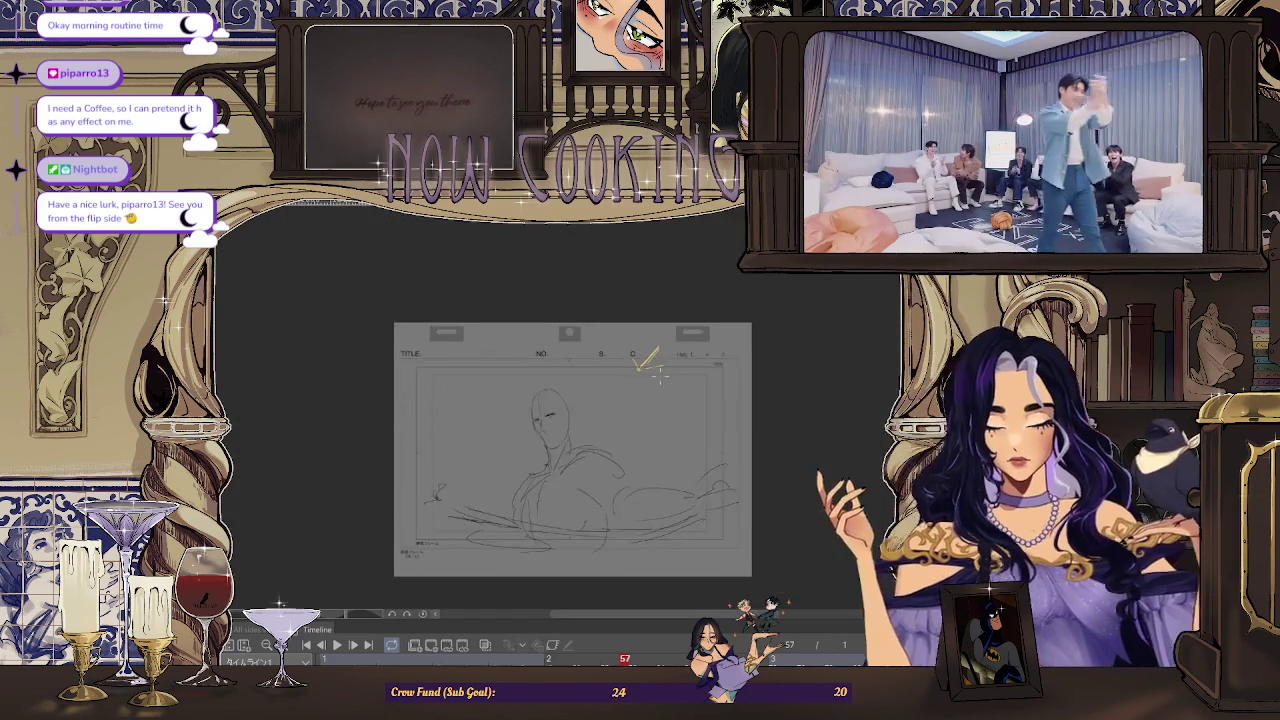
pyautogui.scroll(3, 615, 420)
pyautogui.press('Right')
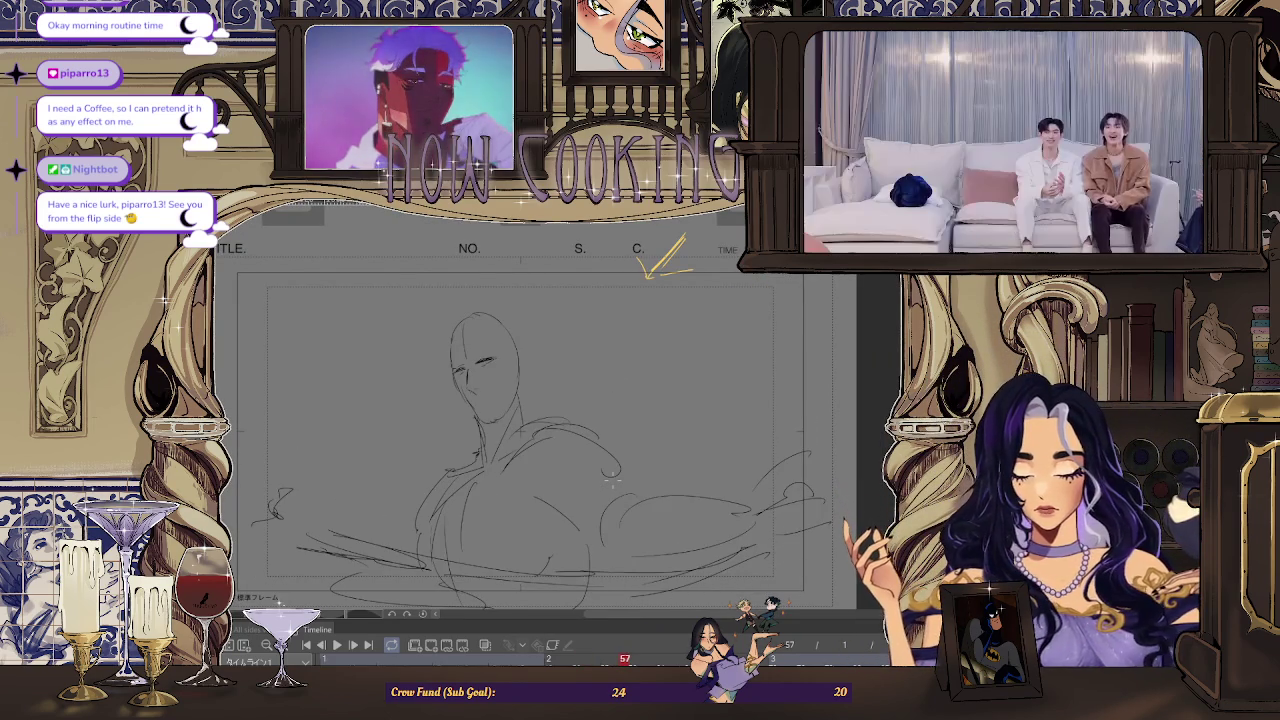
pyautogui.press('Left')
pyautogui.press('Right')
pyautogui.press('Right')
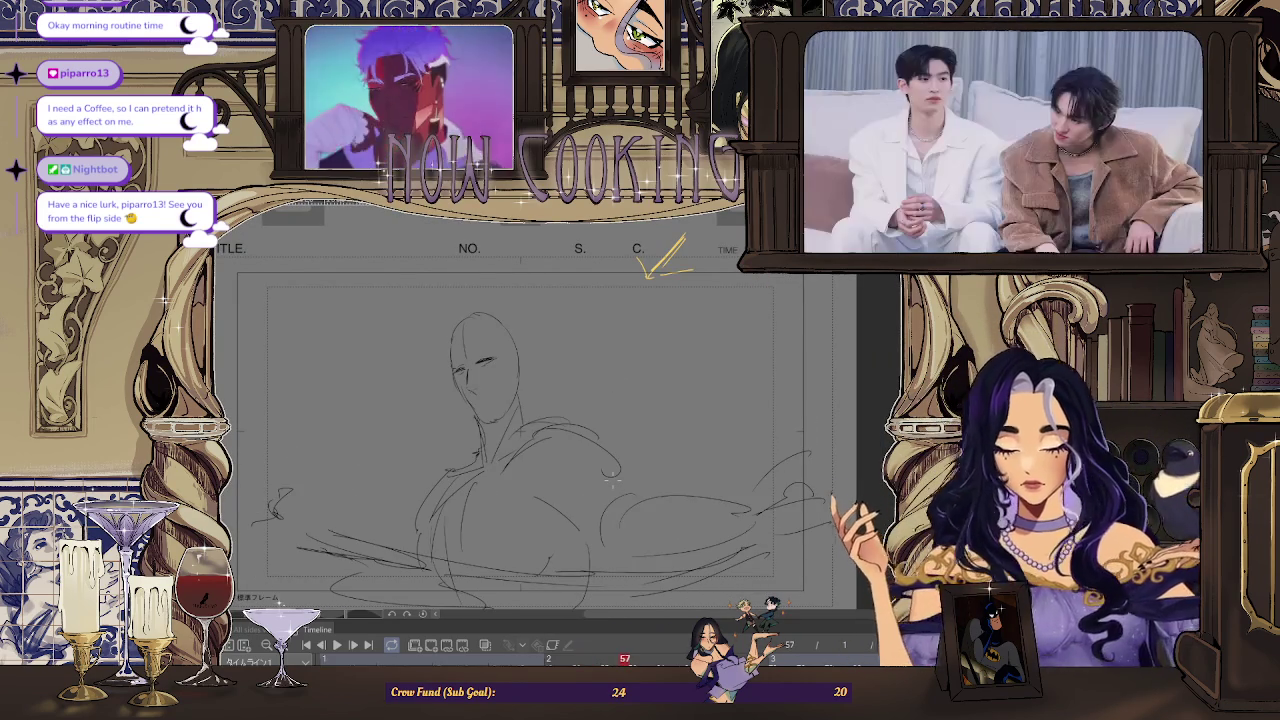
pyautogui.hotkey('ctrl', '-')
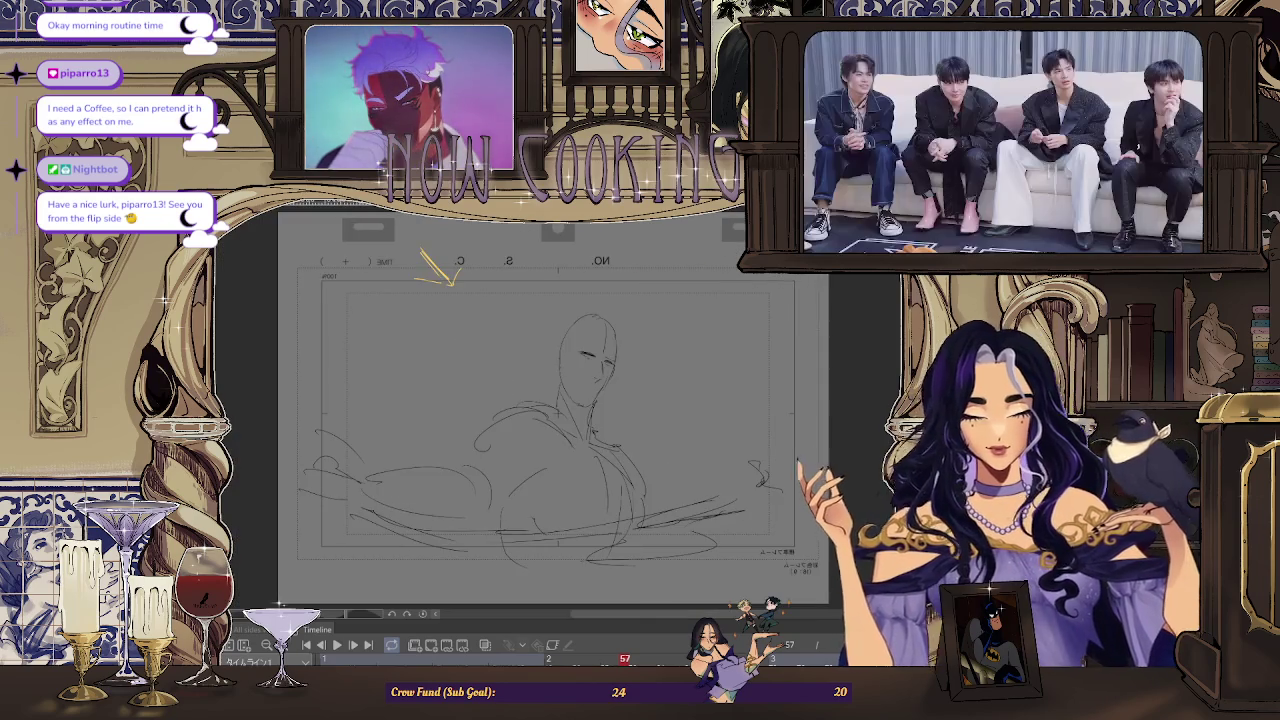
pyautogui.scroll(3, 428, 257)
pyautogui.scroll(-3, 435, 236)
pyautogui.press('Left')
pyautogui.press('Right')
pyautogui.scroll(3, 520, 405)
pyautogui.scroll(-3, 520, 405)
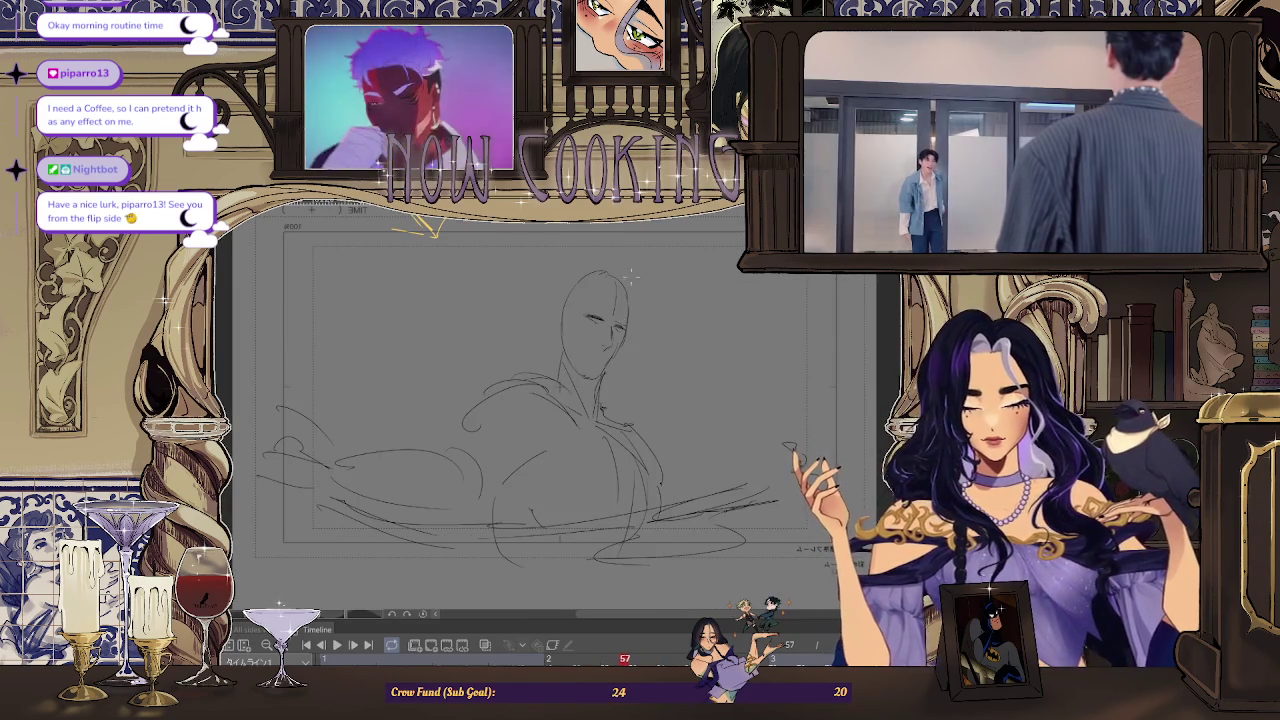
pyautogui.scroll(2, 520, 405)
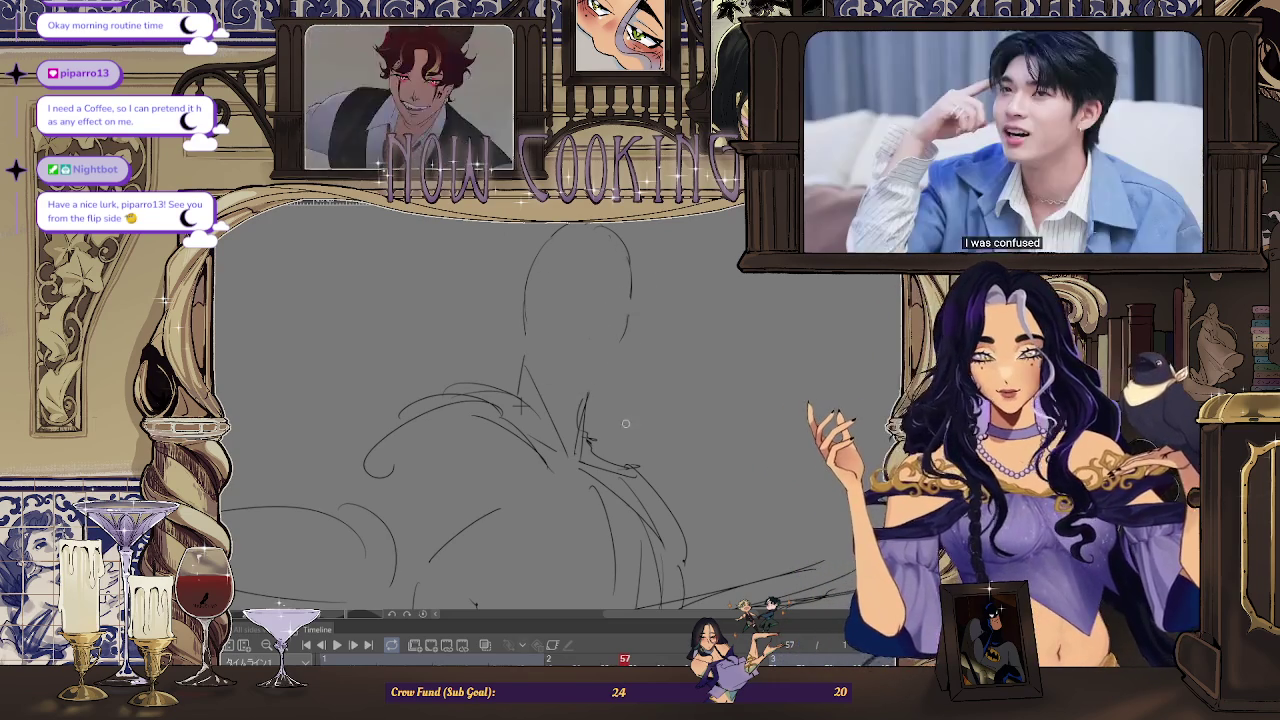
pyautogui.scroll(-3, 623, 303)
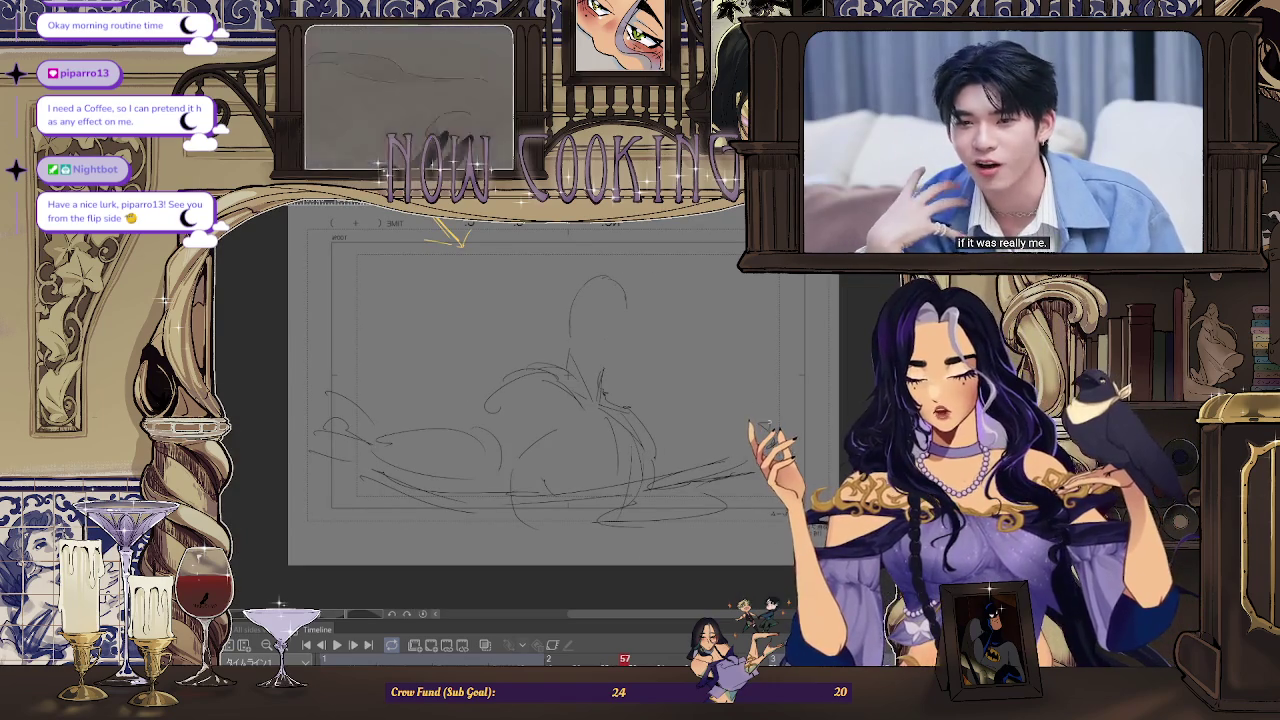
# Mirror and rotate the view upright to rework the ear, jaw and profile lines
pyautogui.press('h')
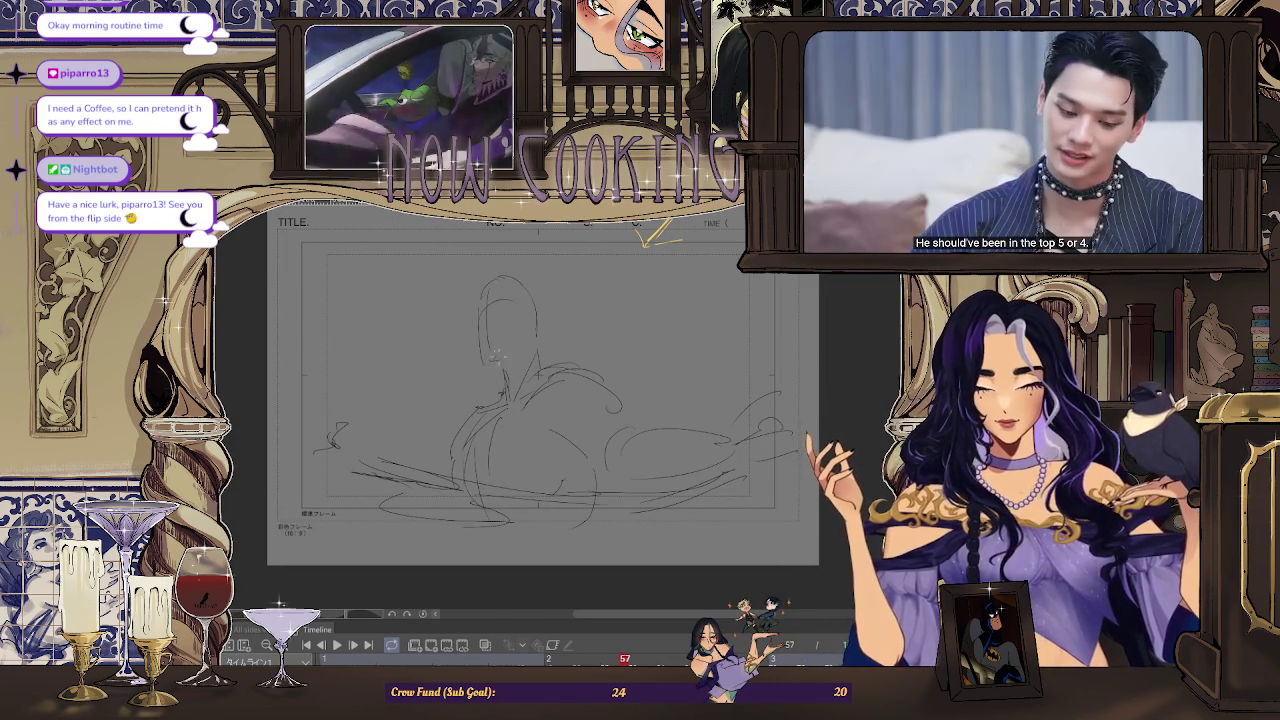
pyautogui.scroll(2, 496, 246)
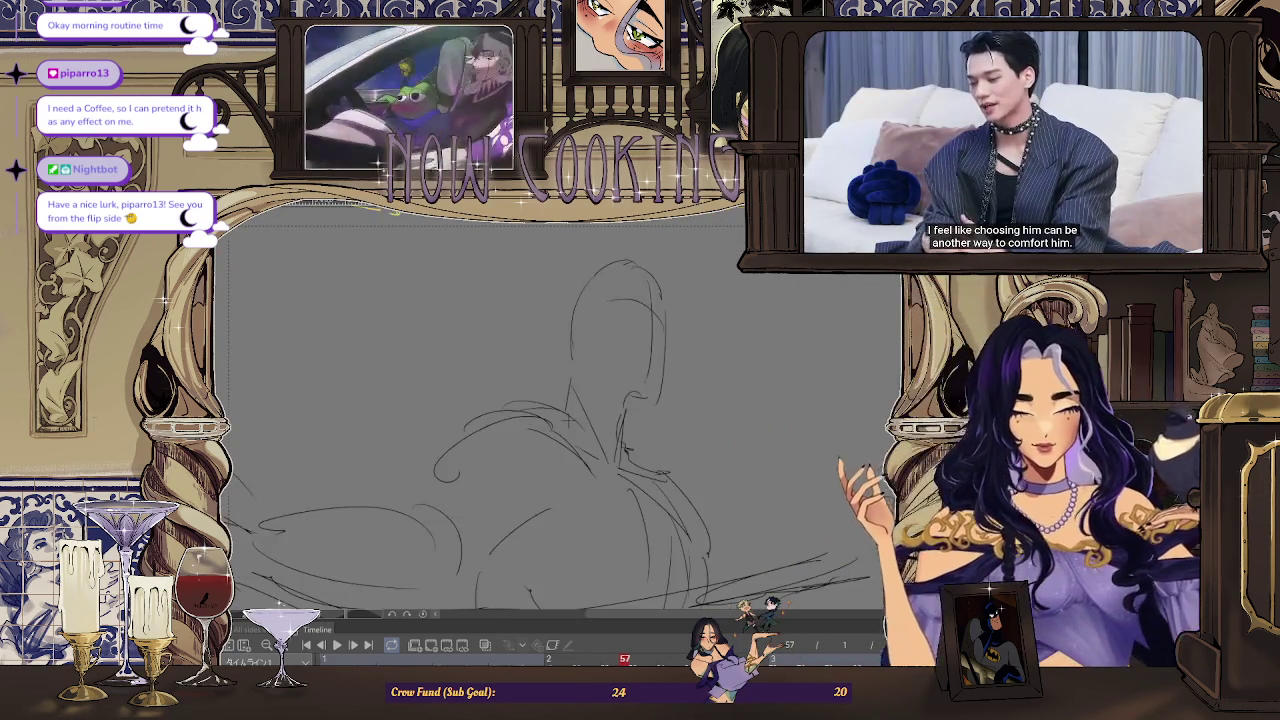
pyautogui.moveTo(540, 425); pyautogui.dragTo(660, 305)
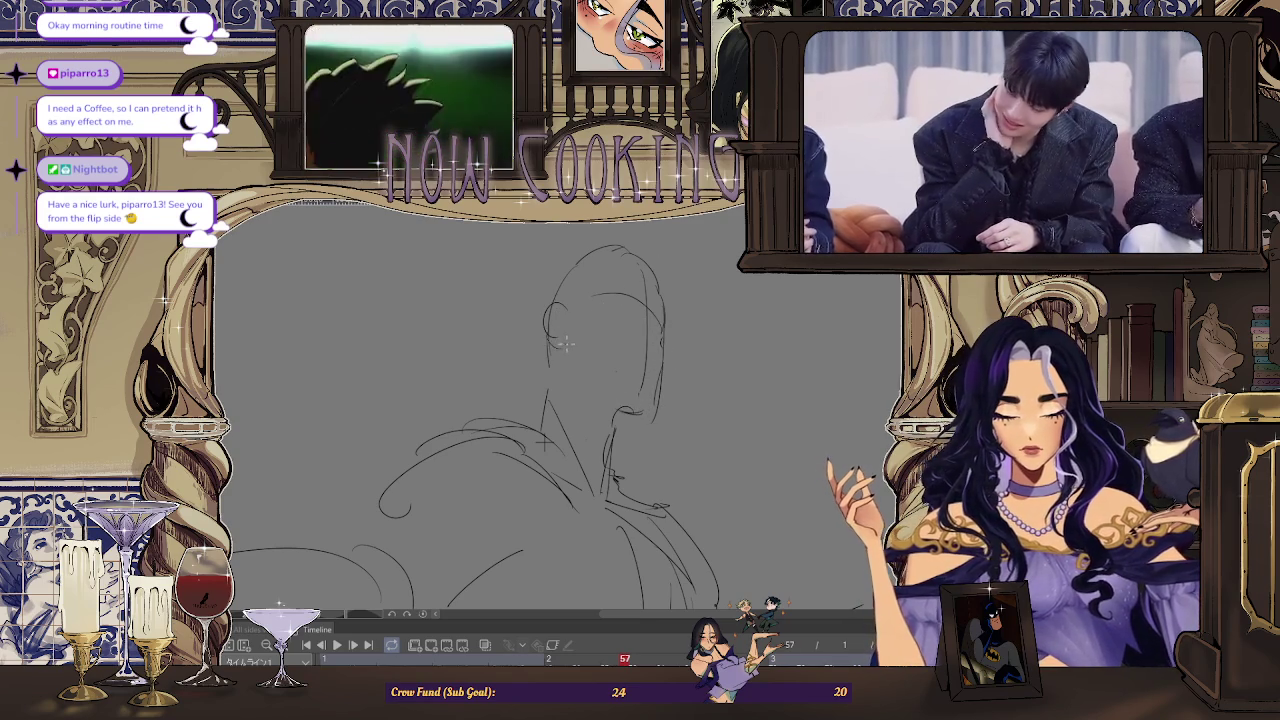
pyautogui.scroll(1, 646, 350)
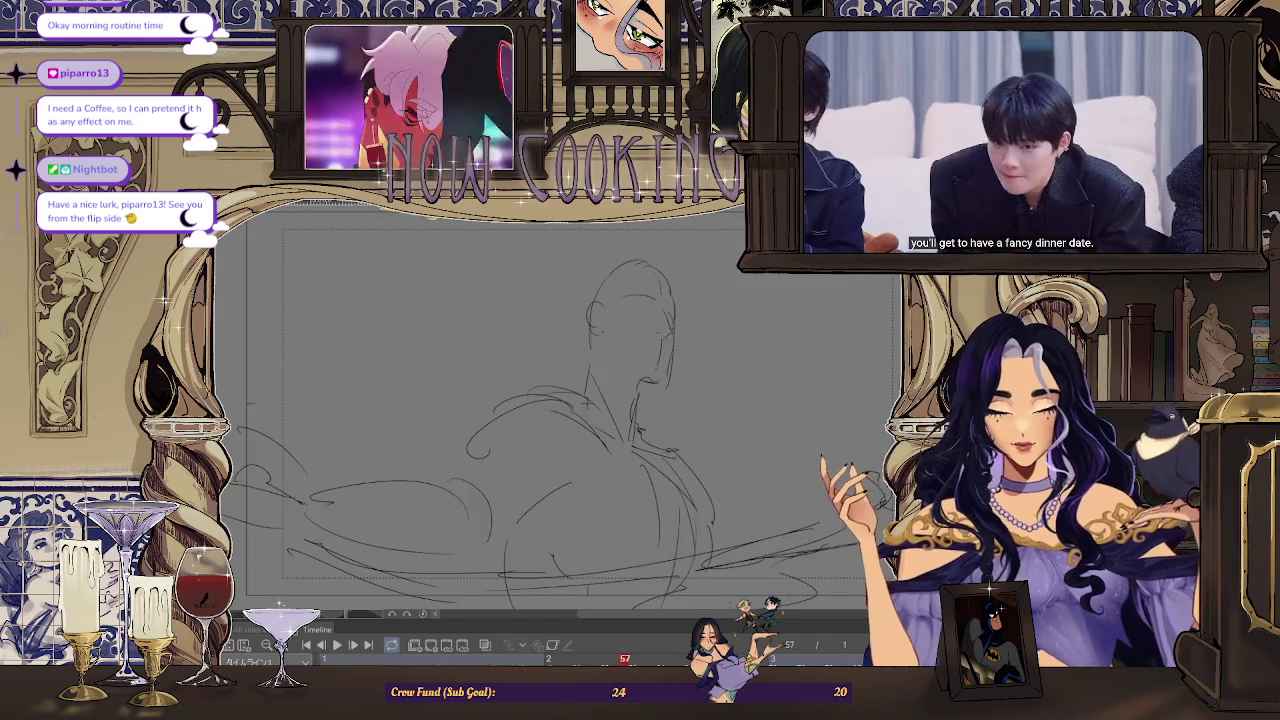
pyautogui.moveTo(793, 343); pyautogui.dragTo(551, 427)
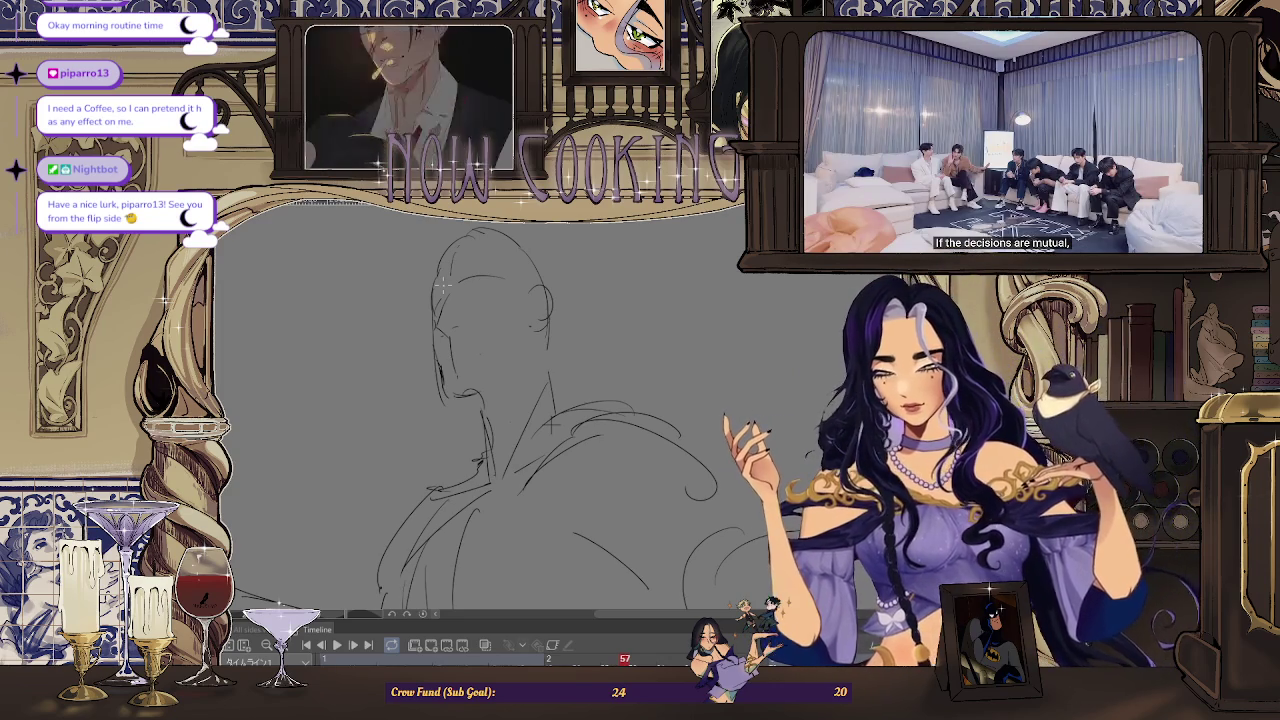
pyautogui.scroll(2, 440, 404)
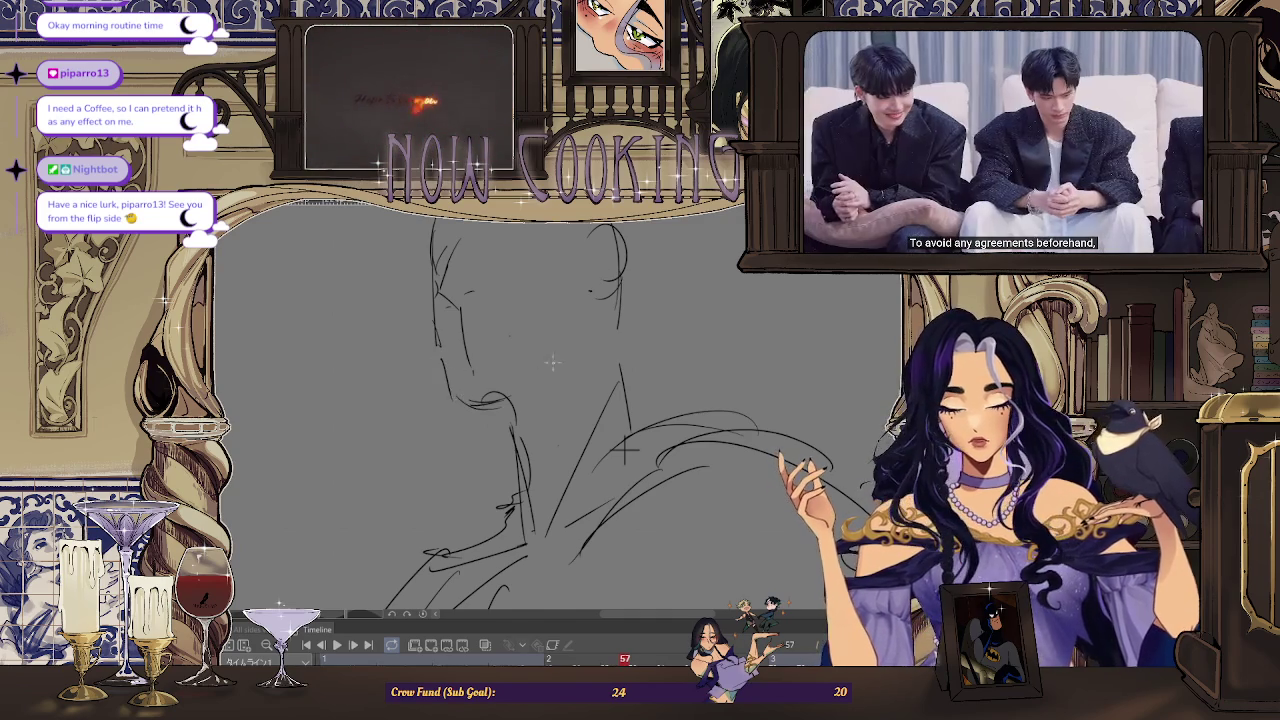
pyautogui.scroll(-1, 541, 258)
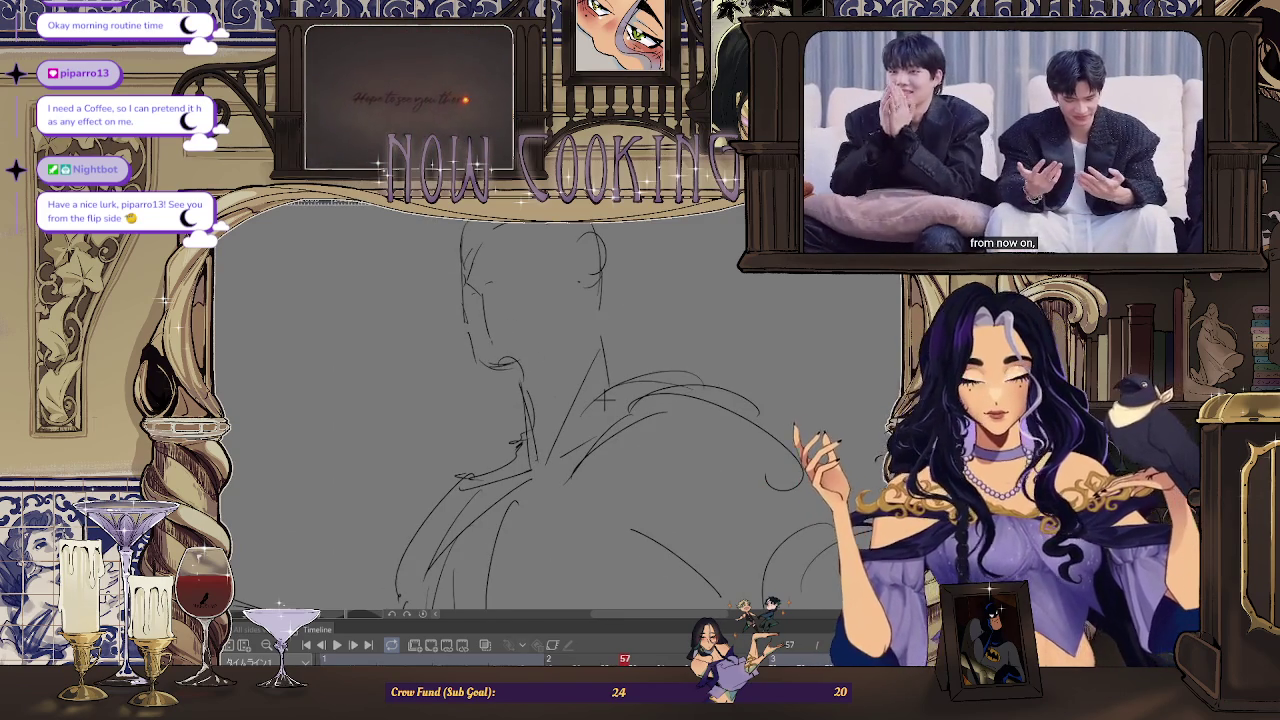
pyautogui.press('h')
pyautogui.scroll(1, 646, 226)
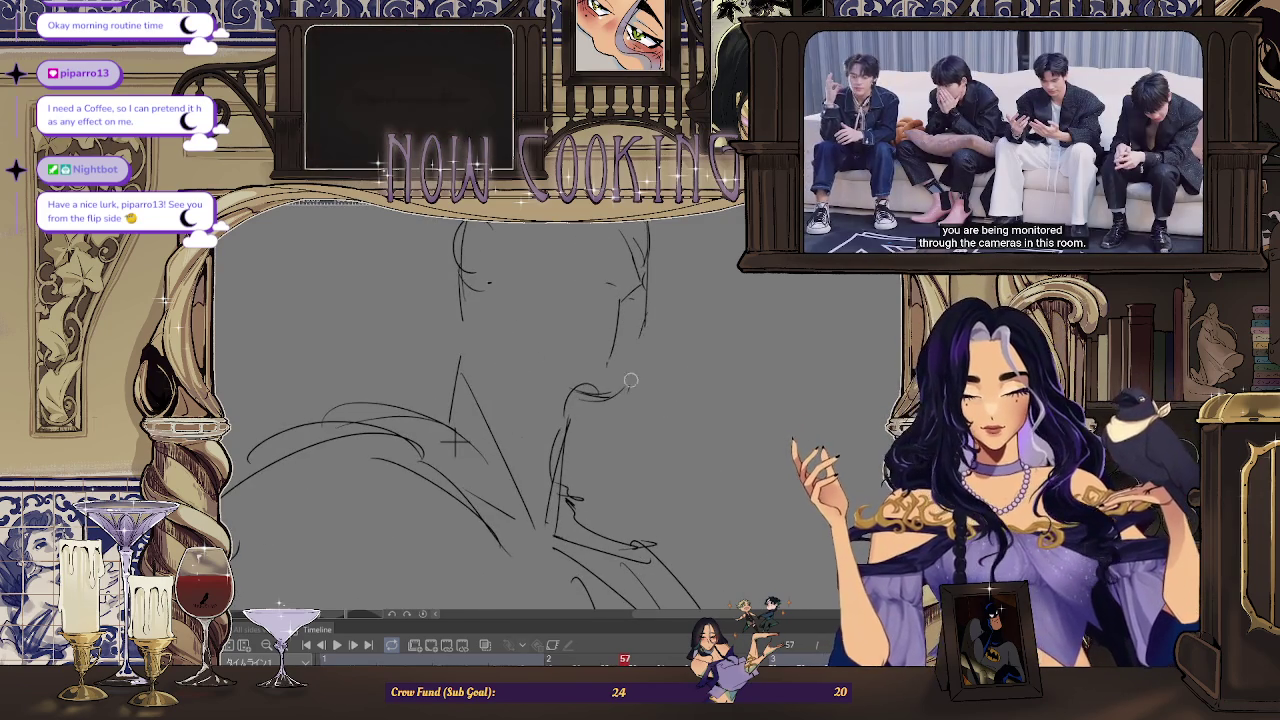
pyautogui.scroll(-1, 614, 342)
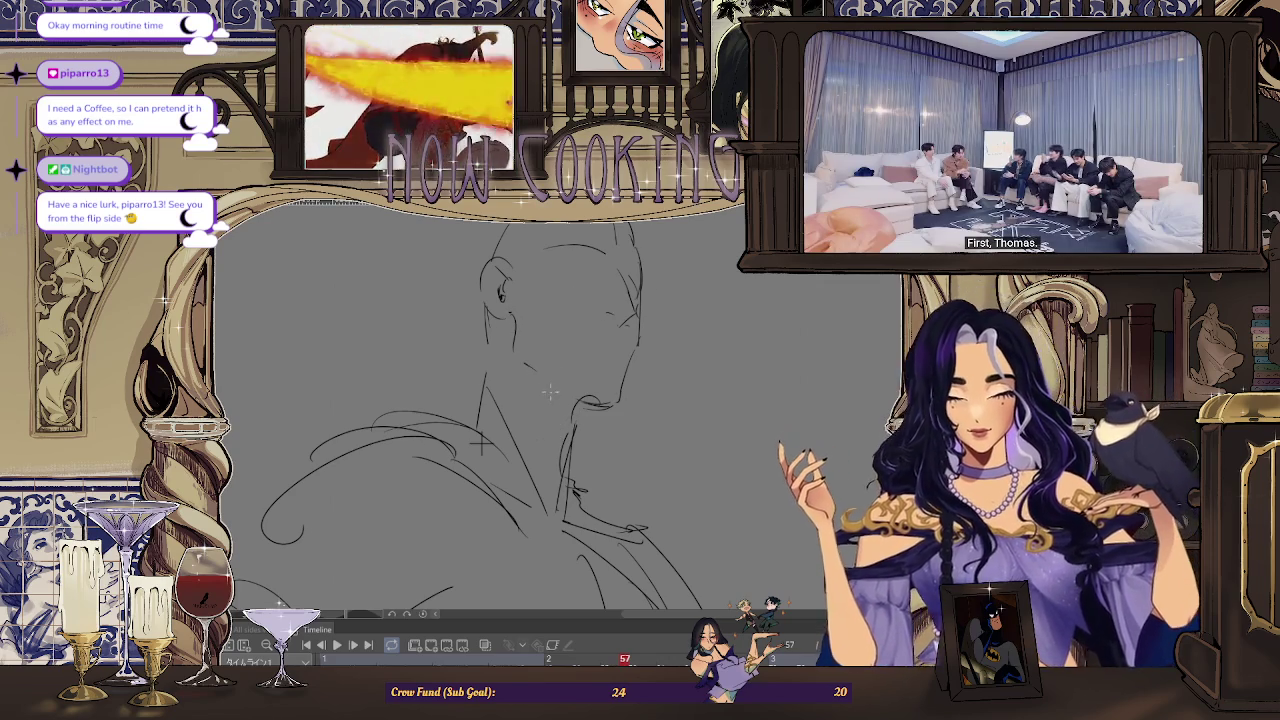
pyautogui.scroll(-3, 600, 370)
pyautogui.scroll(-2, 636, 340)
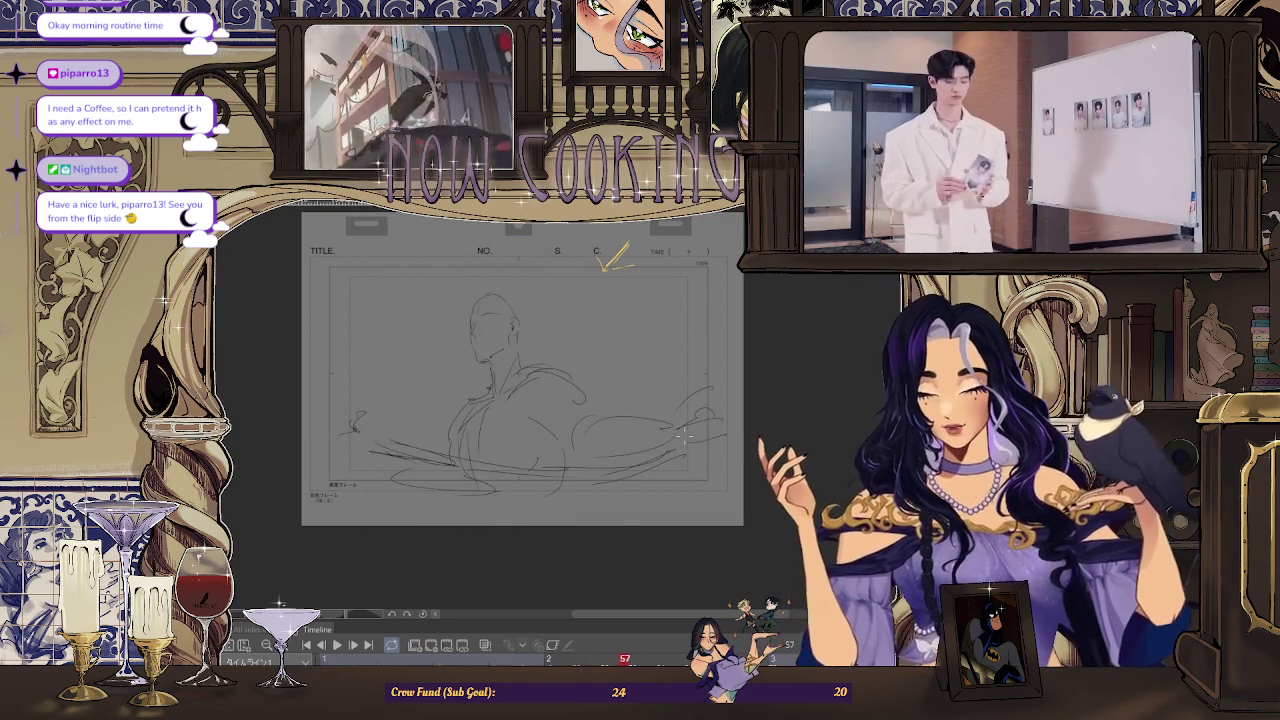
pyautogui.scroll(3, 612, 258)
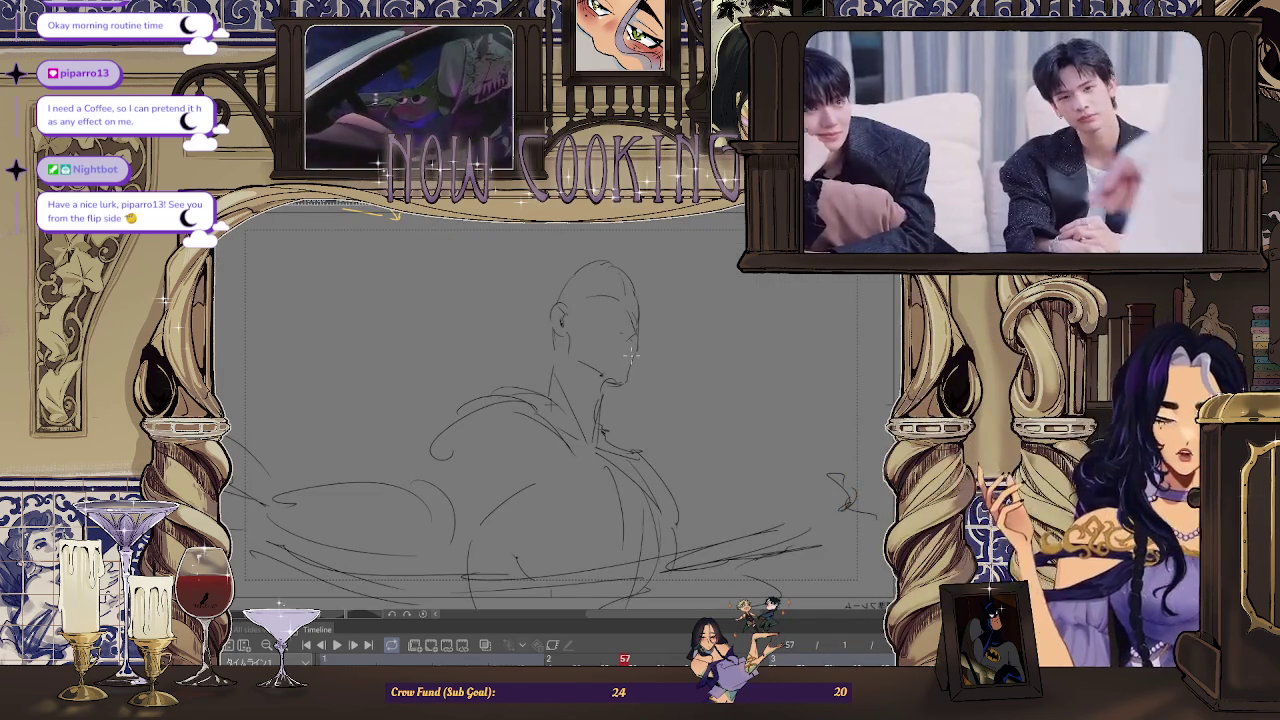
pyautogui.scroll(-2, 546, 363)
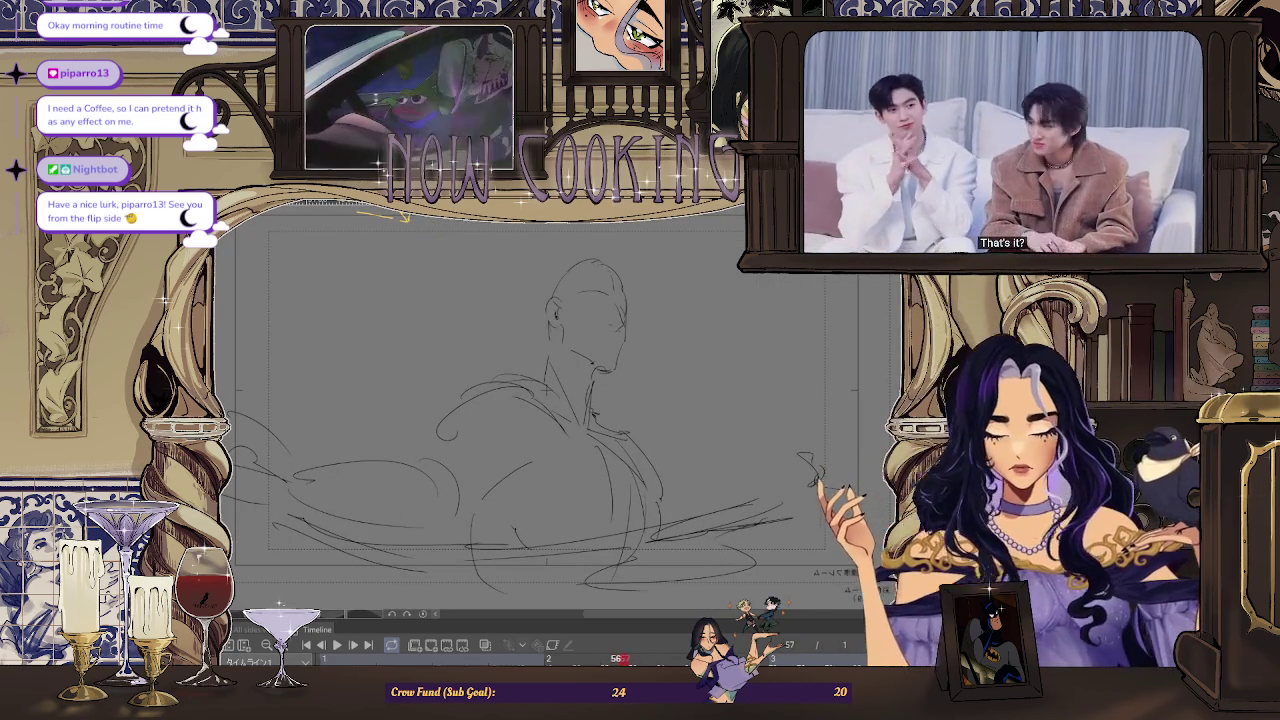
pyautogui.press('Right')
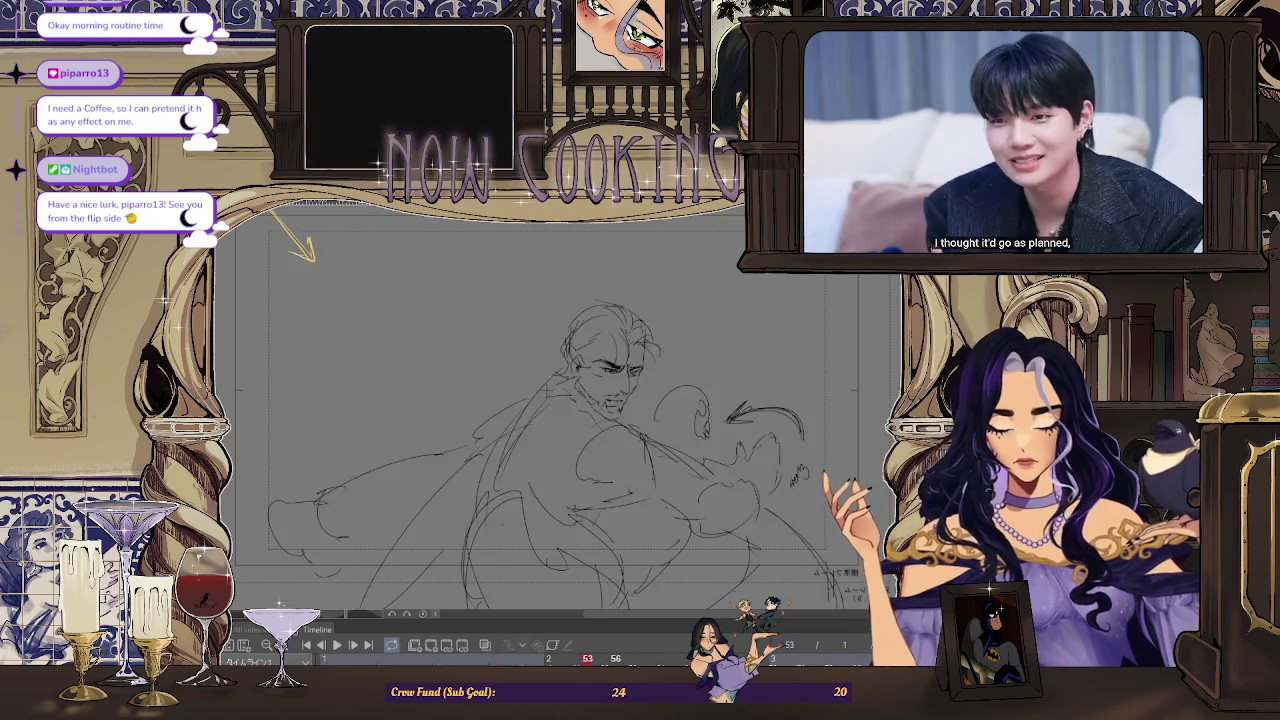
pyautogui.press('Right')
pyautogui.press('Right')
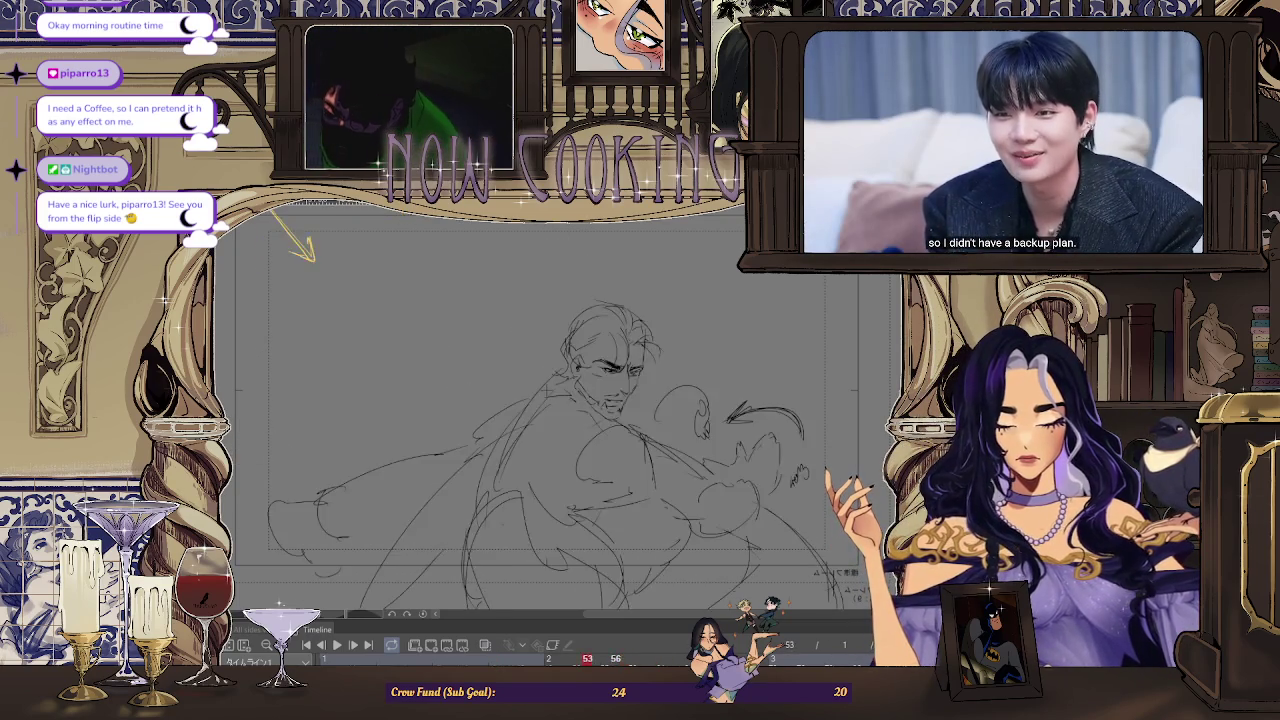
pyautogui.press('Left')
pyautogui.press('Left')
pyautogui.press('Left')
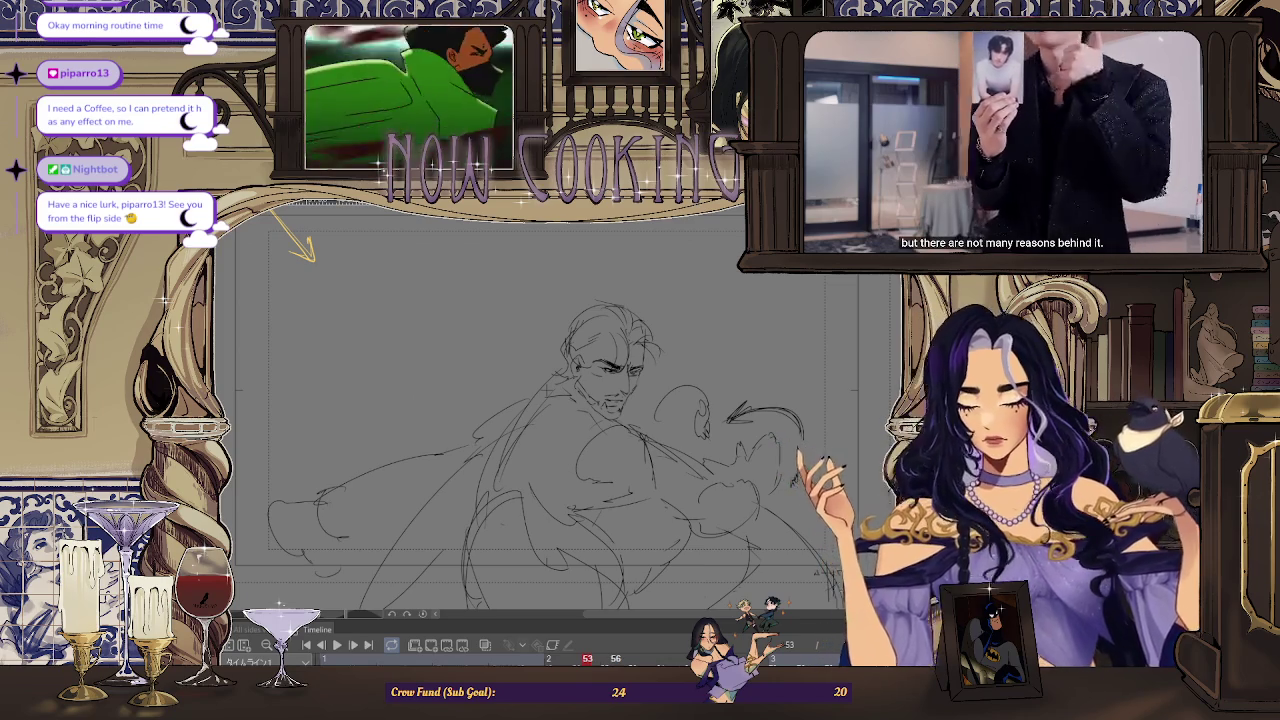
pyautogui.press('Right')
pyautogui.press('Right')
pyautogui.press('Right')
pyautogui.press('Right')
pyautogui.press('Left')
pyautogui.press('Right')
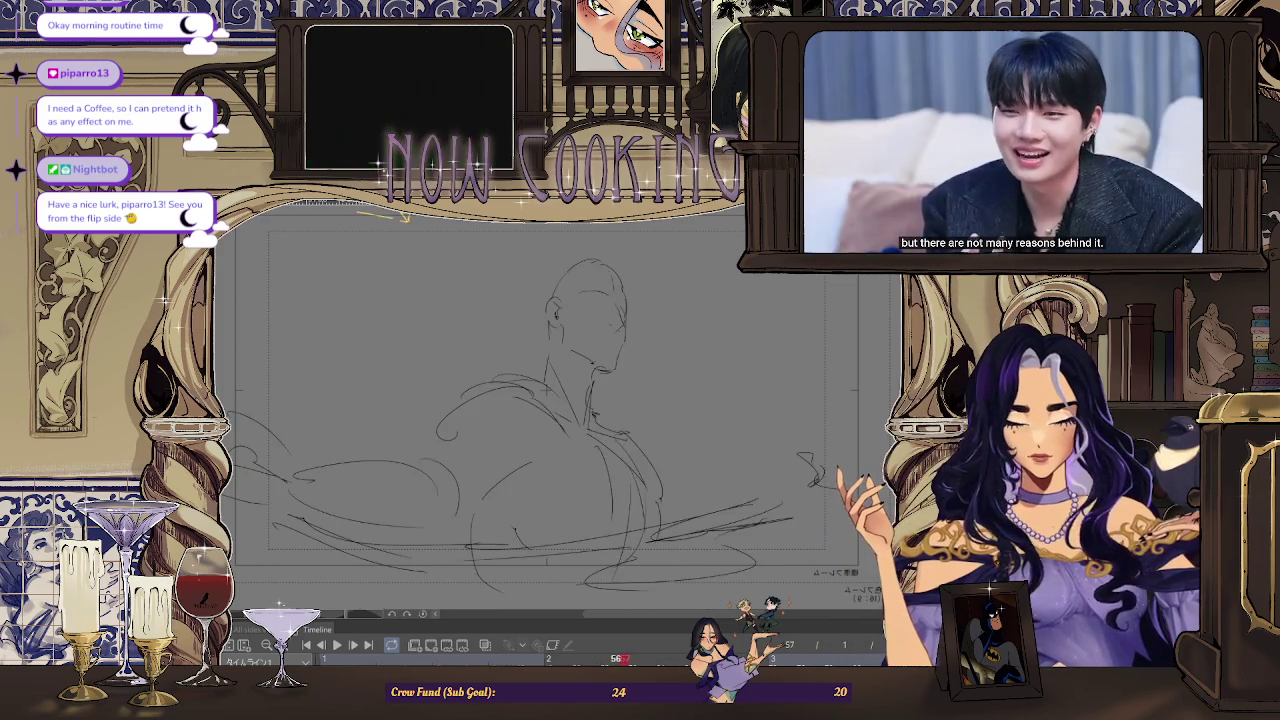
pyautogui.press('Right')
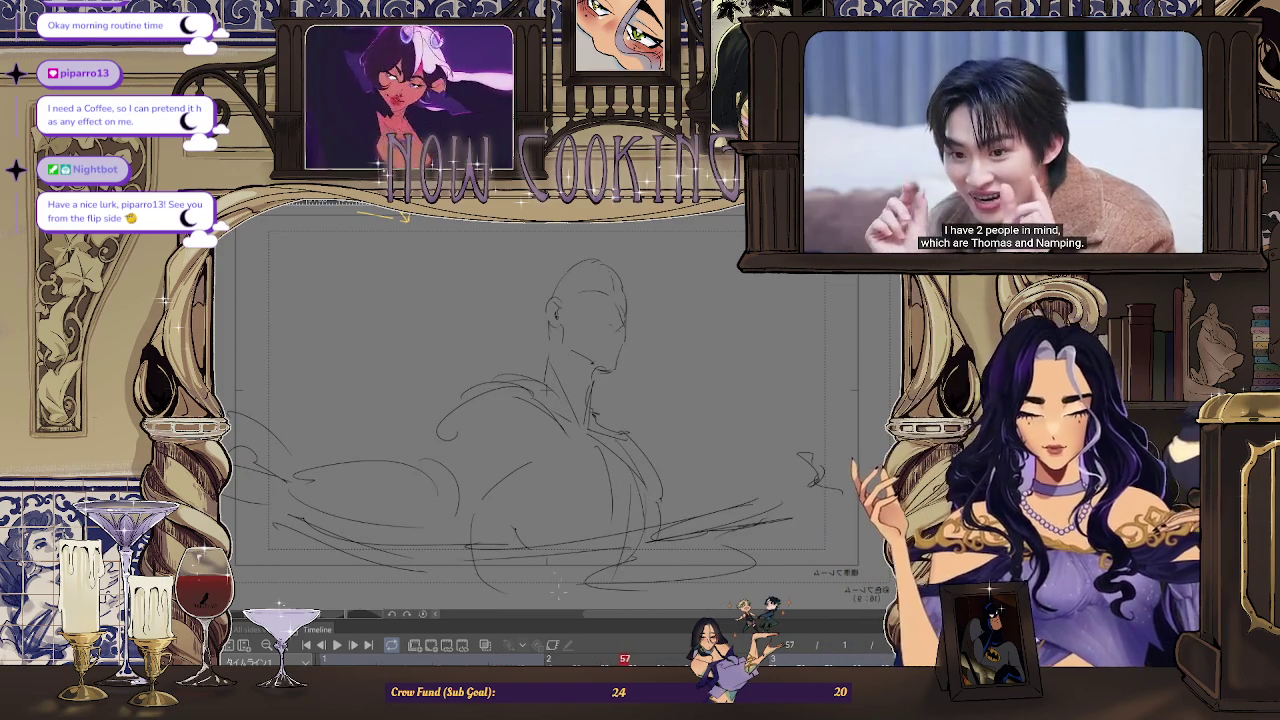
pyautogui.click(486, 647)
pyautogui.click(486, 647)
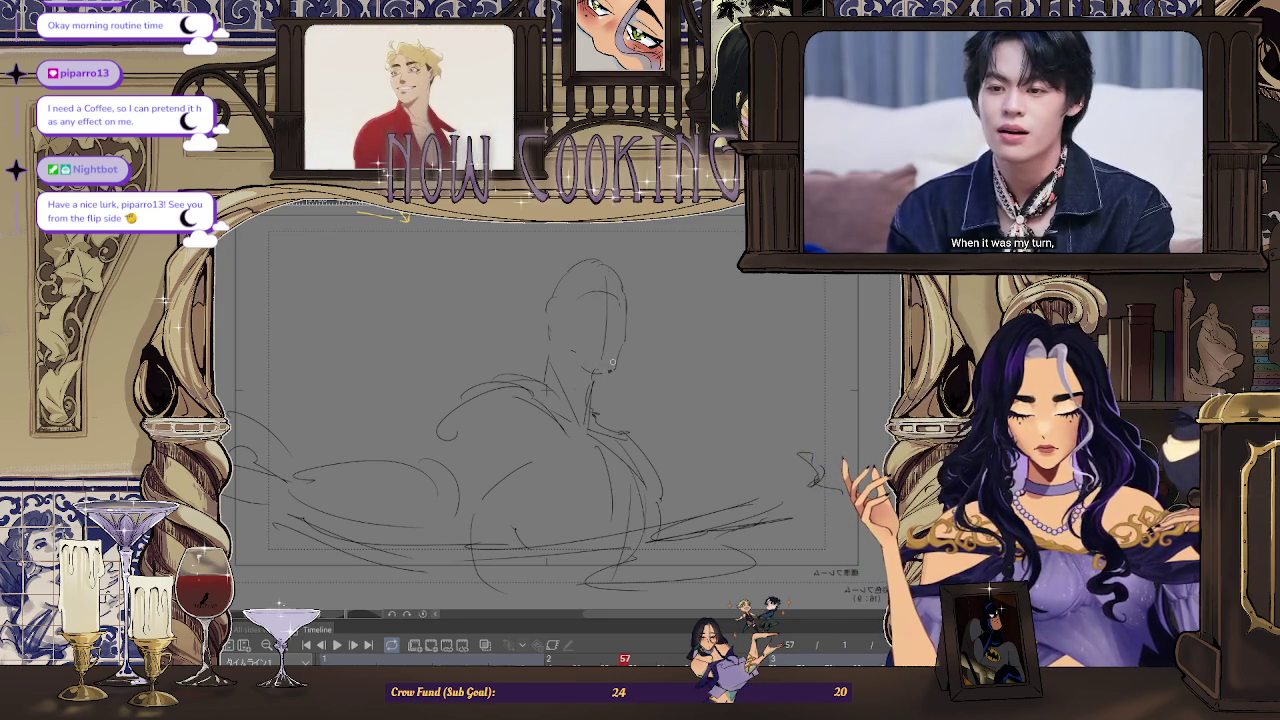
pyautogui.scroll(-2, 533, 266)
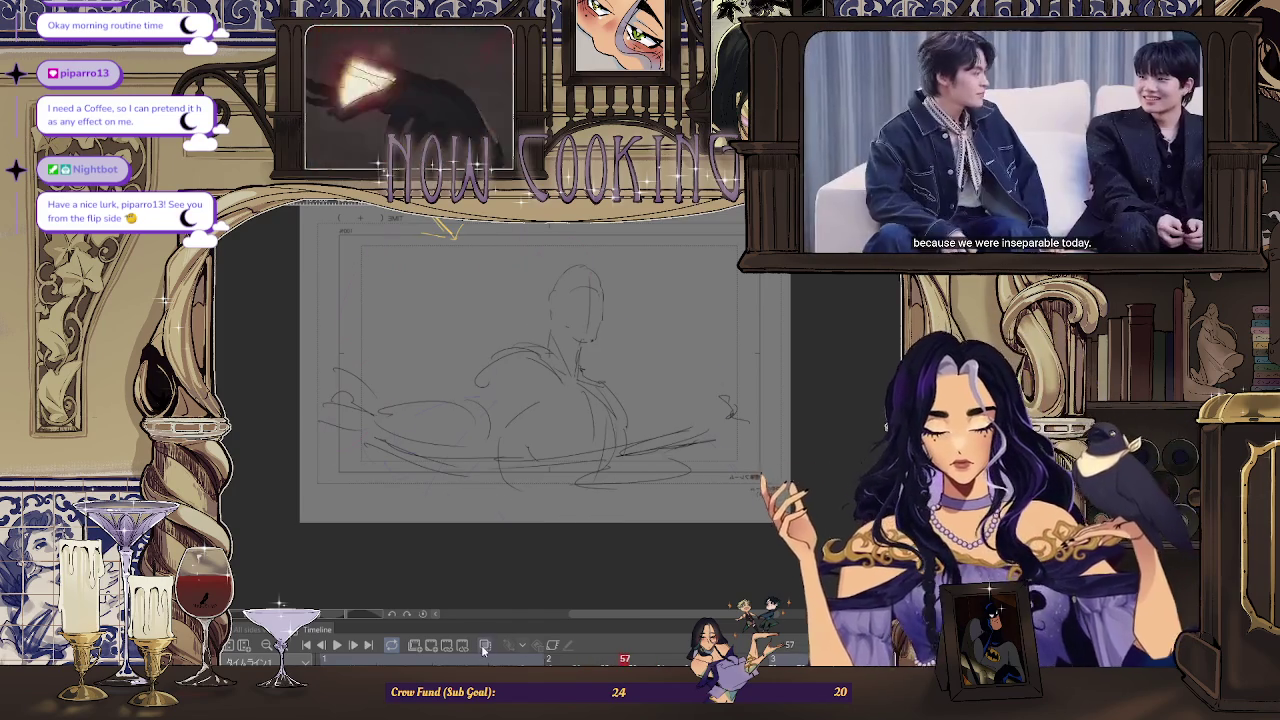
# With onion skin shown, transform the whole lassoed sketch, then hide onion skin and check the next frame
pyautogui.click(484, 647)
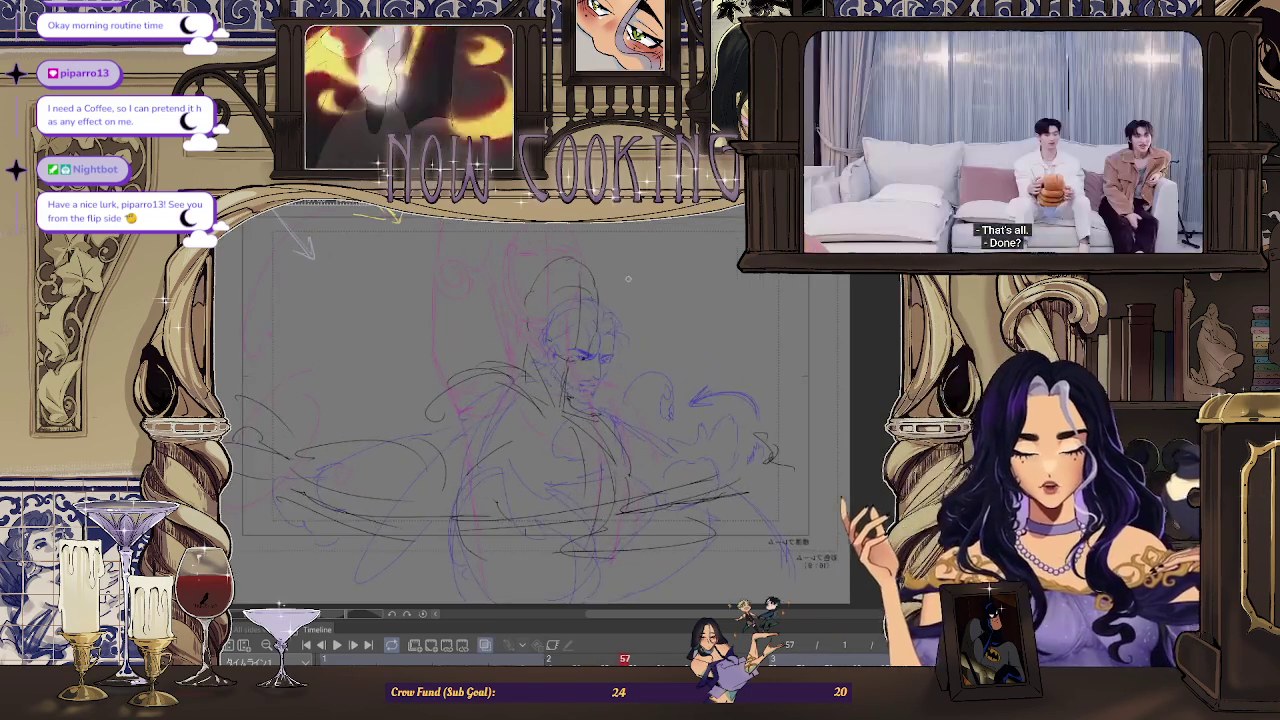
pyautogui.scroll(1, 580, 340)
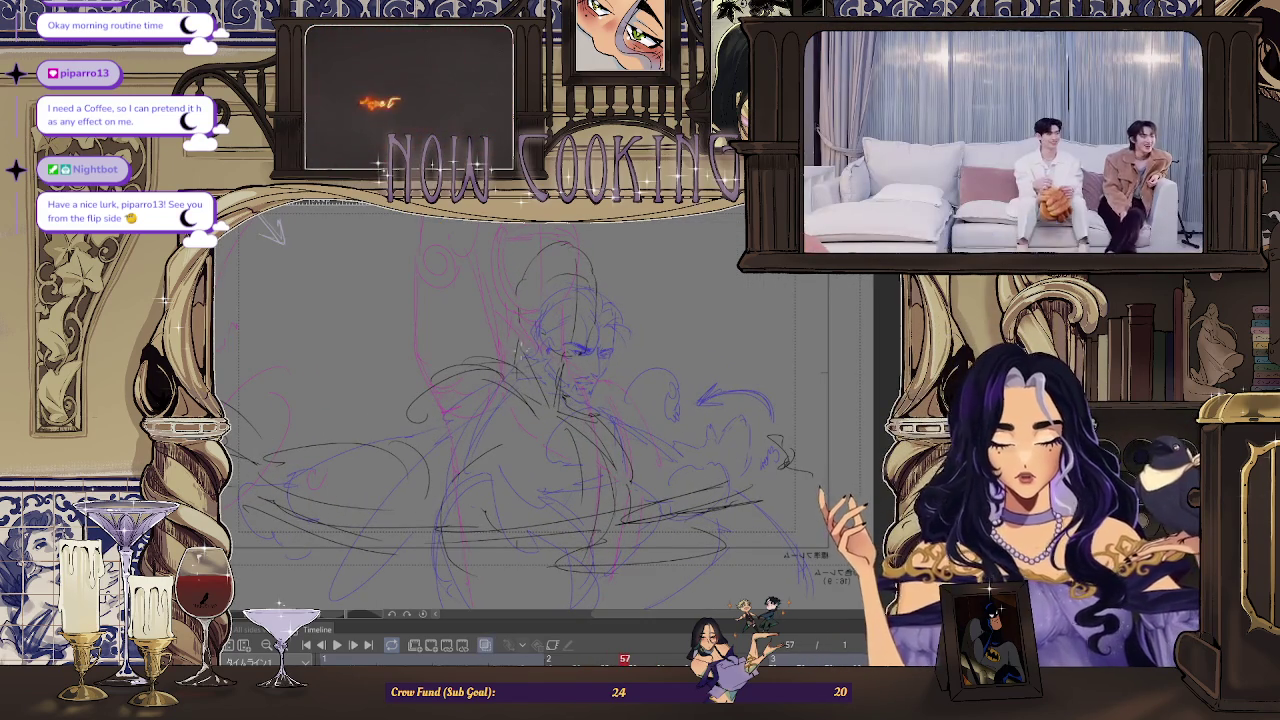
pyautogui.scroll(-1, 640, 325)
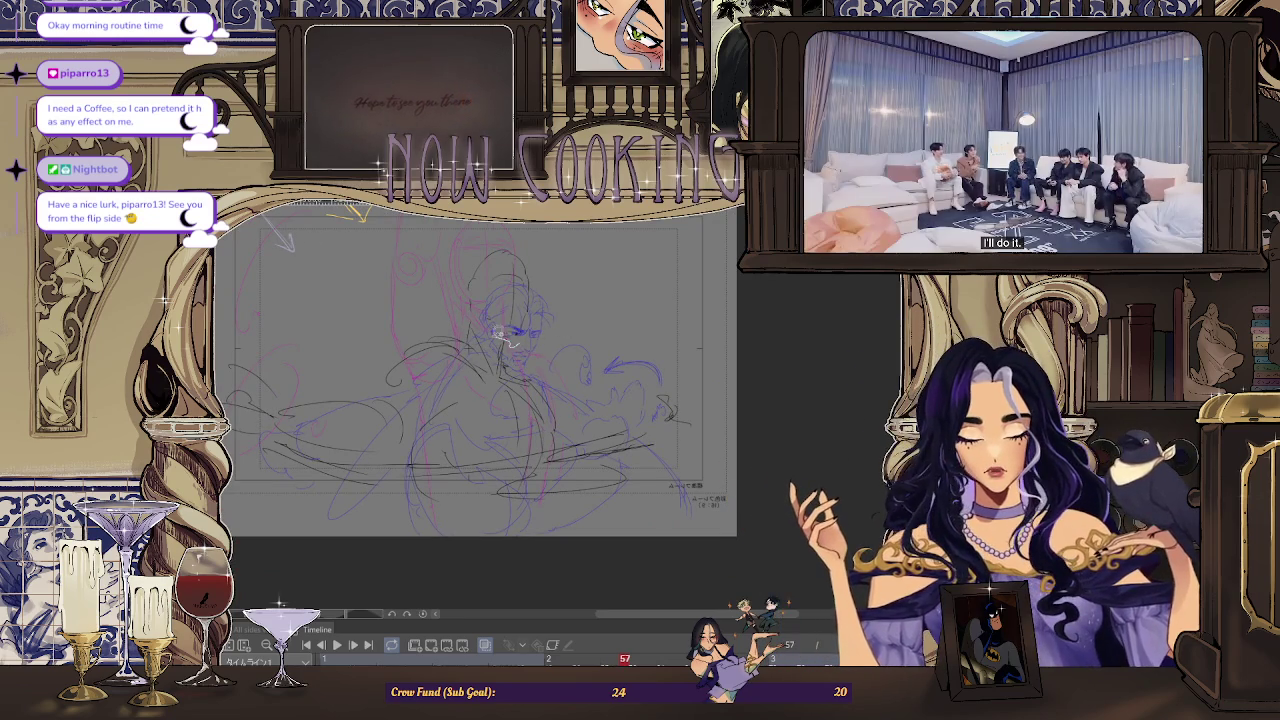
pyautogui.moveTo(490, 310); pyautogui.dragTo(789, 367)
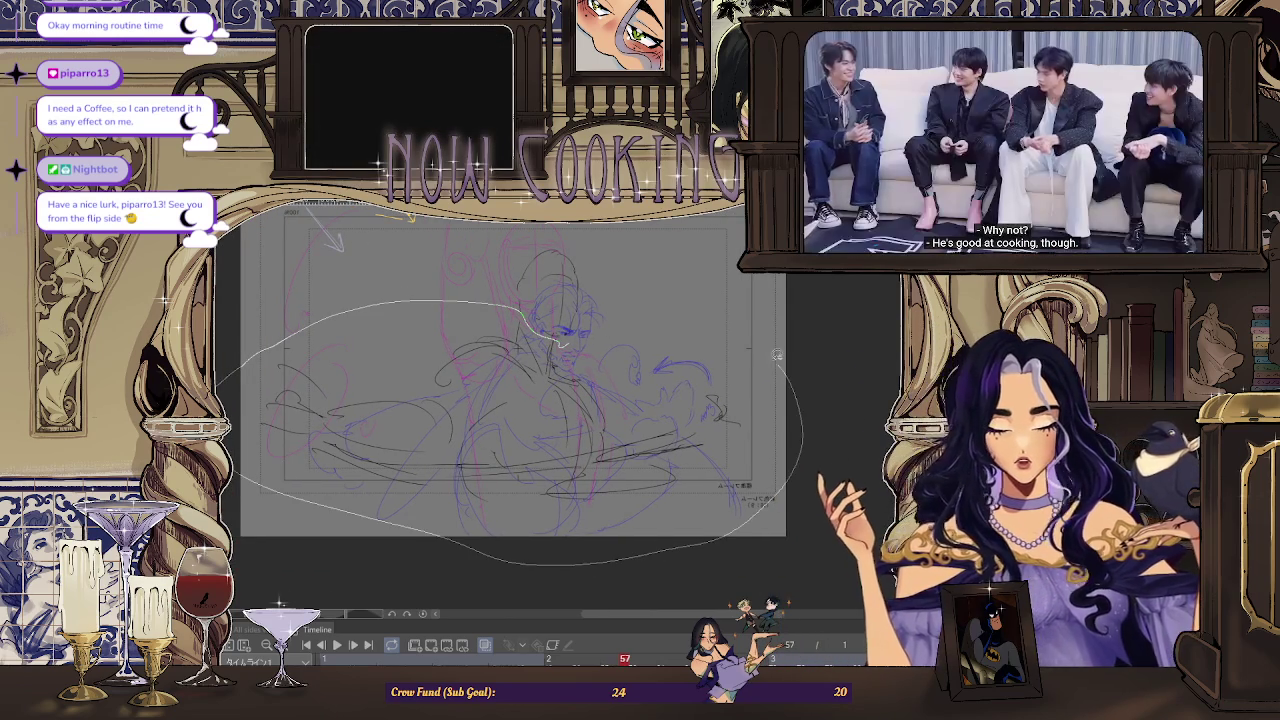
pyautogui.hotkey('ctrl', 't')
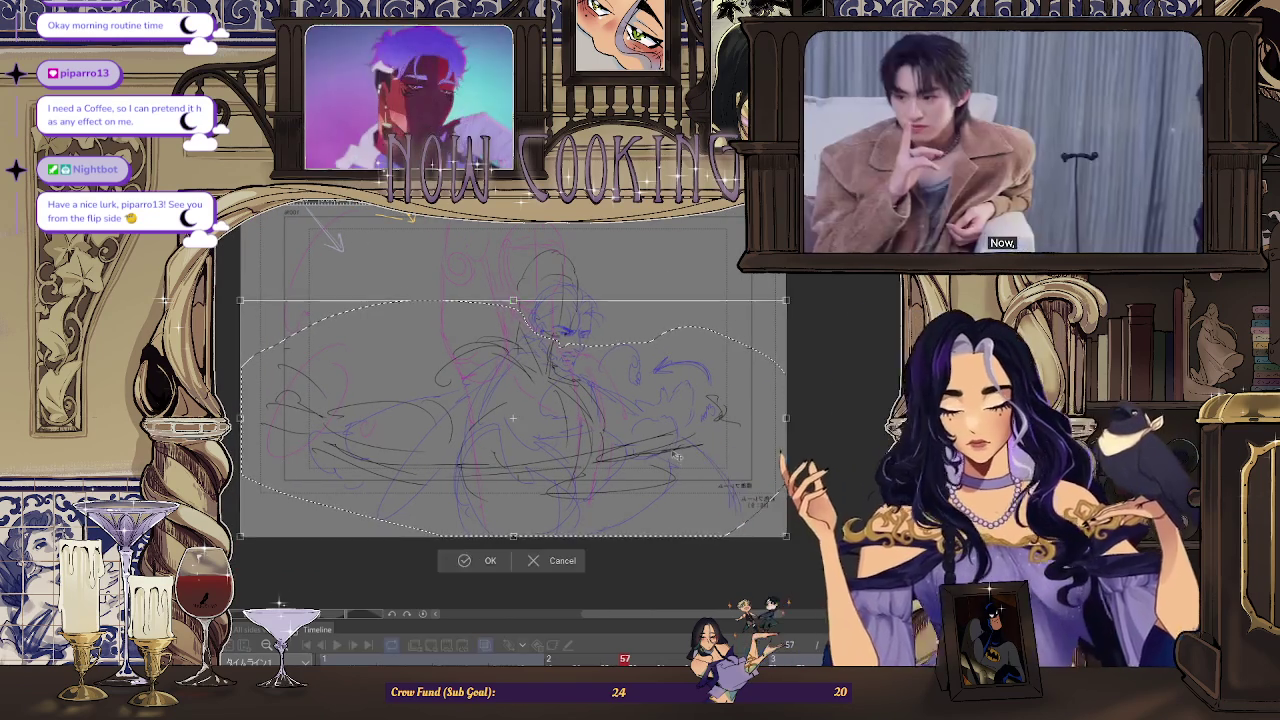
pyautogui.press('Return')
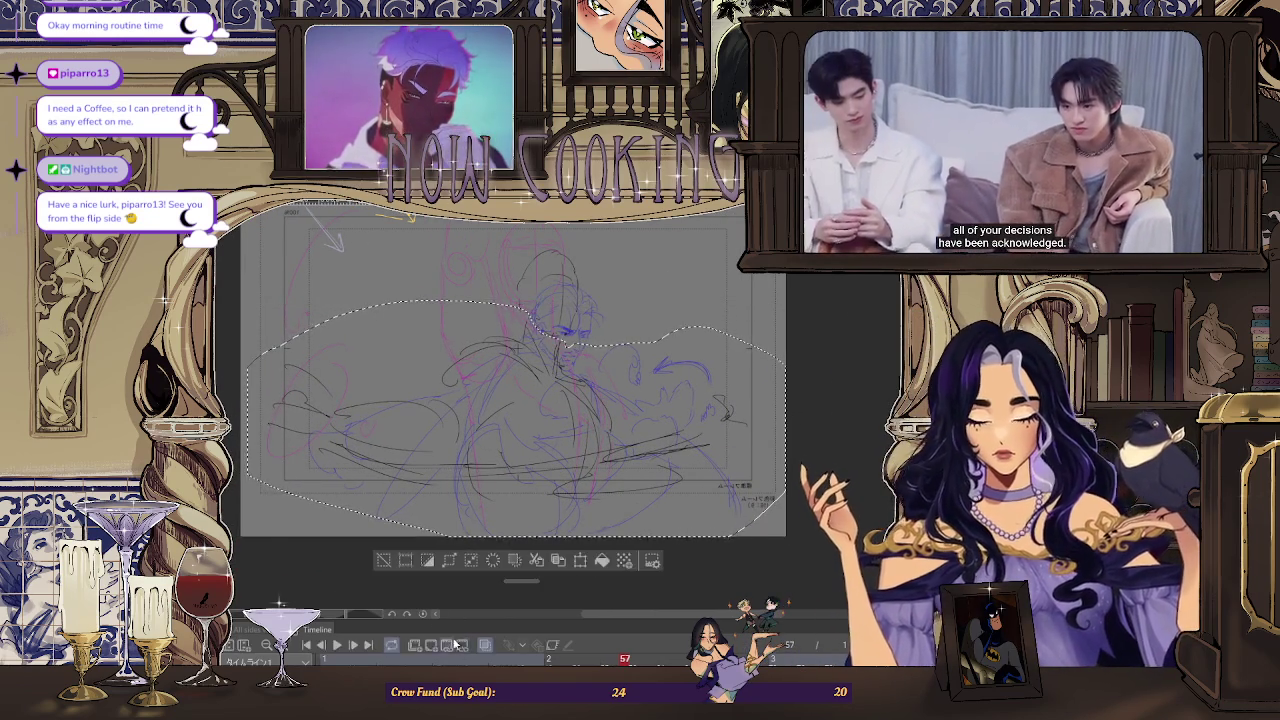
pyautogui.hotkey('ctrl', 'd')
pyautogui.click(485, 646)
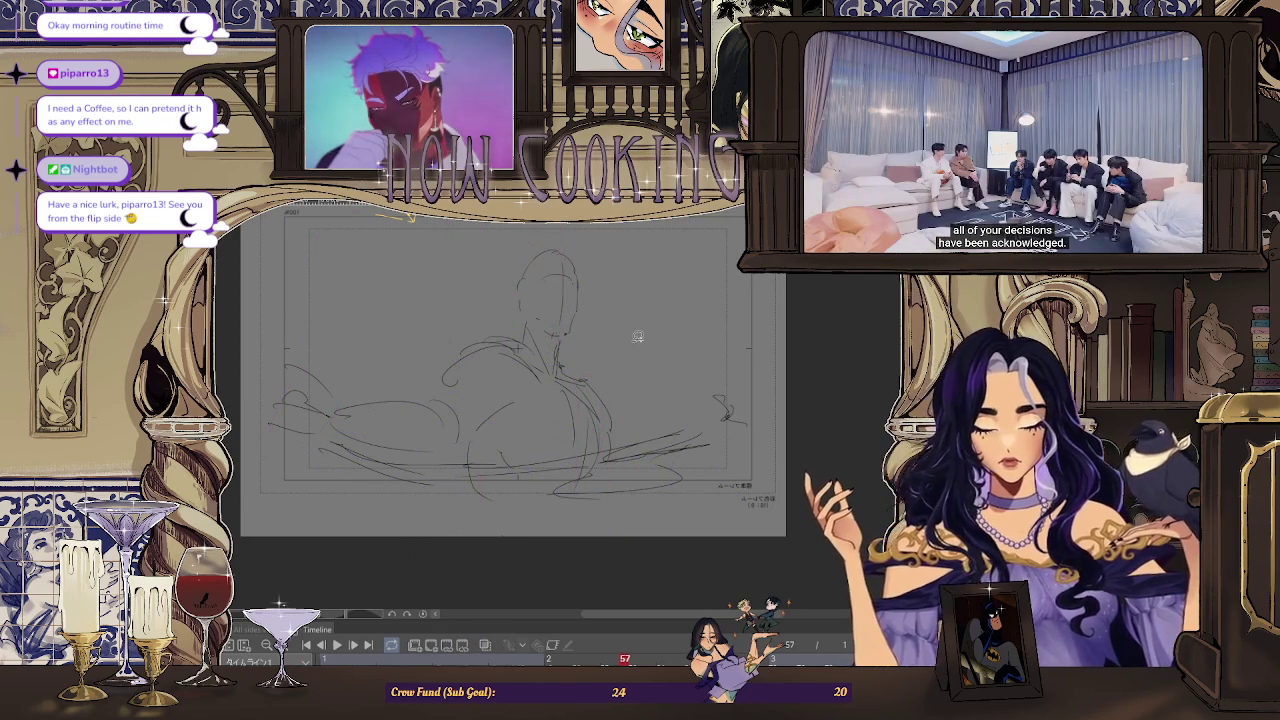
pyautogui.press('Right')
pyautogui.press('Right')
pyautogui.scroll(3, 560, 228)
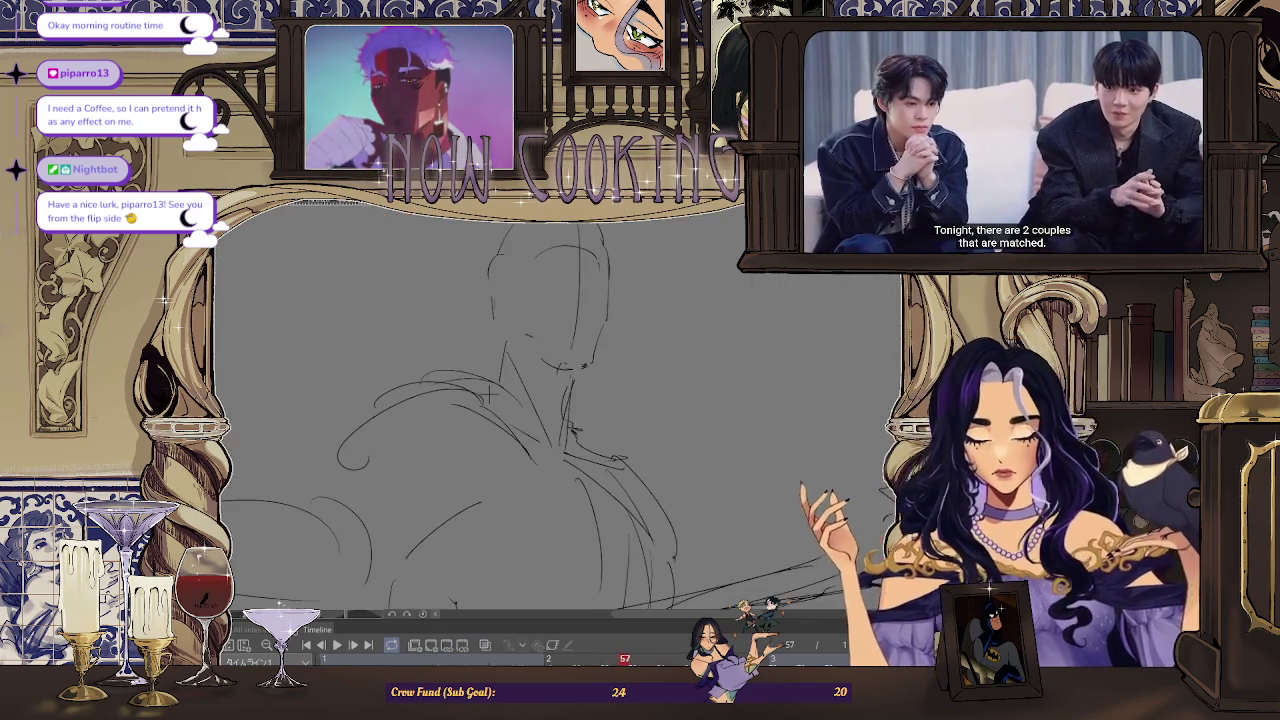
# Draw the ear and inner-ear line on the head, undoing a stray squiggle
pyautogui.scroll(2, 534, 258)
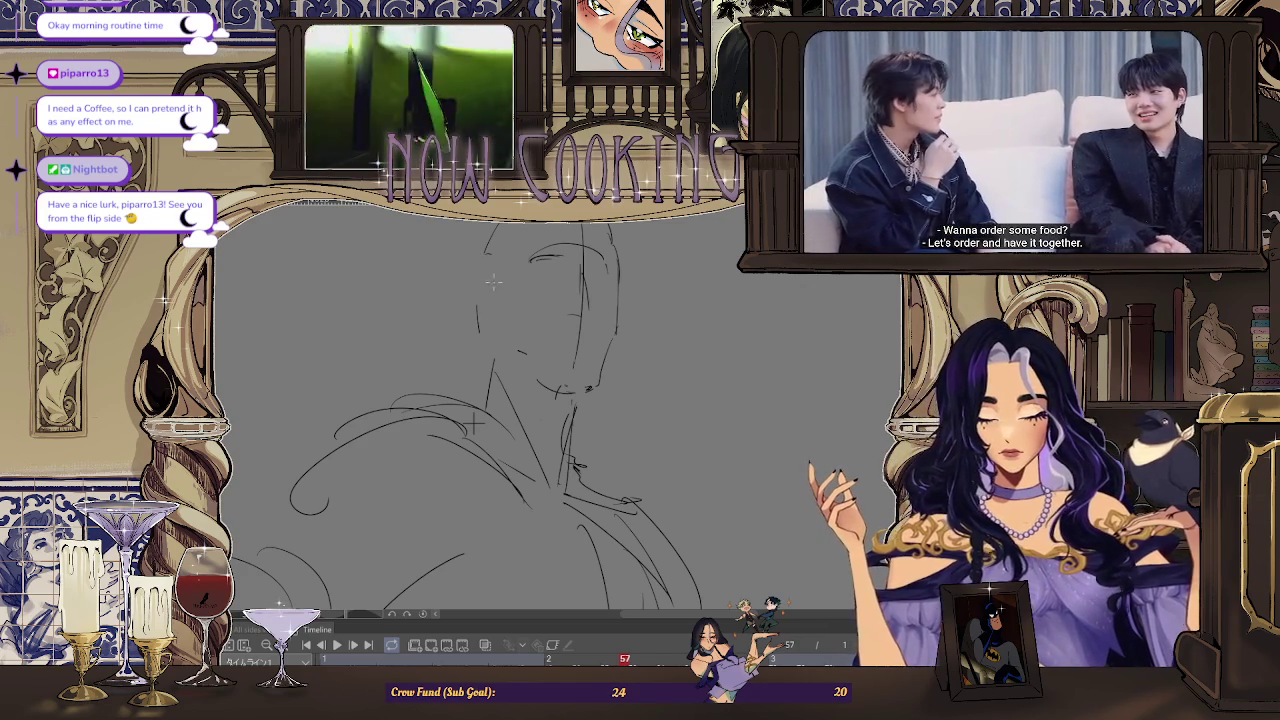
pyautogui.moveTo(482, 276); pyautogui.dragTo(484, 300)
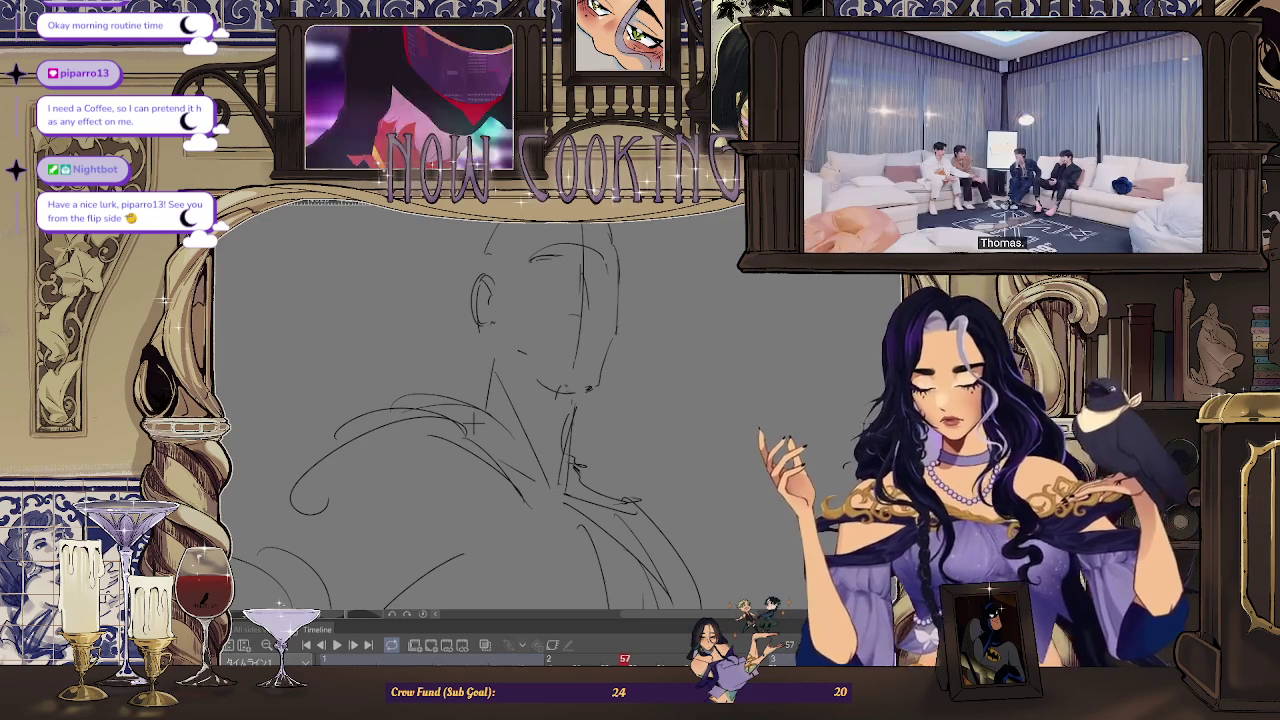
pyautogui.scroll(2, 488, 291)
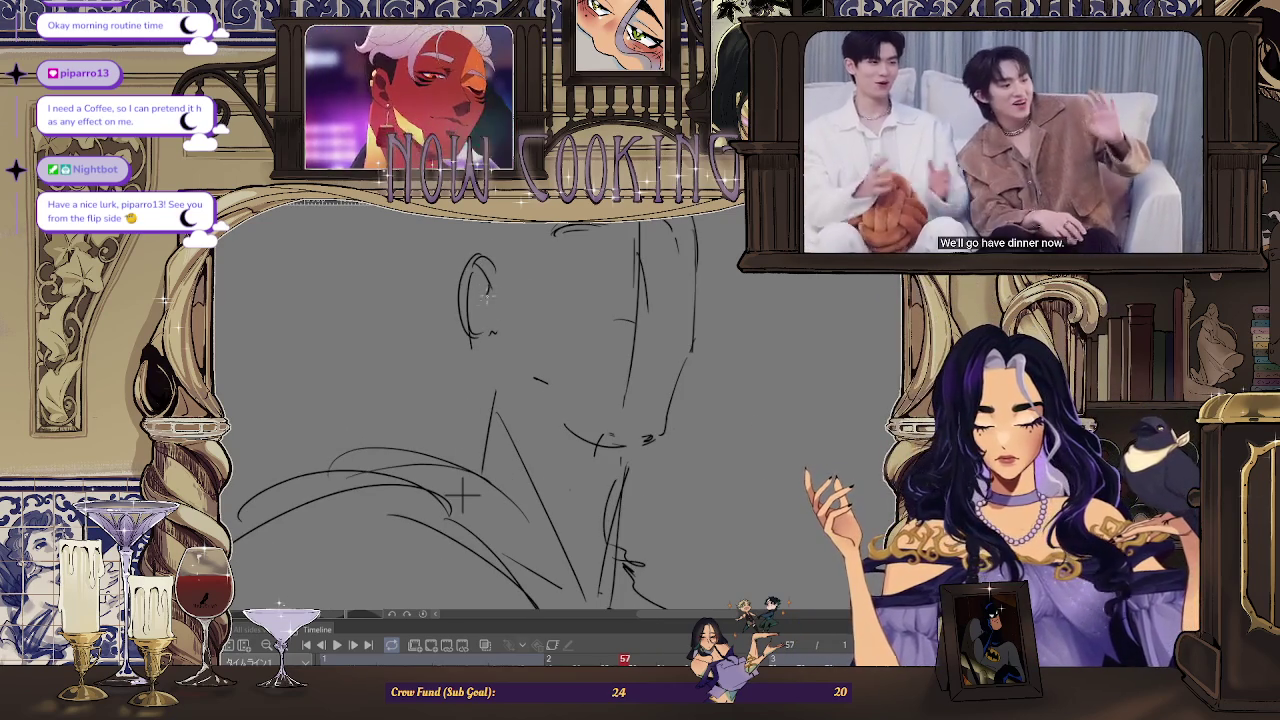
pyautogui.moveTo(486, 292); pyautogui.dragTo(482, 308)
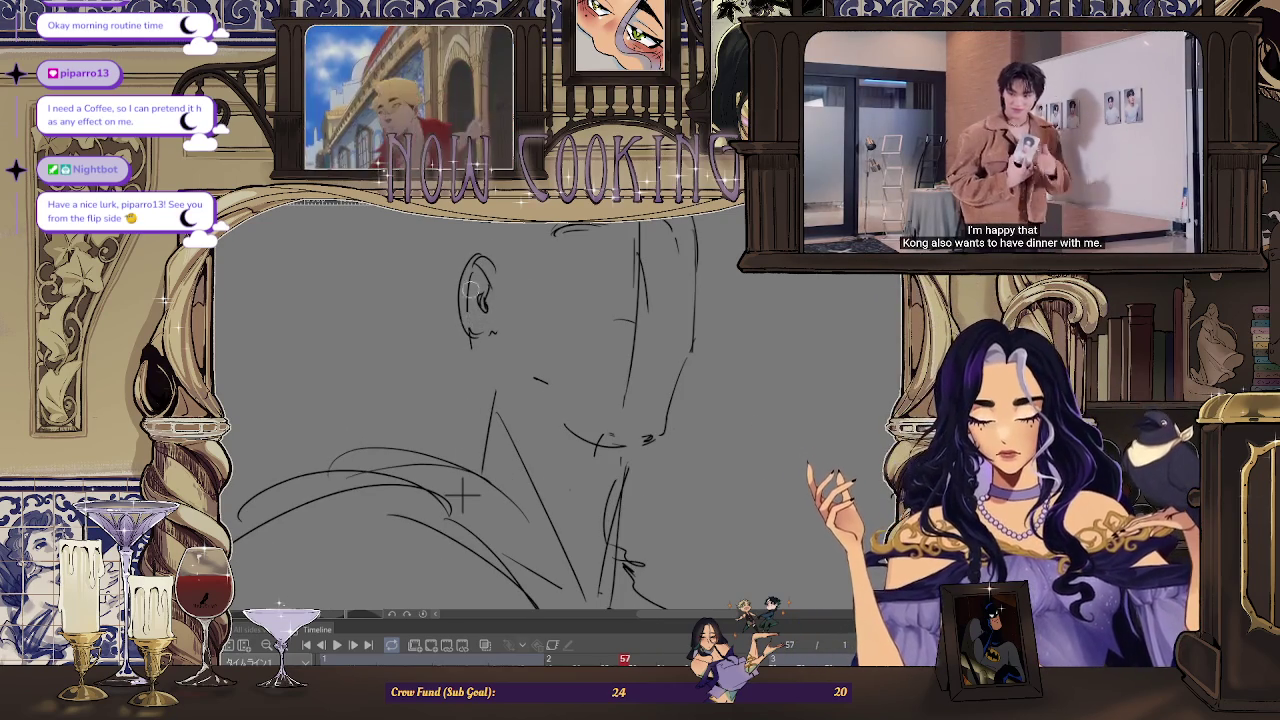
pyautogui.hotkey('ctrl', 'z')
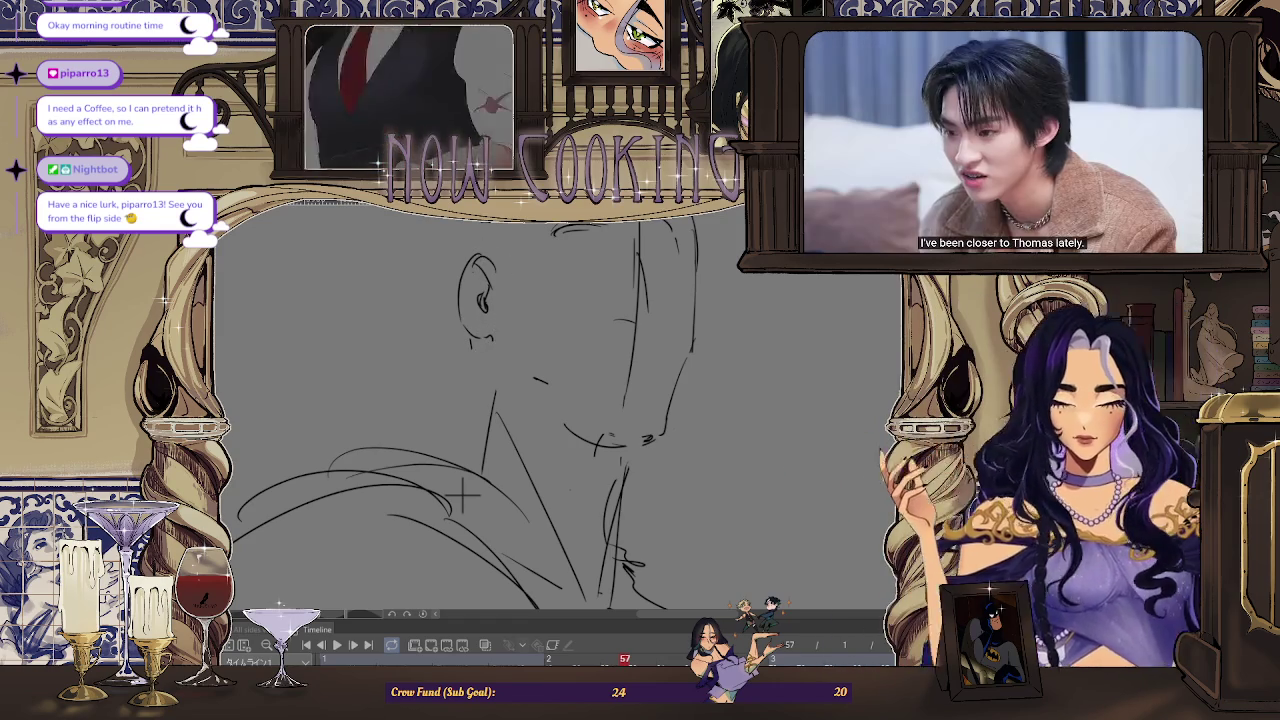
# Check the head mirrored and against frame 53, then restore the unmirrored view
pyautogui.hotkey('ctrl', '-')
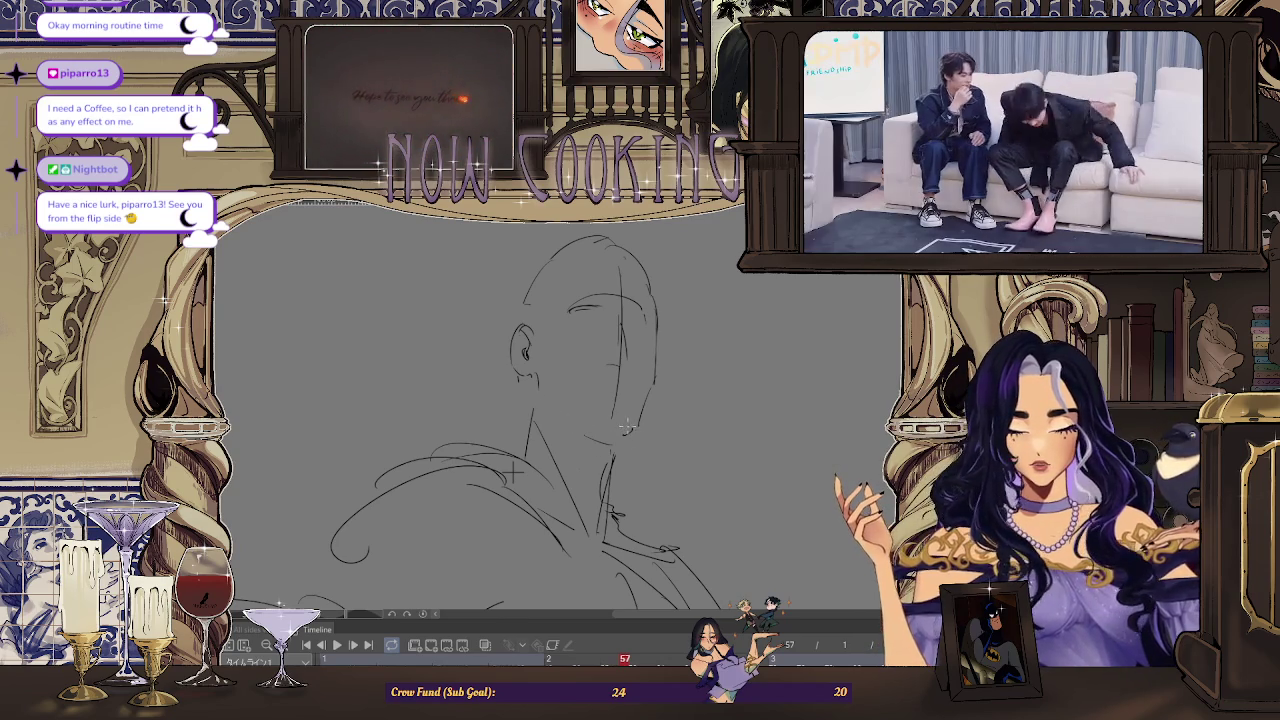
pyautogui.press('m')
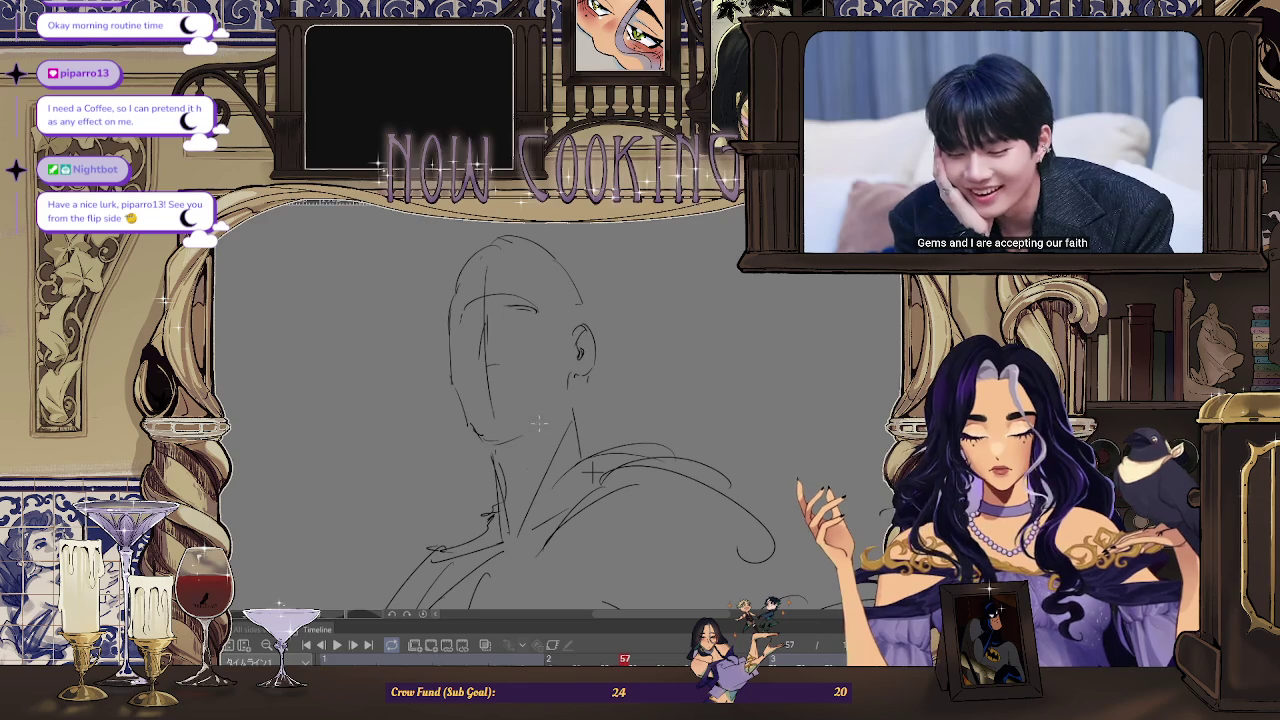
pyautogui.press('Left')
pyautogui.press('Left')
pyautogui.press('Left')
pyautogui.press('Right')
pyautogui.press('Right')
pyautogui.press('Right')
pyautogui.press('Left')
pyautogui.press('Left')
pyautogui.press('Left')
pyautogui.press('Right')
pyautogui.press('Right')
pyautogui.press('Right')
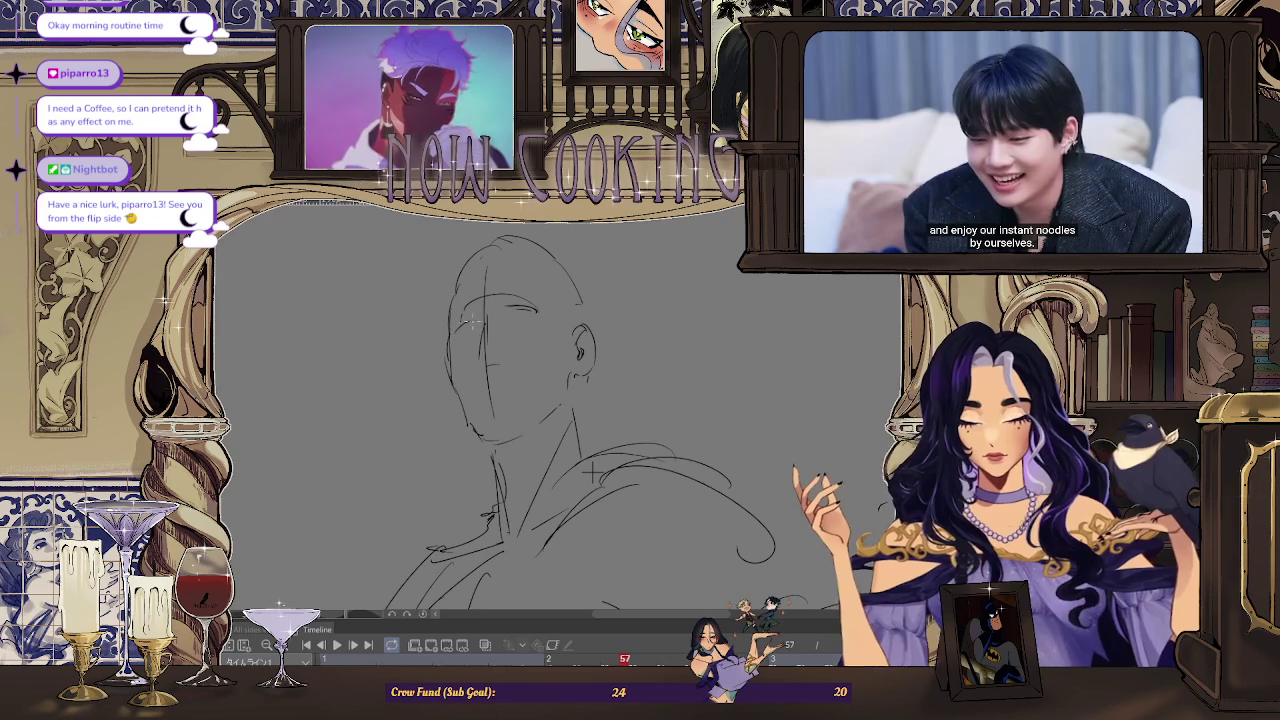
pyautogui.press('h')
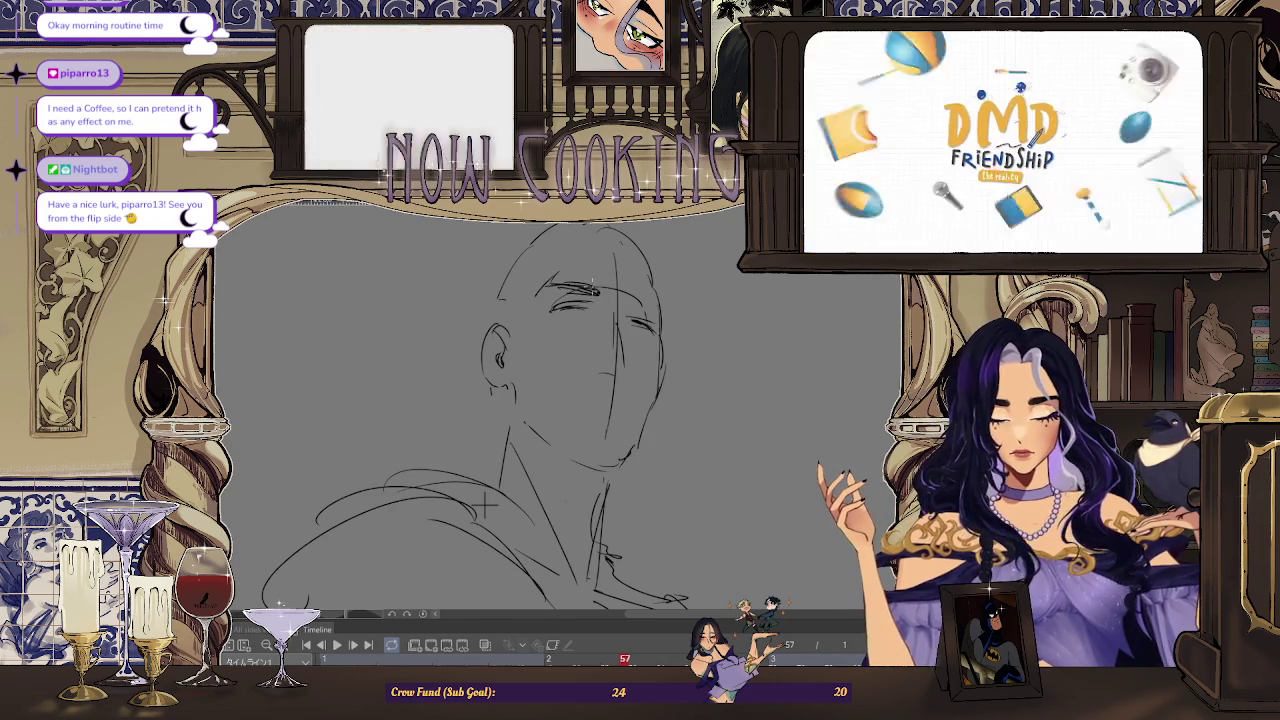
# Refine the eye and brow strokes up close, then rotate and recentre the view on head and shoulders
pyautogui.scroll(3, 483, 505)
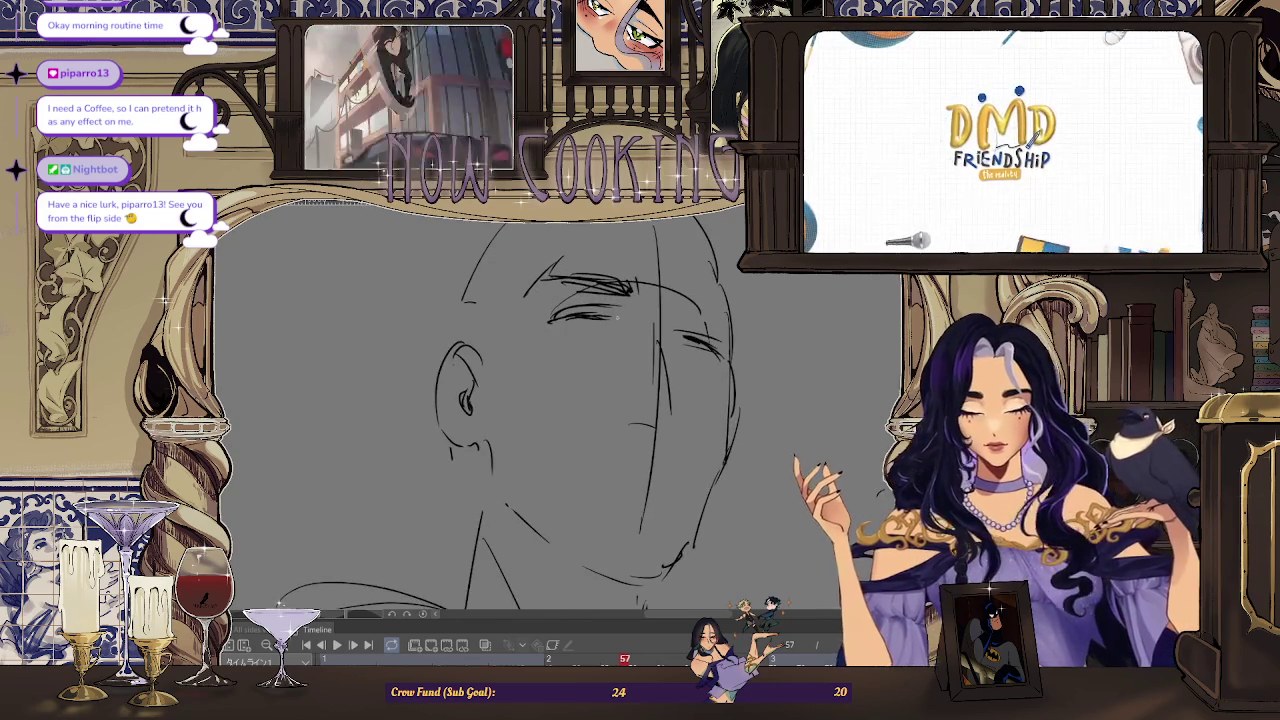
pyautogui.scroll(3, 480, 410)
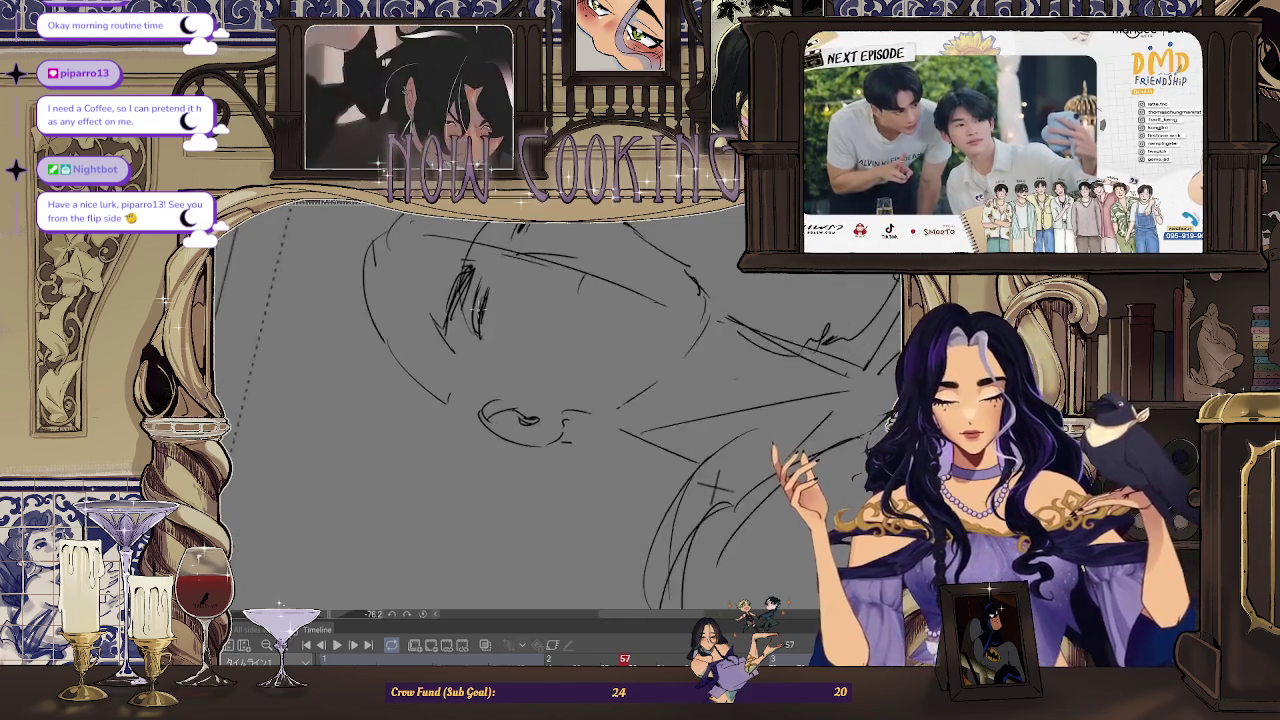
pyautogui.scroll(2, 490, 345)
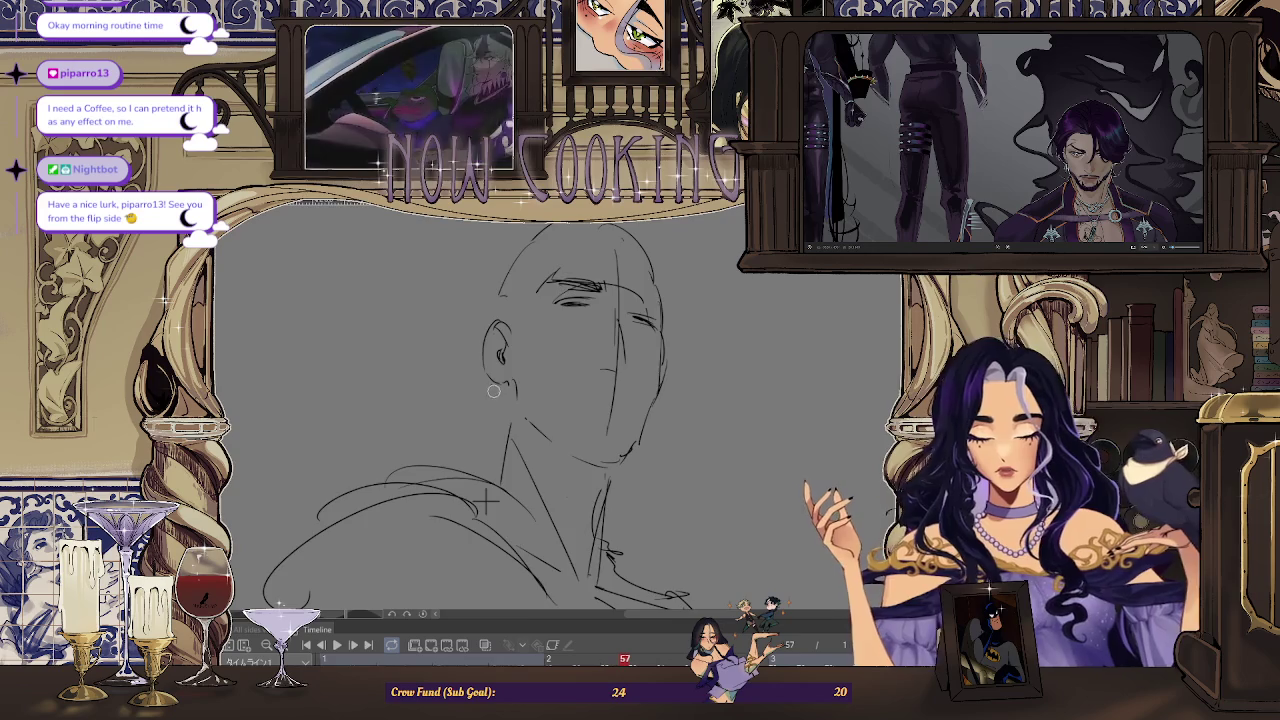
pyautogui.moveTo(494, 392); pyautogui.dragTo(610, 342)
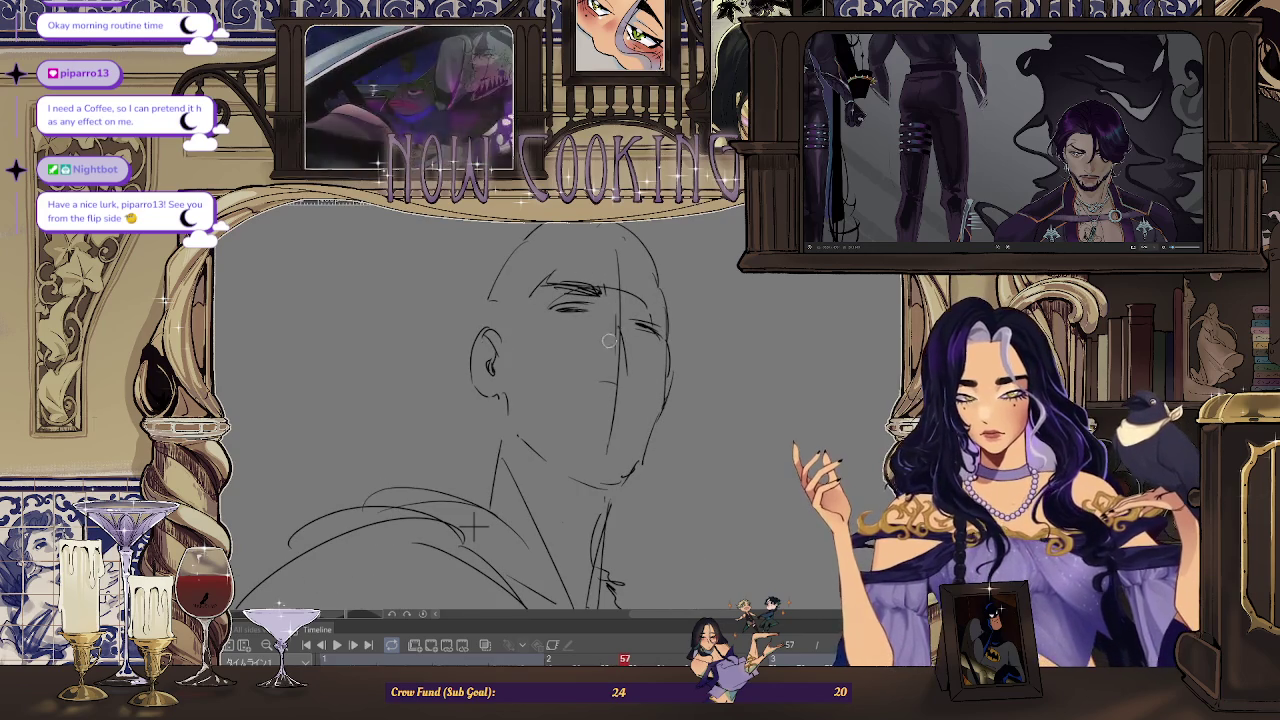
pyautogui.scroll(-3, 595, 439)
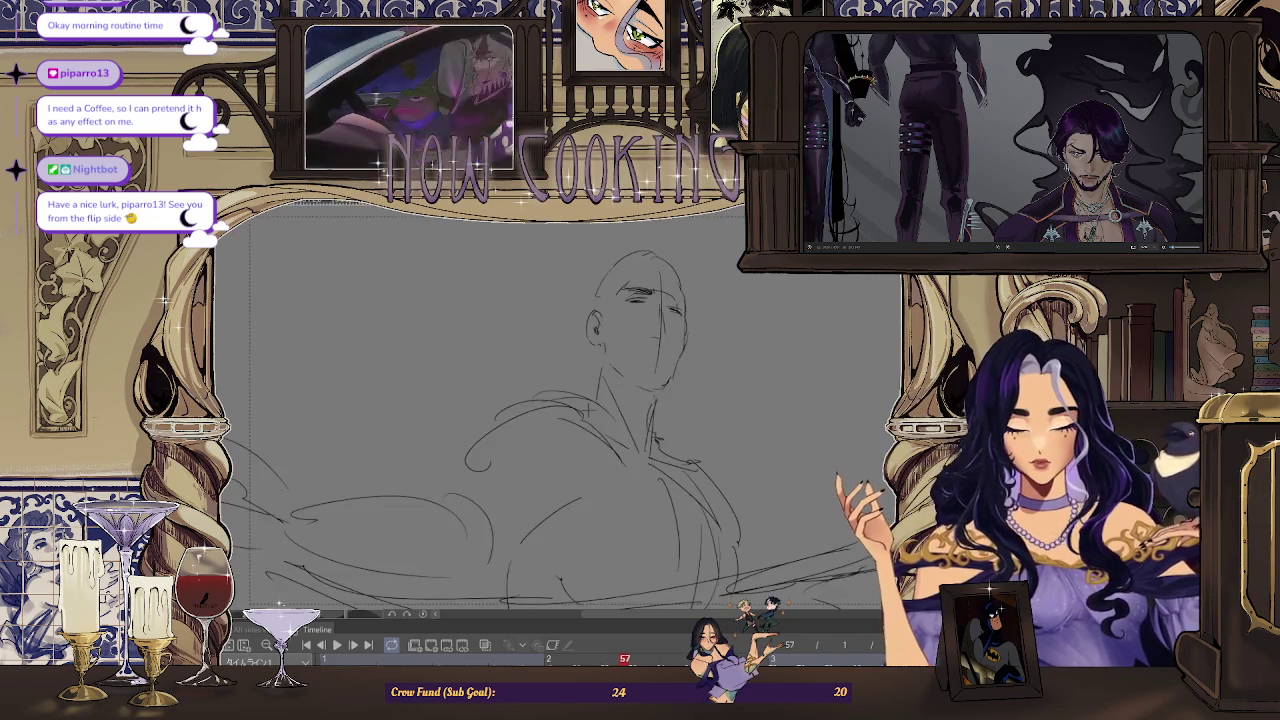
pyautogui.moveTo(697, 281); pyautogui.dragTo(675, 296)
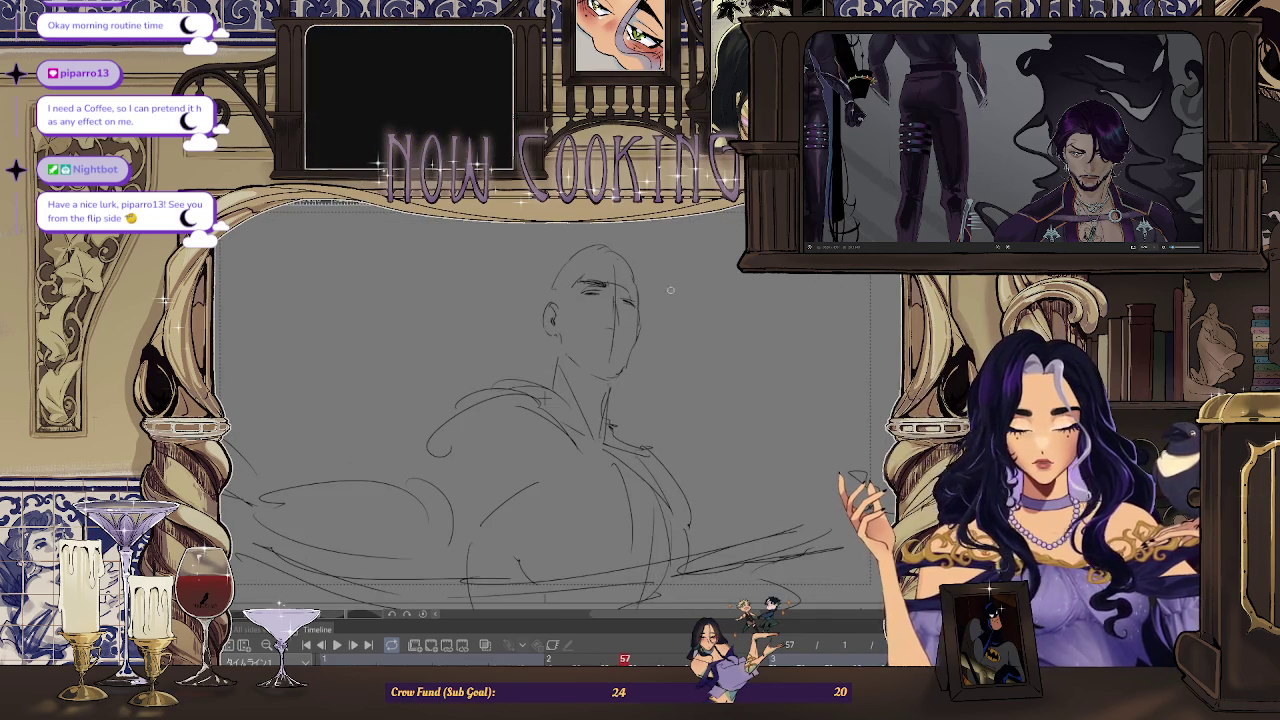
# Move the lassoed eye and brow strokes slightly down and left, then deselect
pyautogui.scroll(2, 666, 317)
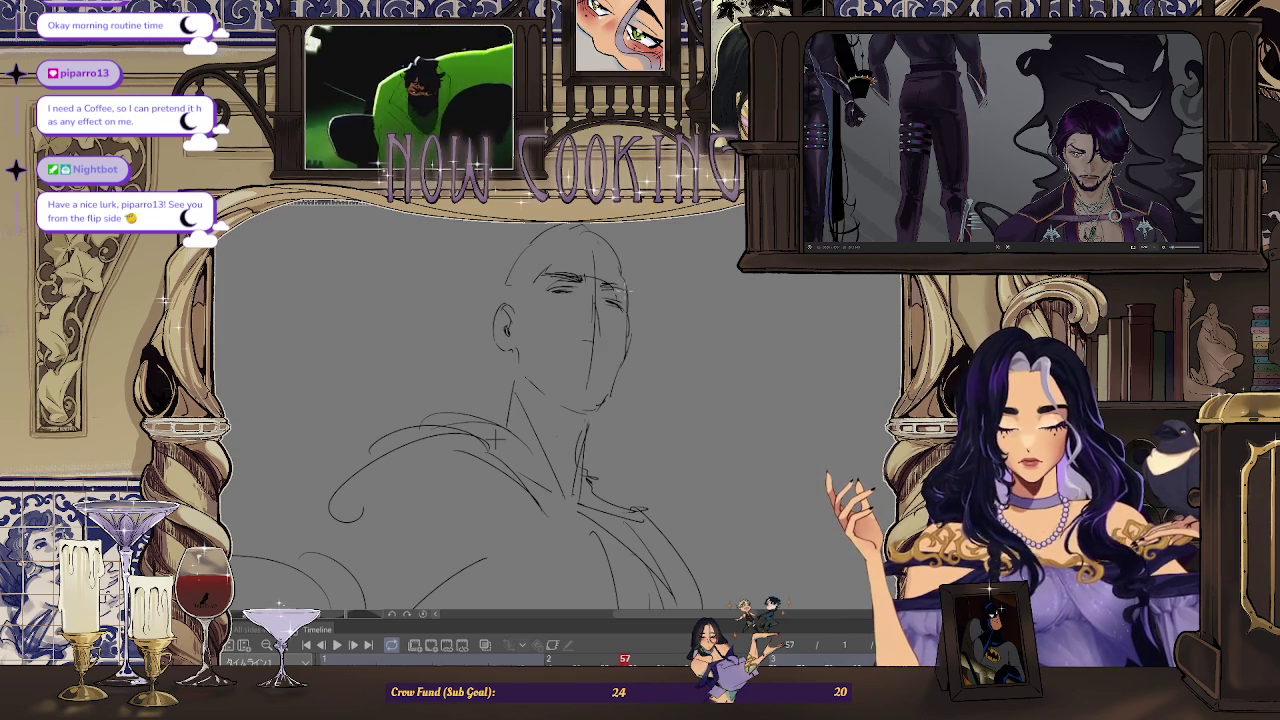
pyautogui.scroll(2, 600, 350)
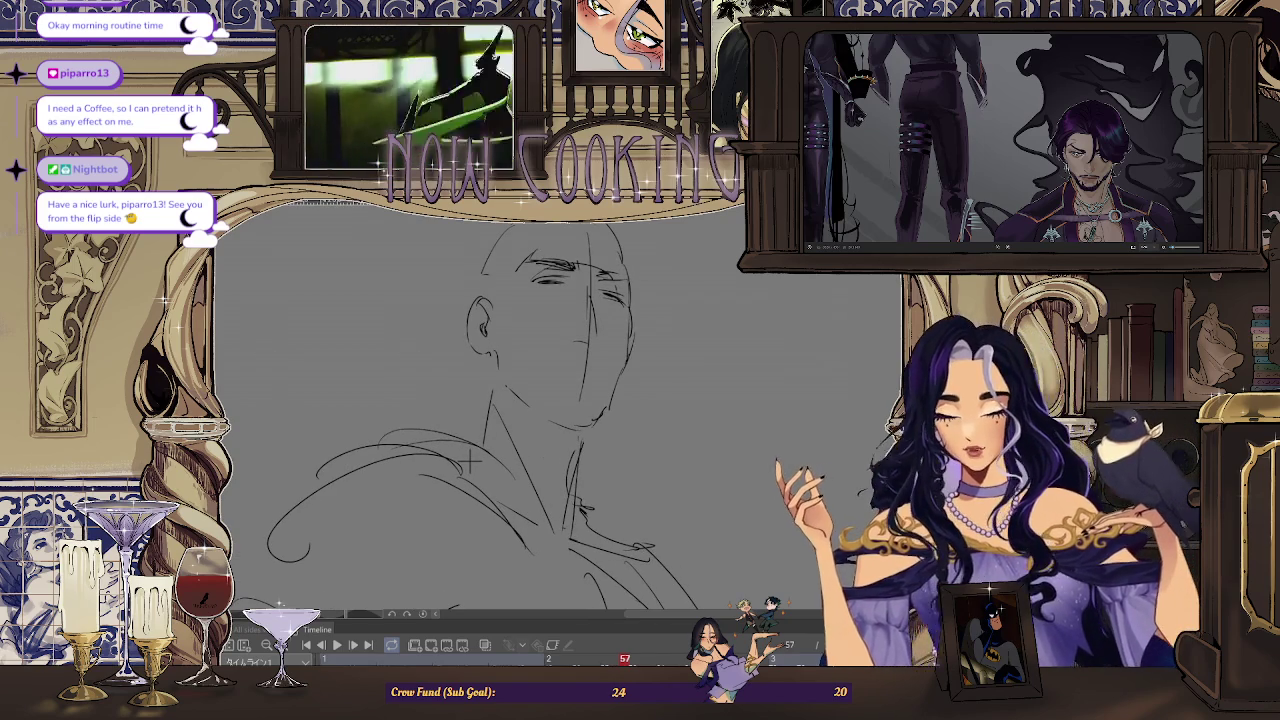
pyautogui.moveTo(585, 240); pyautogui.dragTo(556, 296)
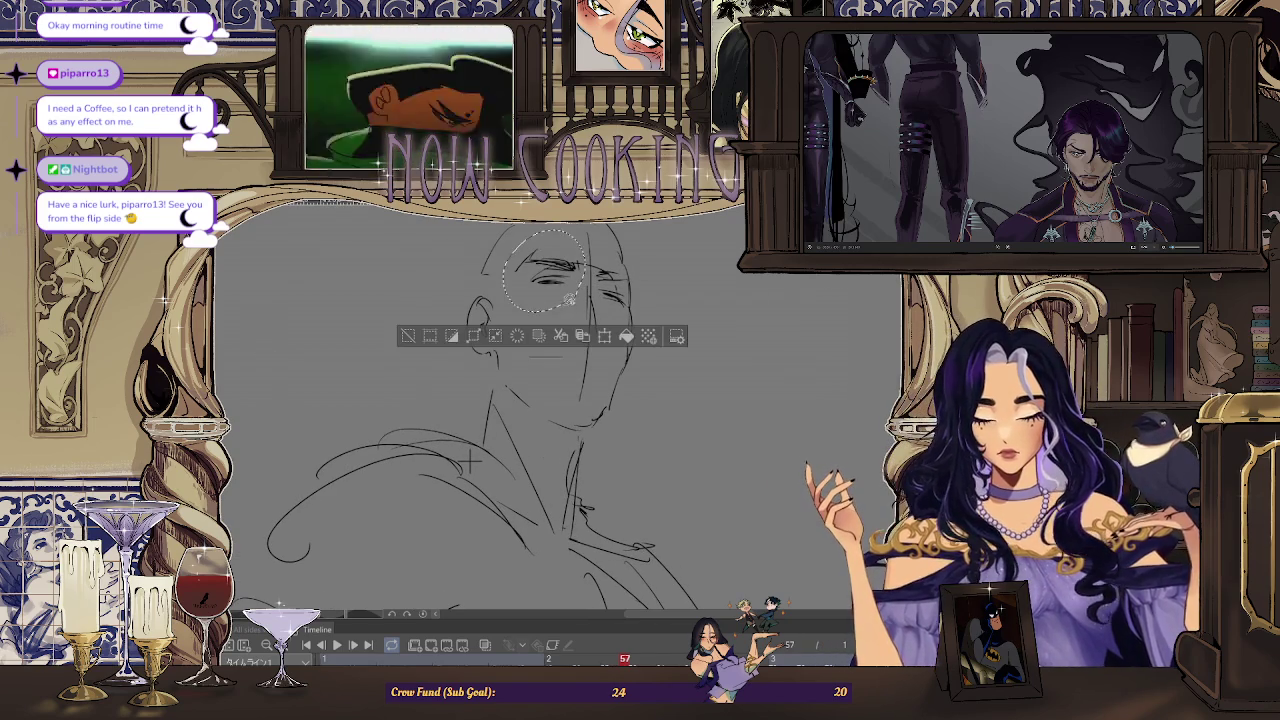
pyautogui.hotkey('ctrl', 't')
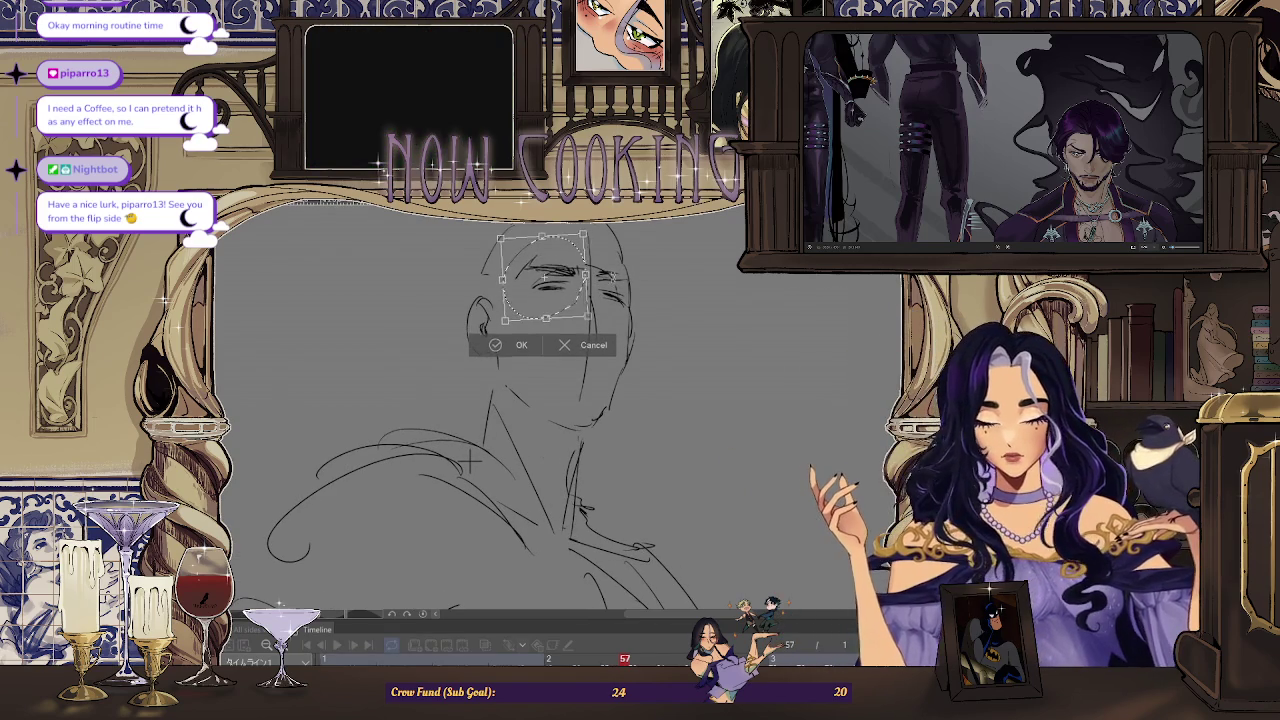
pyautogui.moveTo(543, 277); pyautogui.dragTo(542, 282)
pyautogui.click(524, 349)
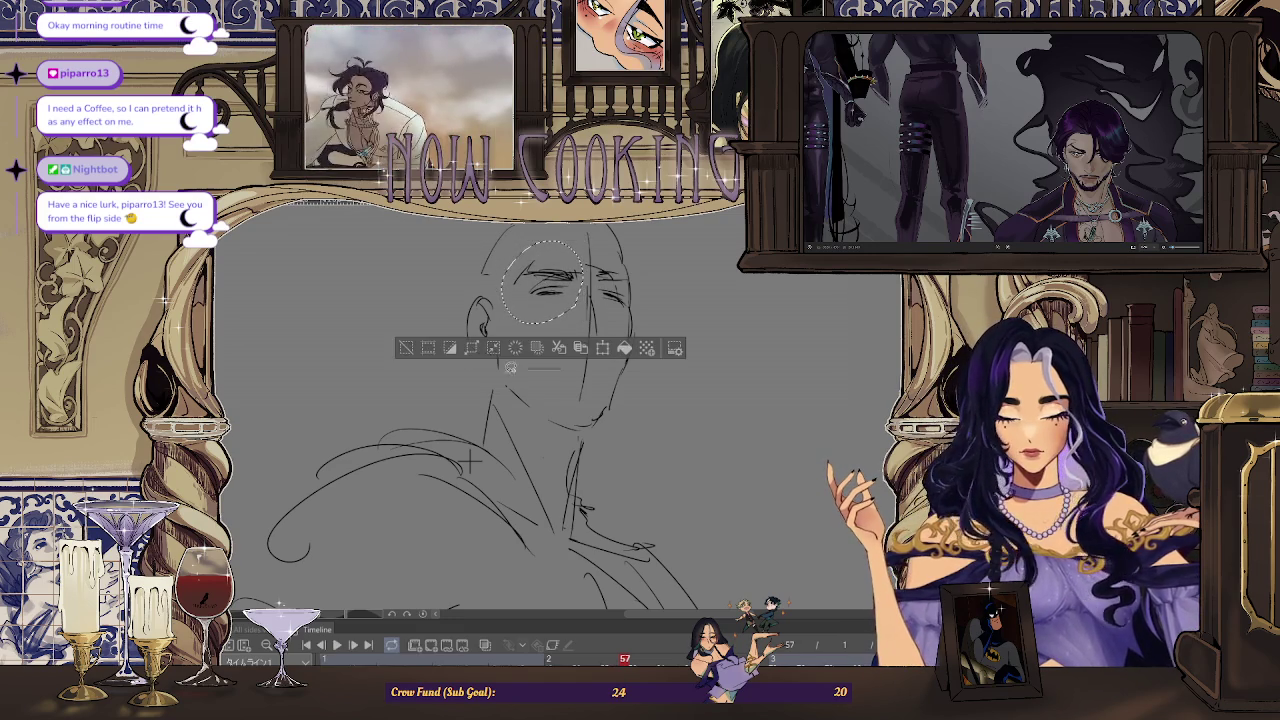
pyautogui.click(413, 350)
pyautogui.scroll(2, 602, 323)
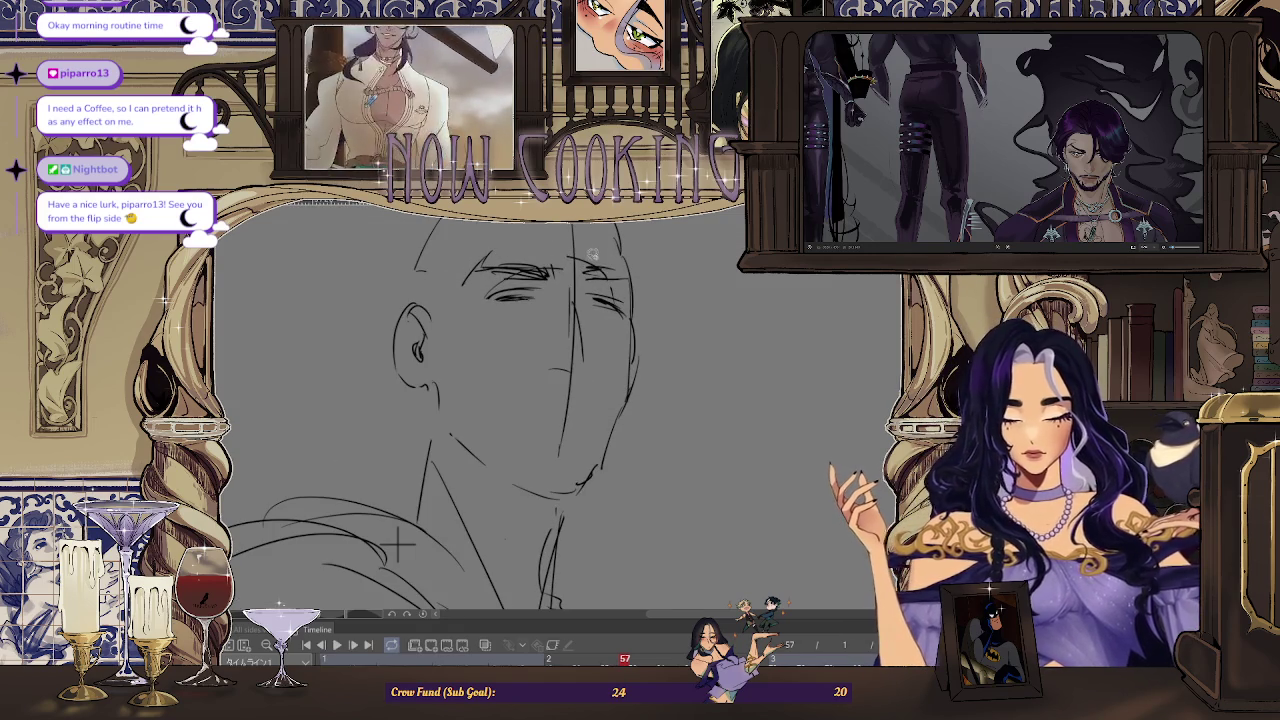
pyautogui.press('h')
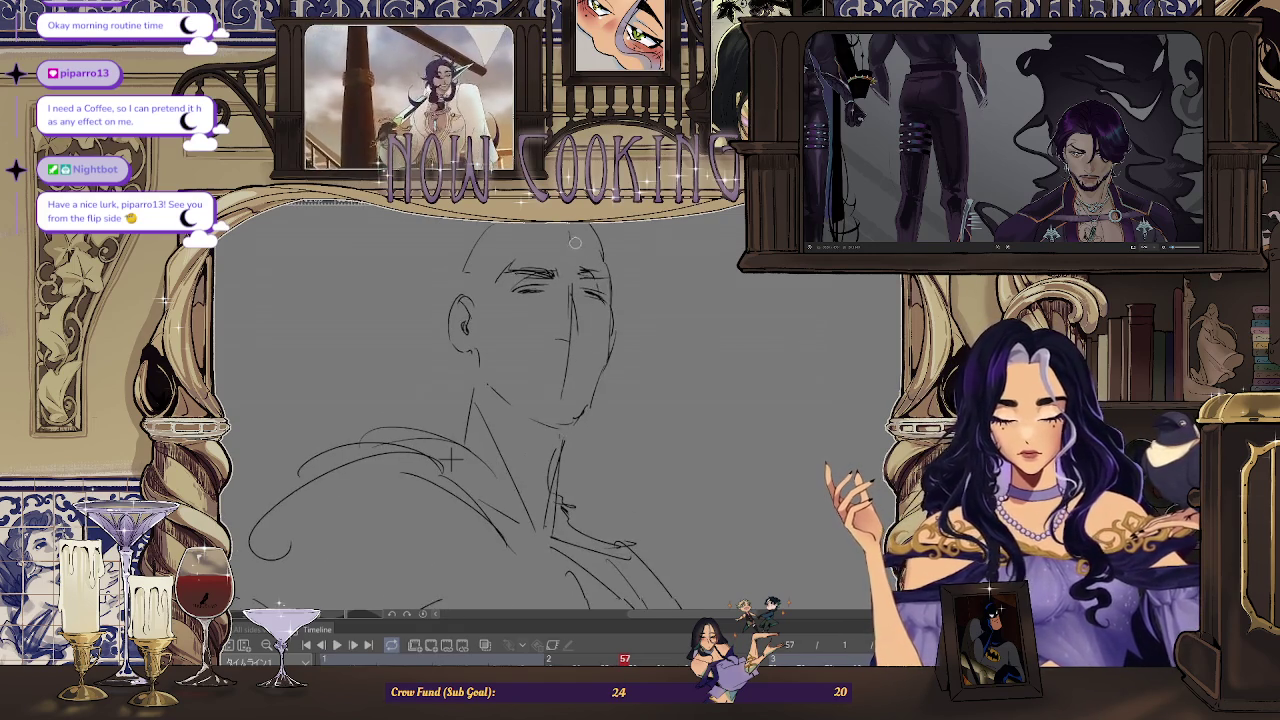
pyautogui.press('h')
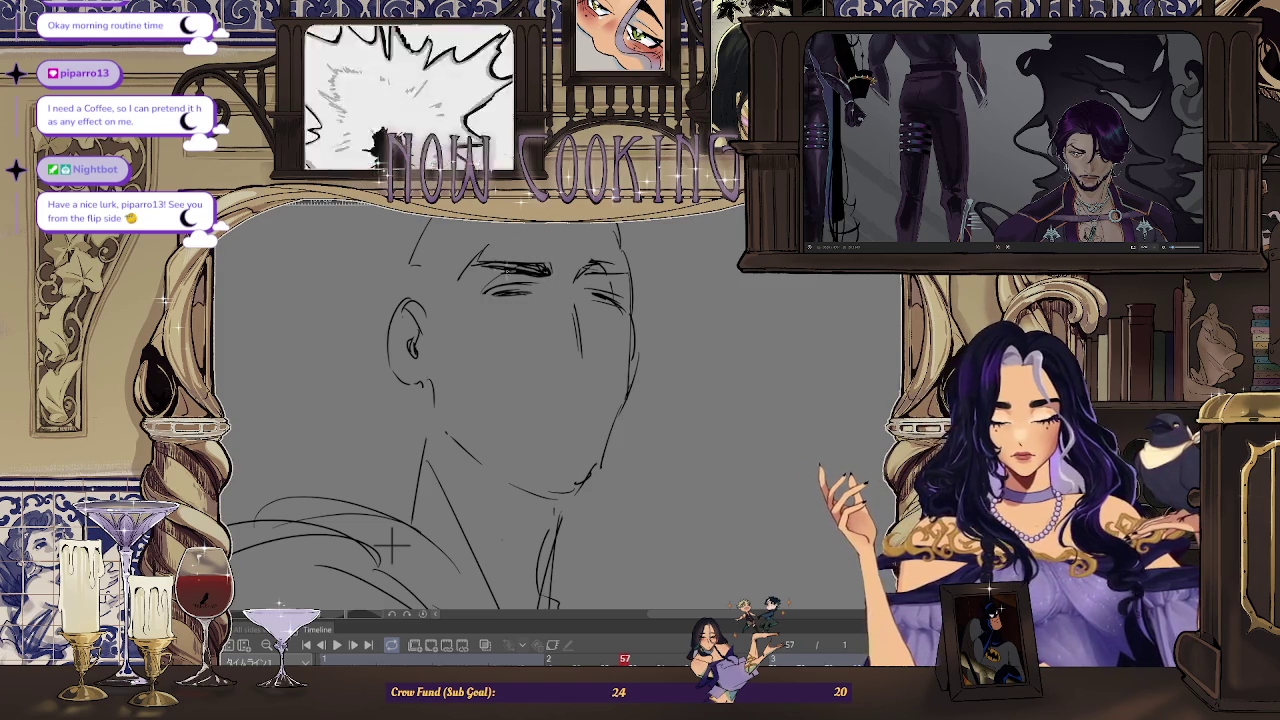
pyautogui.press('h')
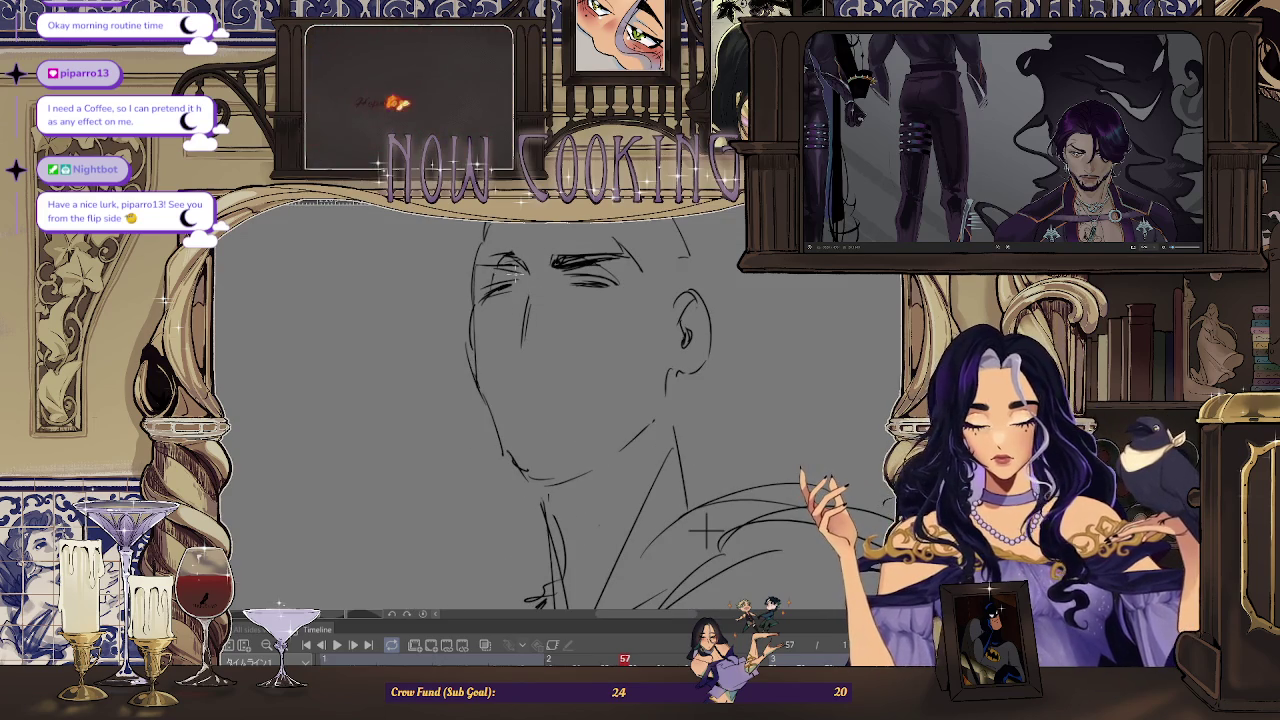
pyautogui.moveTo(706, 530); pyautogui.dragTo(709, 535)
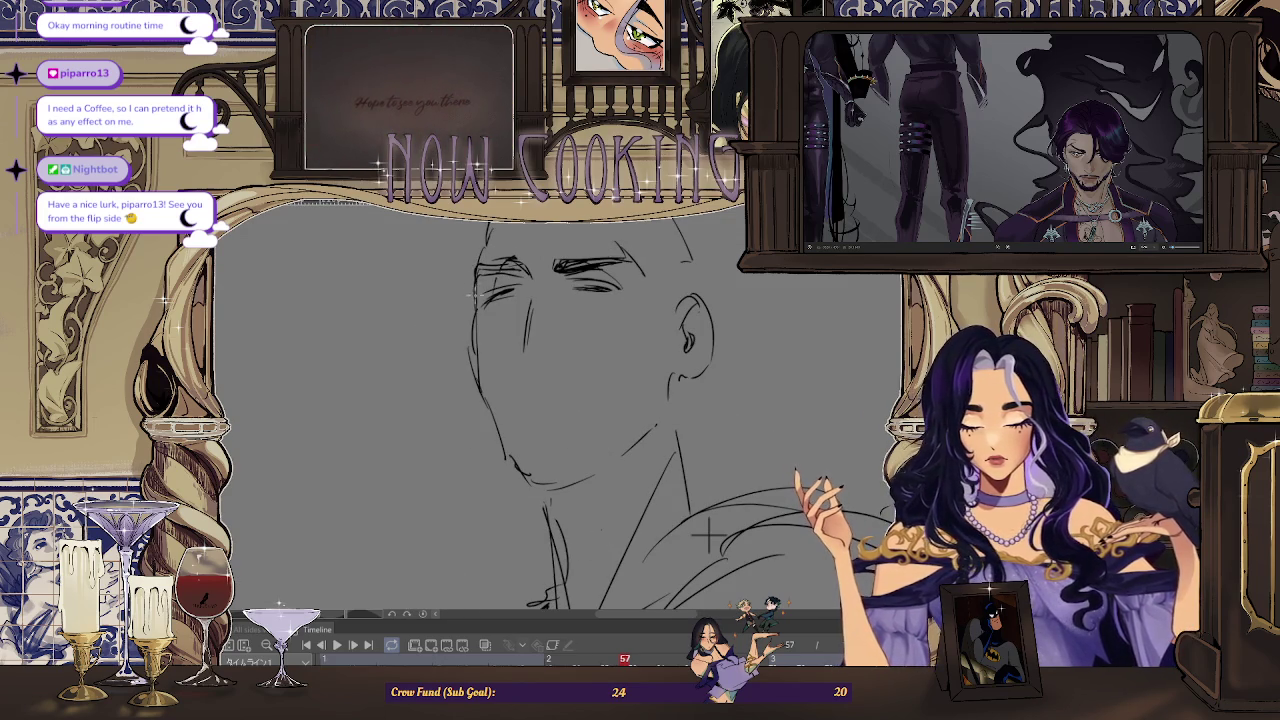
pyautogui.moveTo(706, 537); pyautogui.dragTo(664, 540)
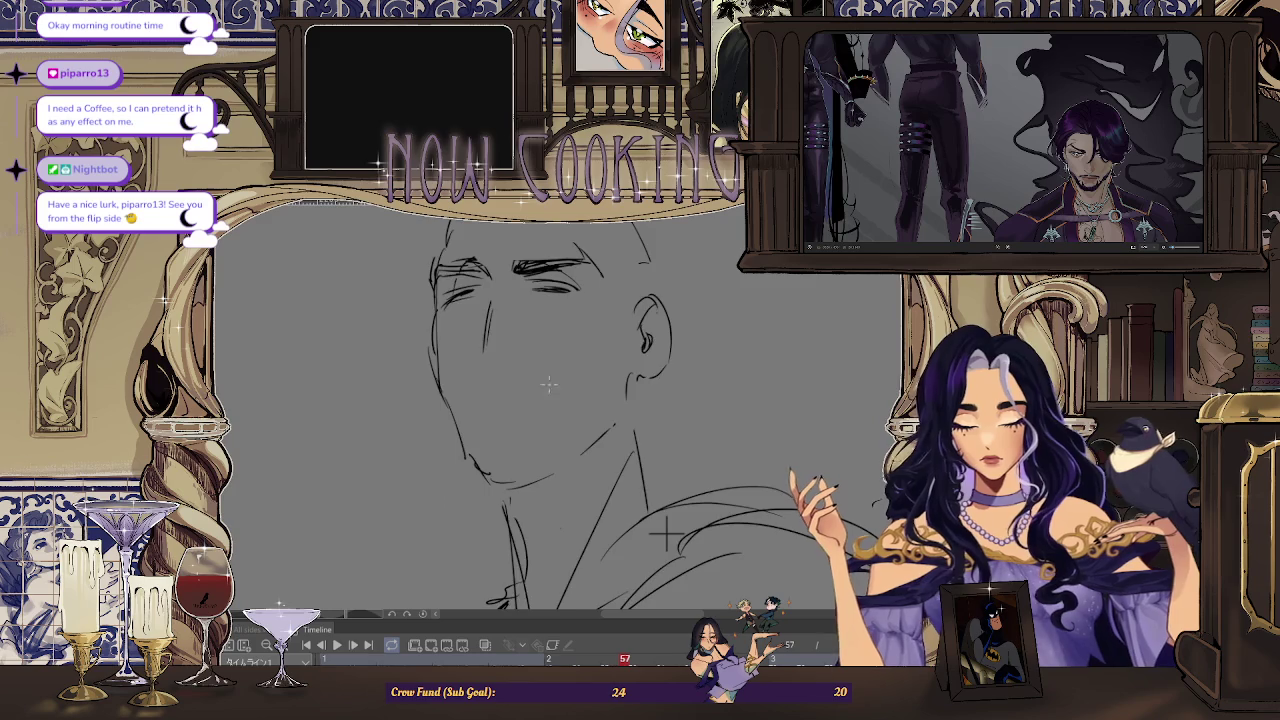
pyautogui.scroll(-2, 544, 410)
pyautogui.press('h')
pyautogui.scroll(3, 631, 474)
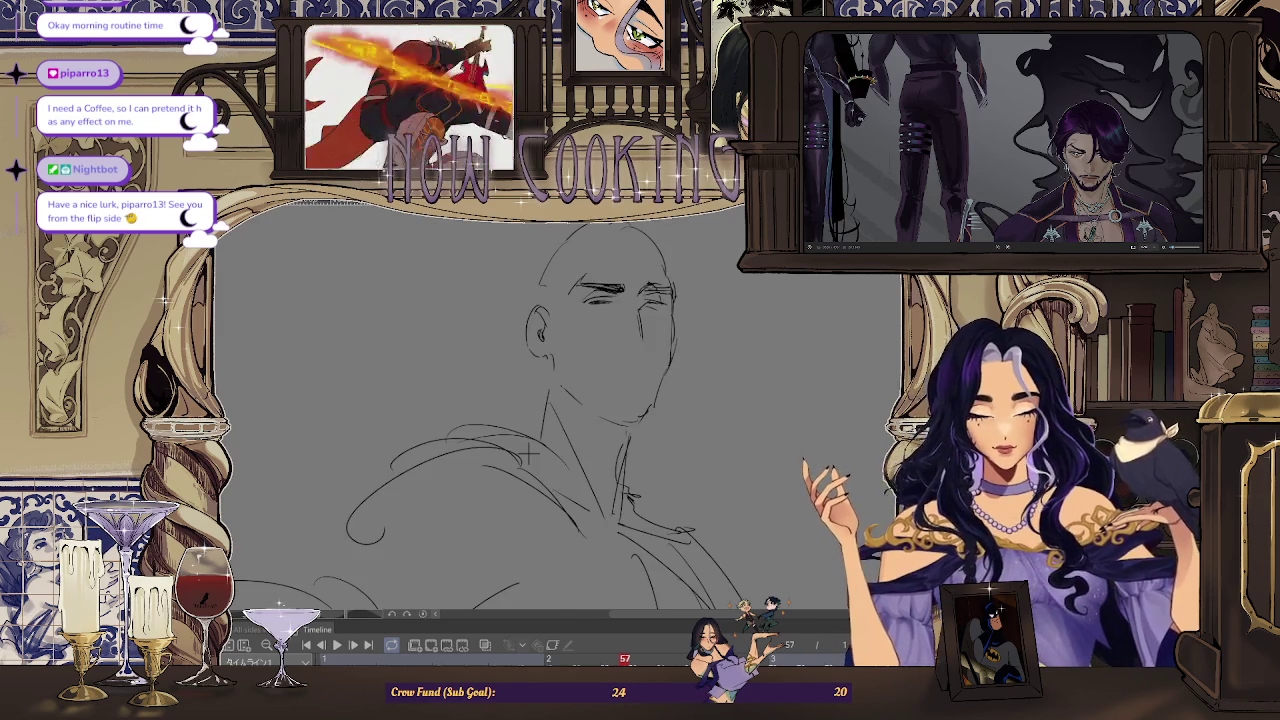
# In a mirrored, zoomed-in view, add a short stroke near the left eye
pyautogui.press('h')
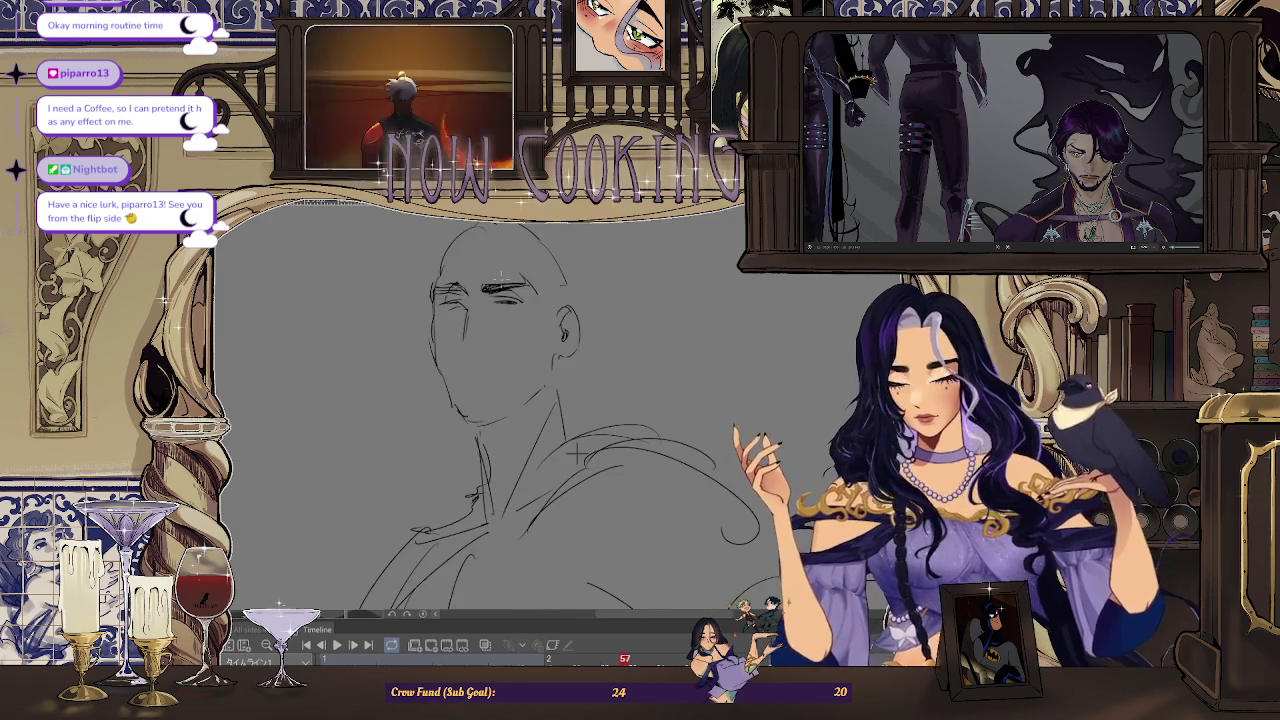
pyautogui.hotkey('ctrl', '+')
pyautogui.moveTo(404, 313); pyautogui.dragTo(440, 305)
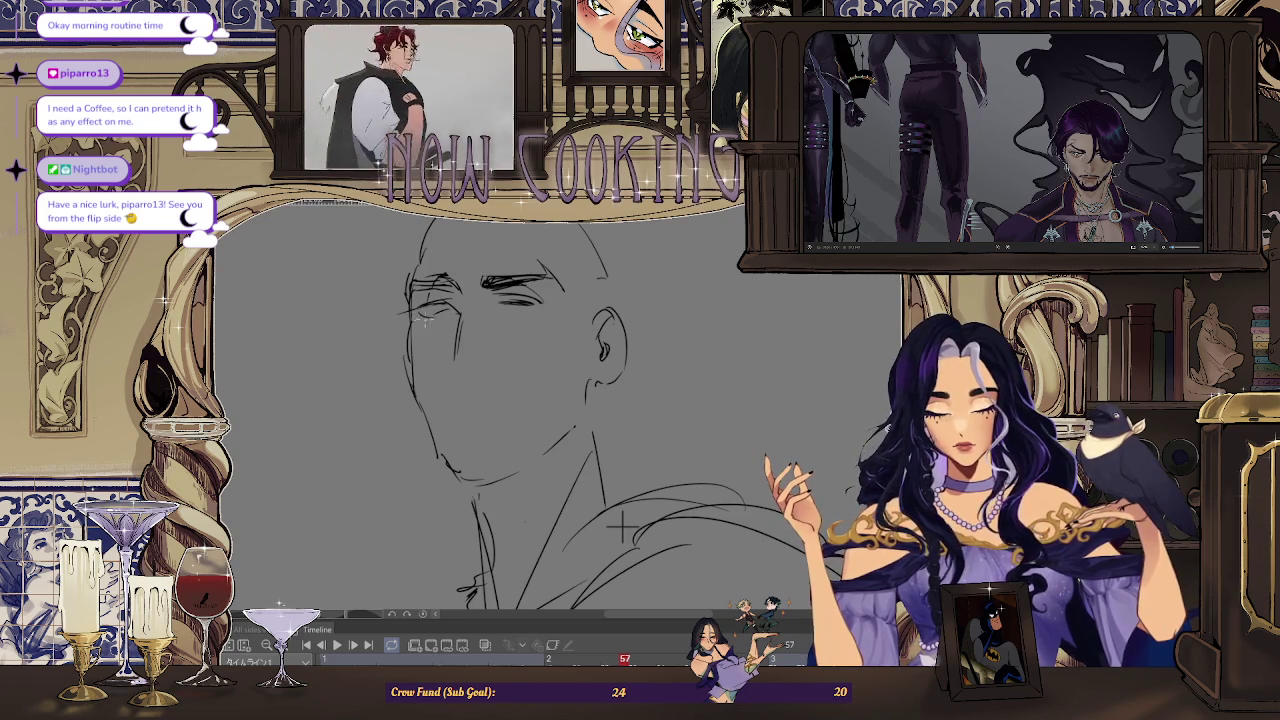
pyautogui.hotkey('ctrl', '+')
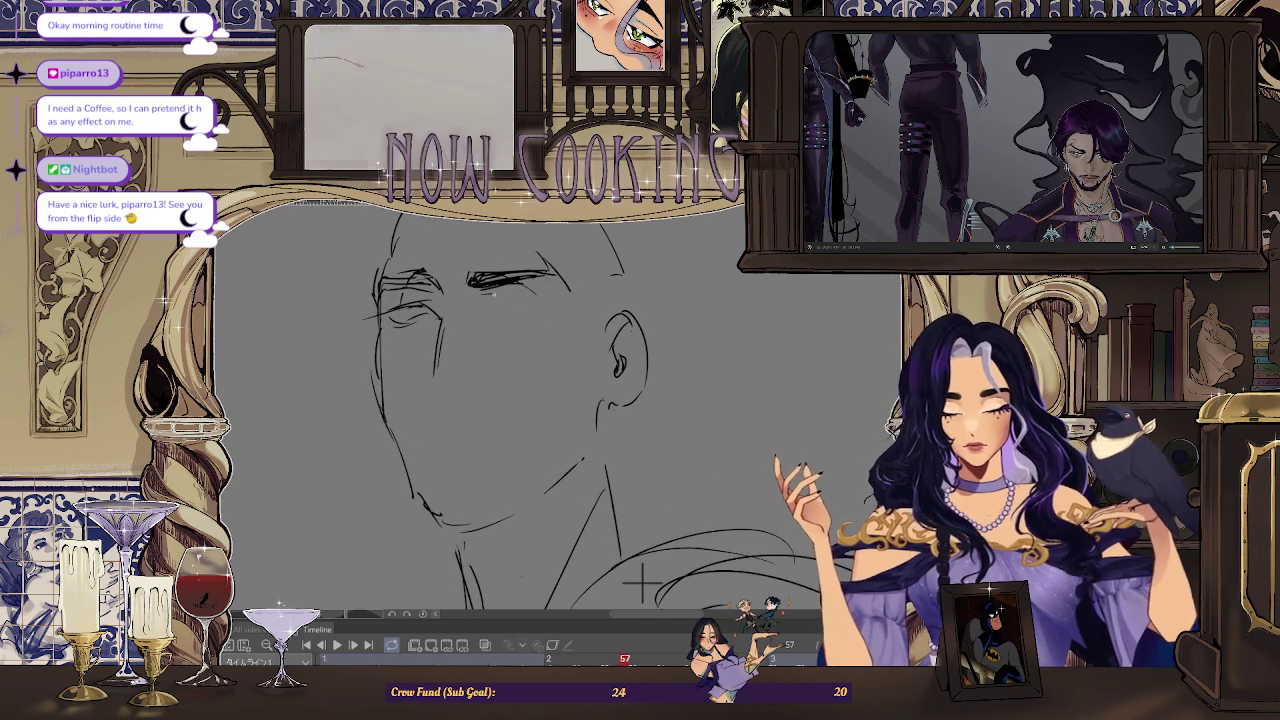
# Rotate, mirror and zoom the view to check the face, then zoom out to the full layout frame
pyautogui.moveTo(640, 578); pyautogui.dragTo(640, 543)
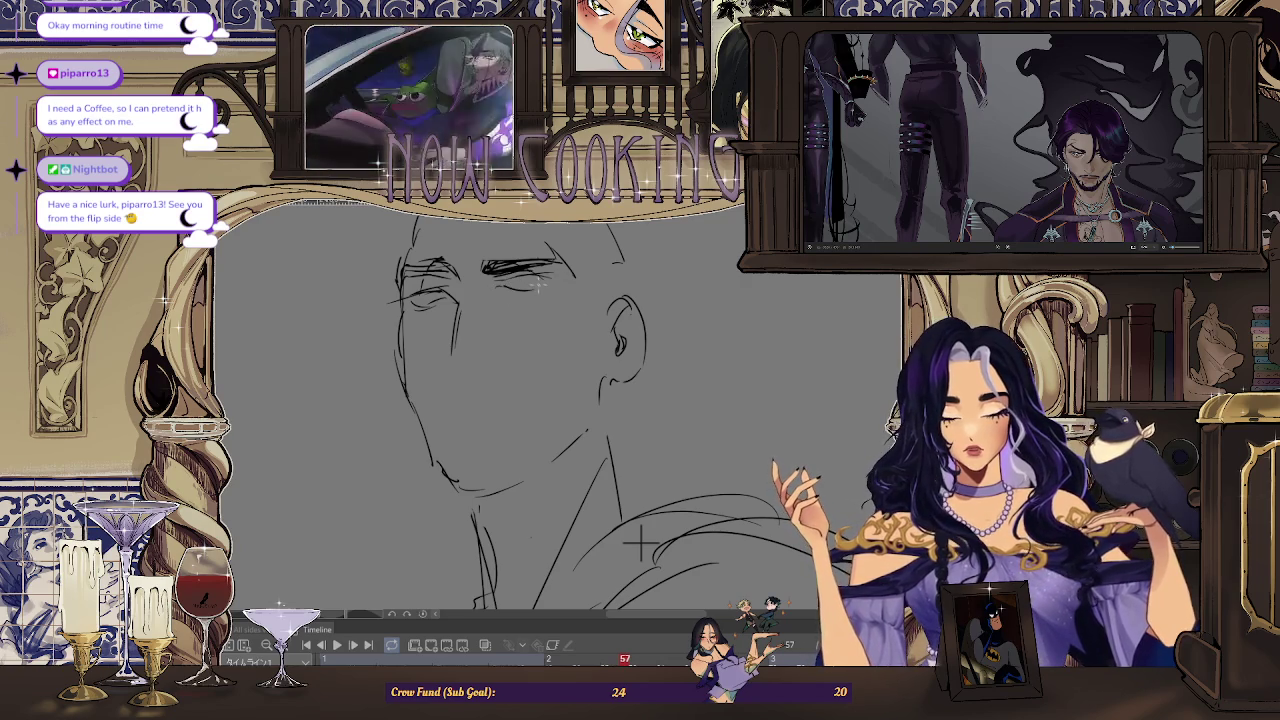
pyautogui.moveTo(640, 543); pyautogui.dragTo(598, 432)
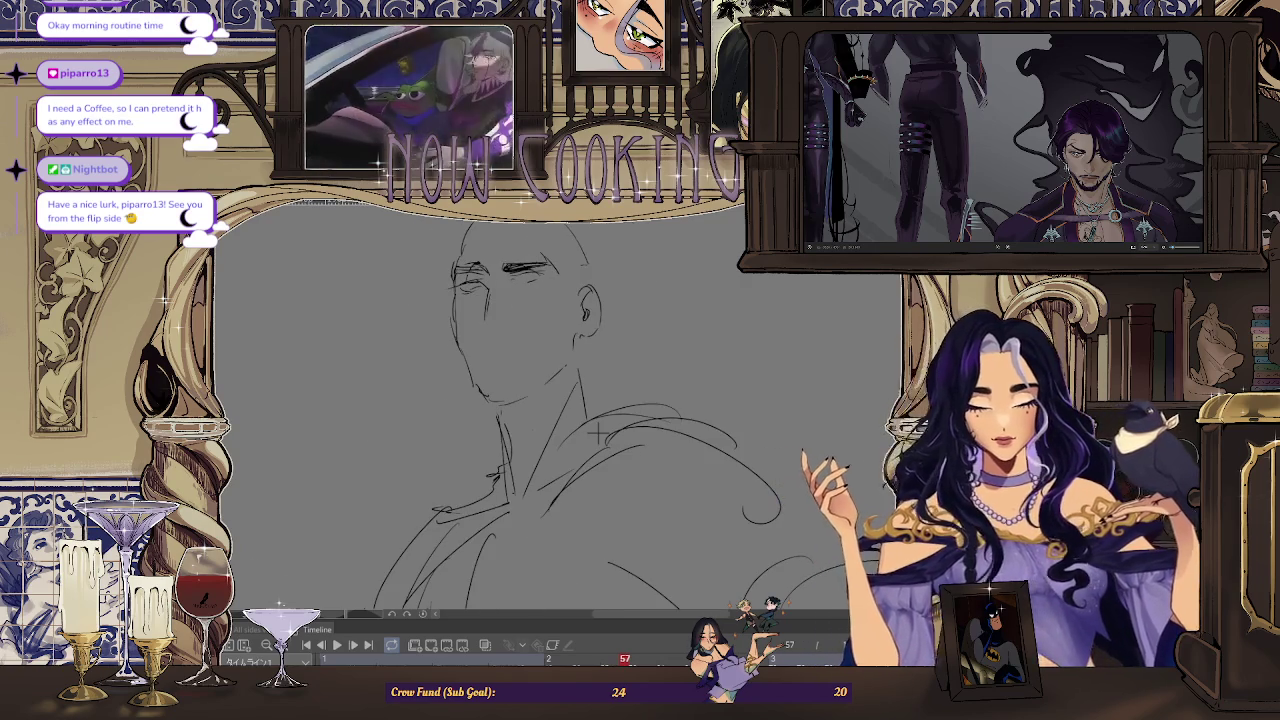
pyautogui.press('h')
pyautogui.moveTo(508, 432); pyautogui.dragTo(447, 533)
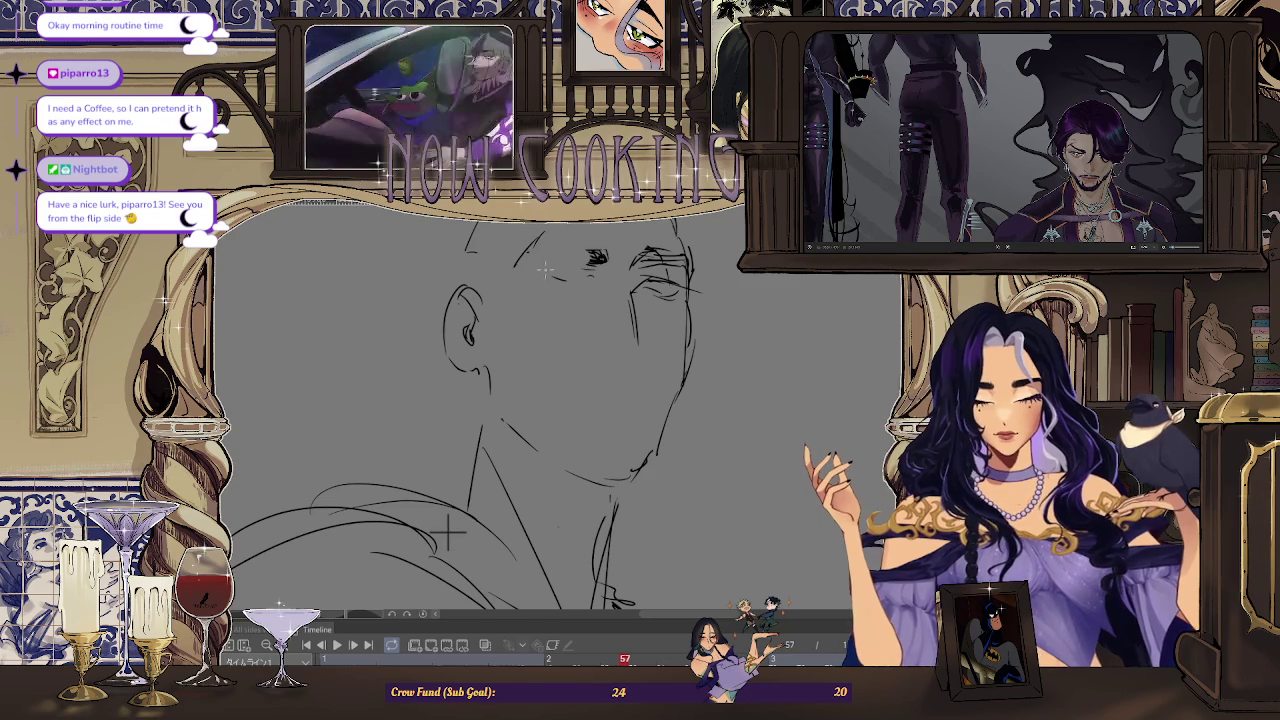
pyautogui.moveTo(448, 535)
pyautogui.mouseDown()
pyautogui.moveTo(490, 487)
pyautogui.moveTo(452, 565)
pyautogui.mouseUp()
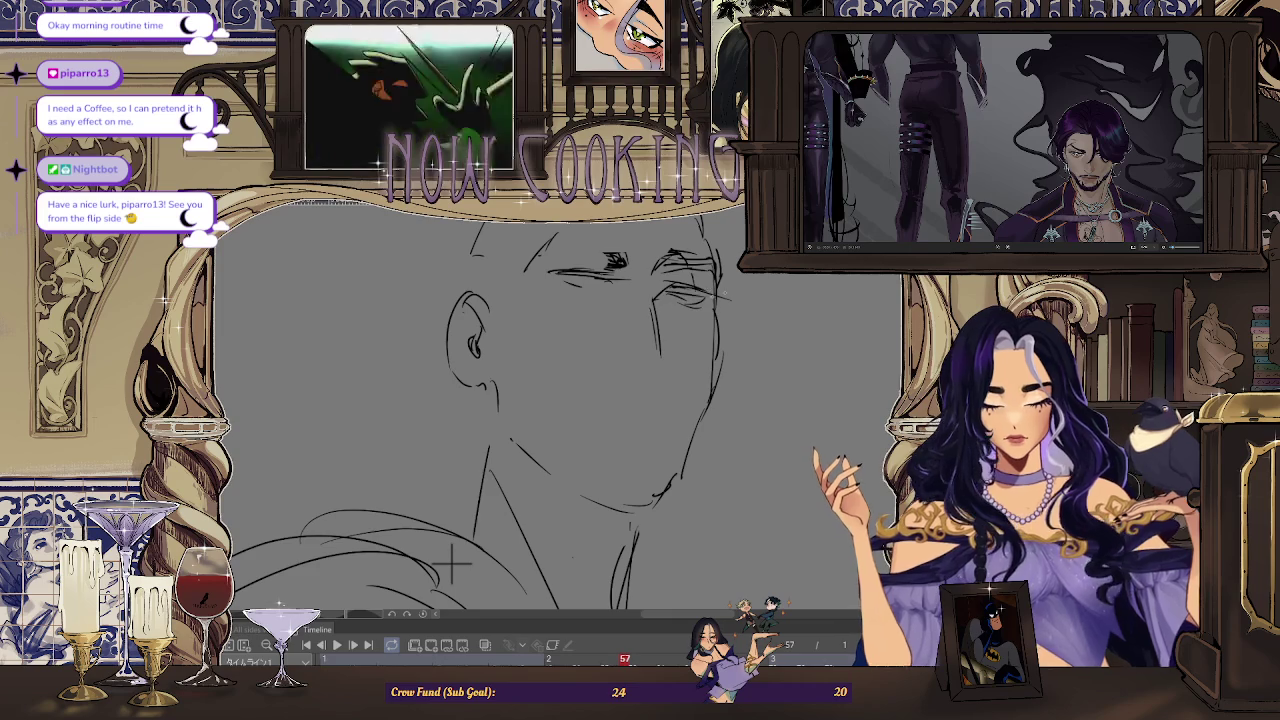
pyautogui.moveTo(452, 565)
pyautogui.mouseDown()
pyautogui.moveTo(605, 428)
pyautogui.moveTo(540, 522)
pyautogui.mouseUp()
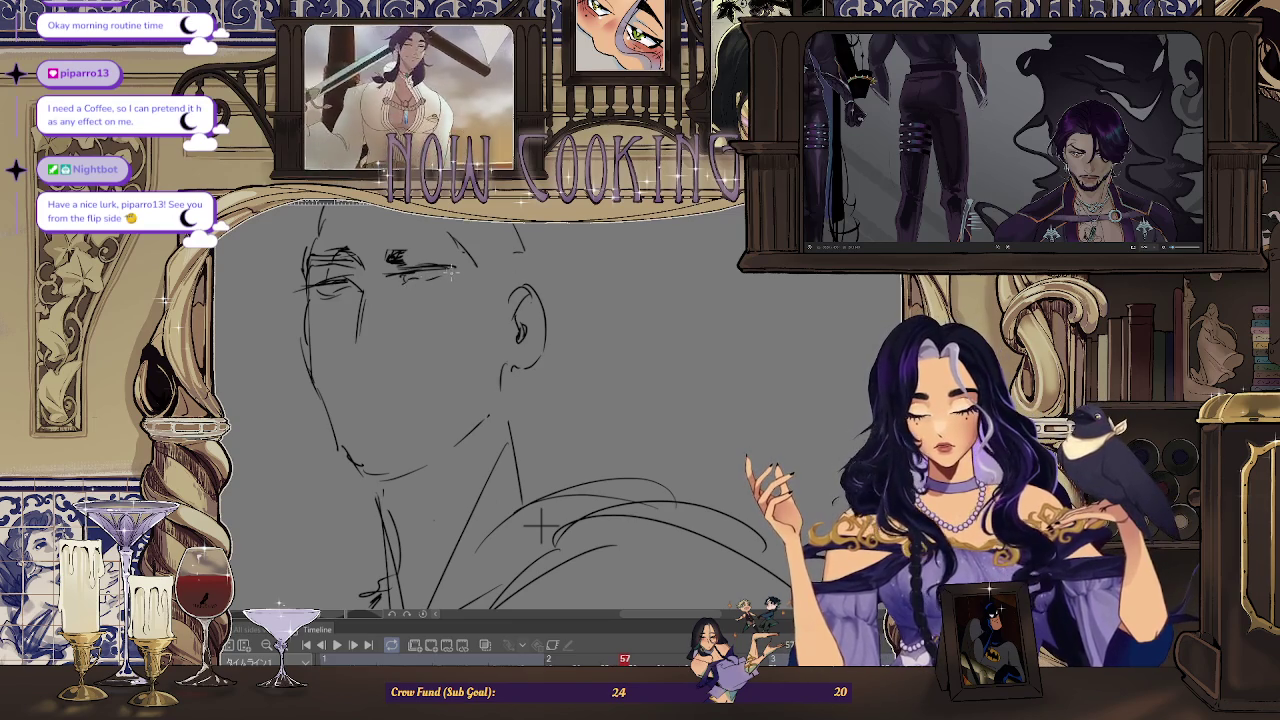
pyautogui.scroll(1, 358, 341)
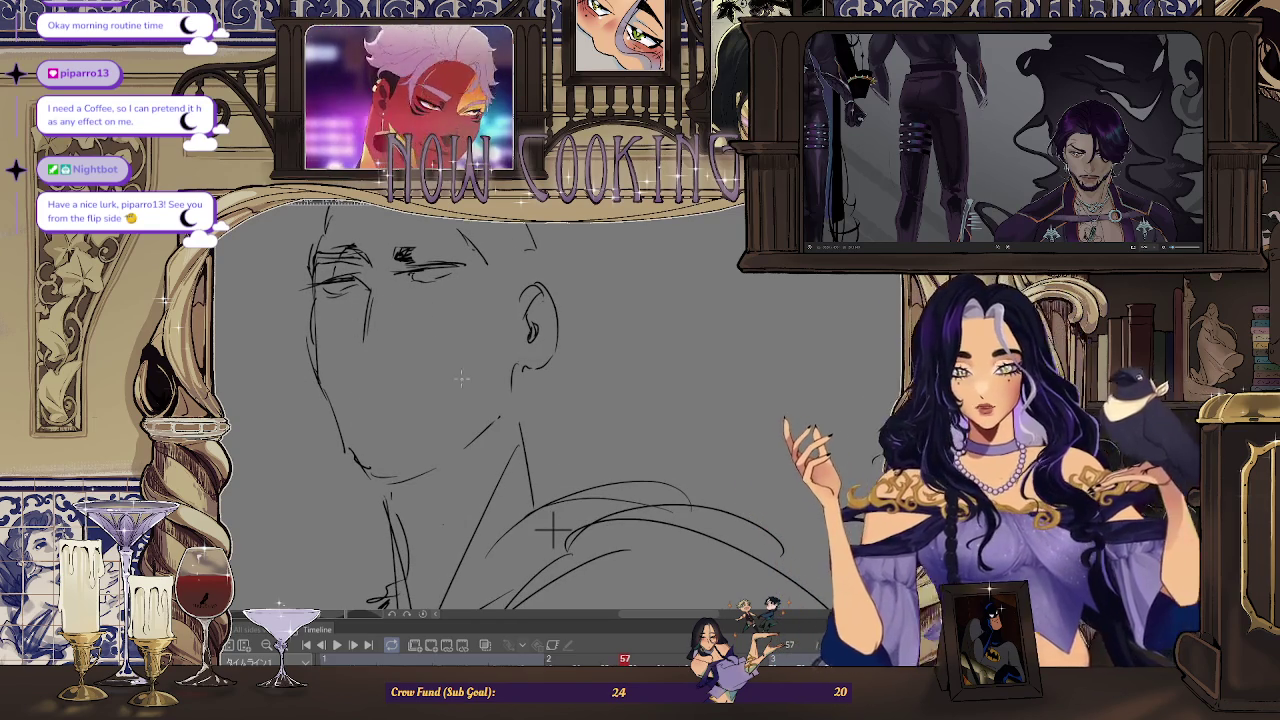
pyautogui.scroll(-1, 450, 387)
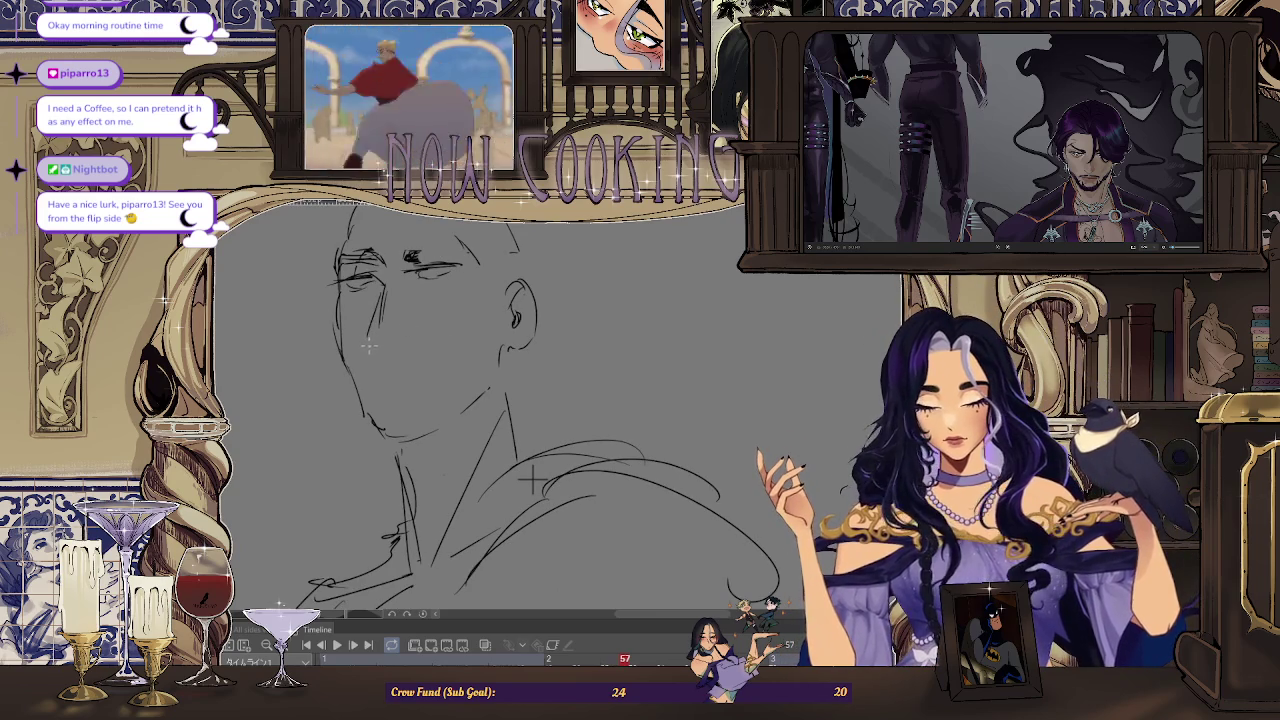
pyautogui.press('h')
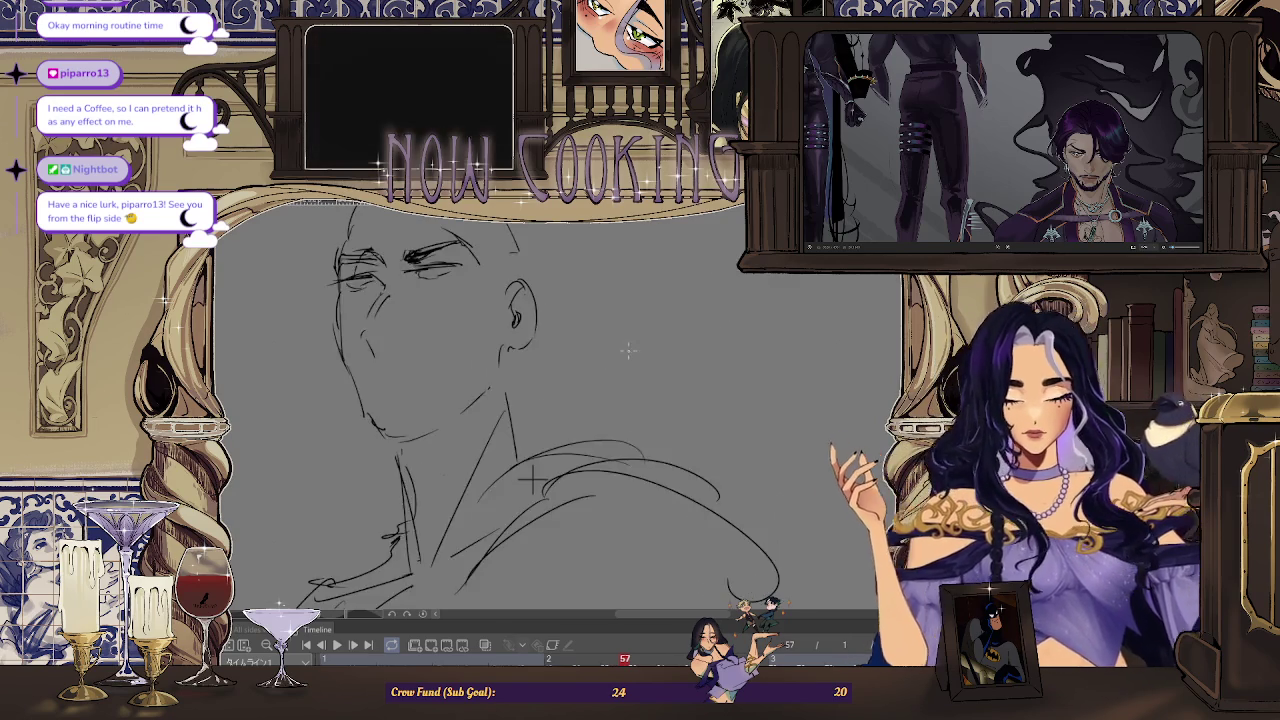
pyautogui.scroll(-3, 596, 352)
pyautogui.scroll(-1, 596, 352)
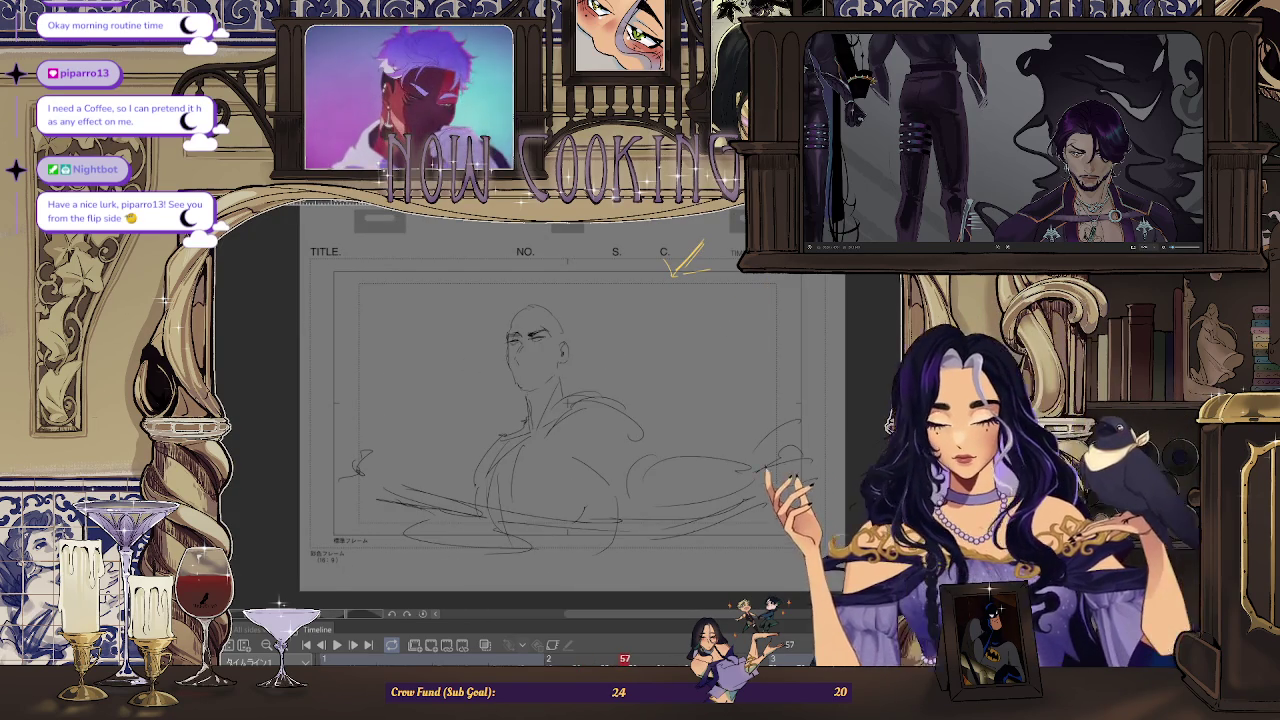
# Rotate the lassoed left eye slightly counter-clockwise, deselect, and reset the view
pyautogui.scroll(3, 566, 403)
pyautogui.scroll(2, 566, 403)
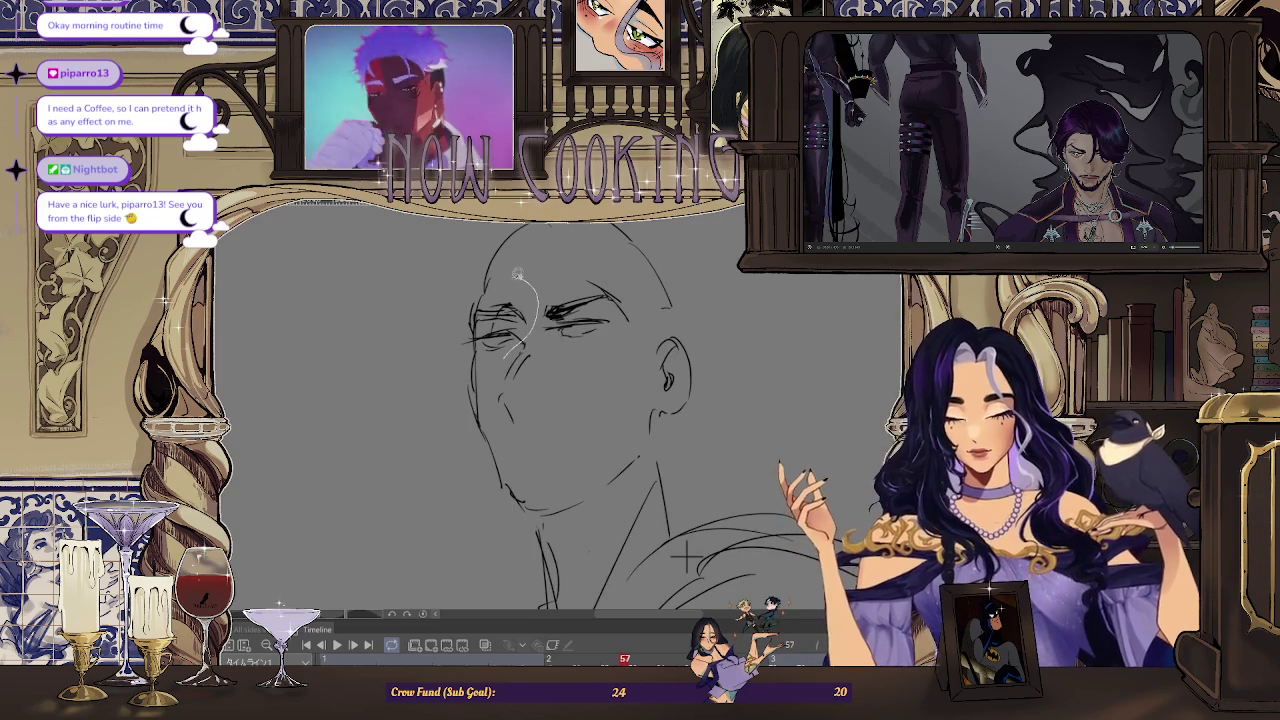
pyautogui.moveTo(461, 308); pyautogui.dragTo(455, 345)
pyautogui.hotkey('ctrl', 't')
pyautogui.moveTo(556, 330); pyautogui.dragTo(552, 312)
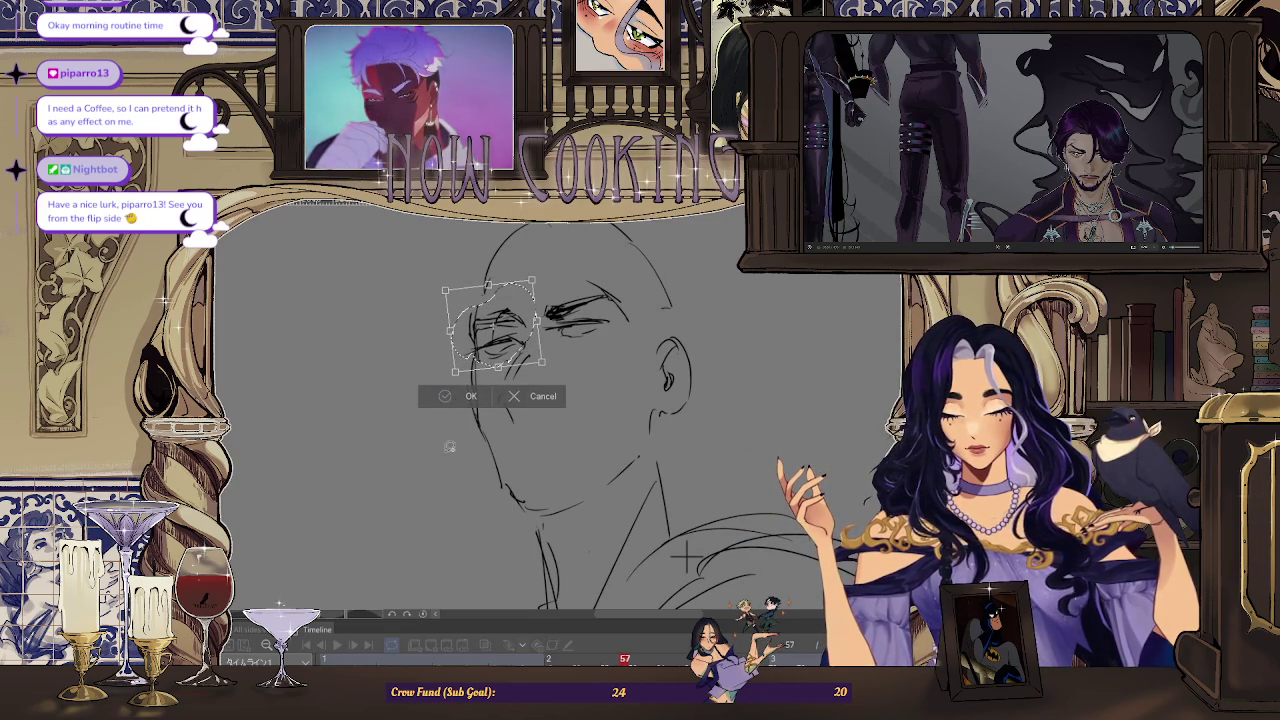
pyautogui.click(460, 400)
pyautogui.click(381, 394)
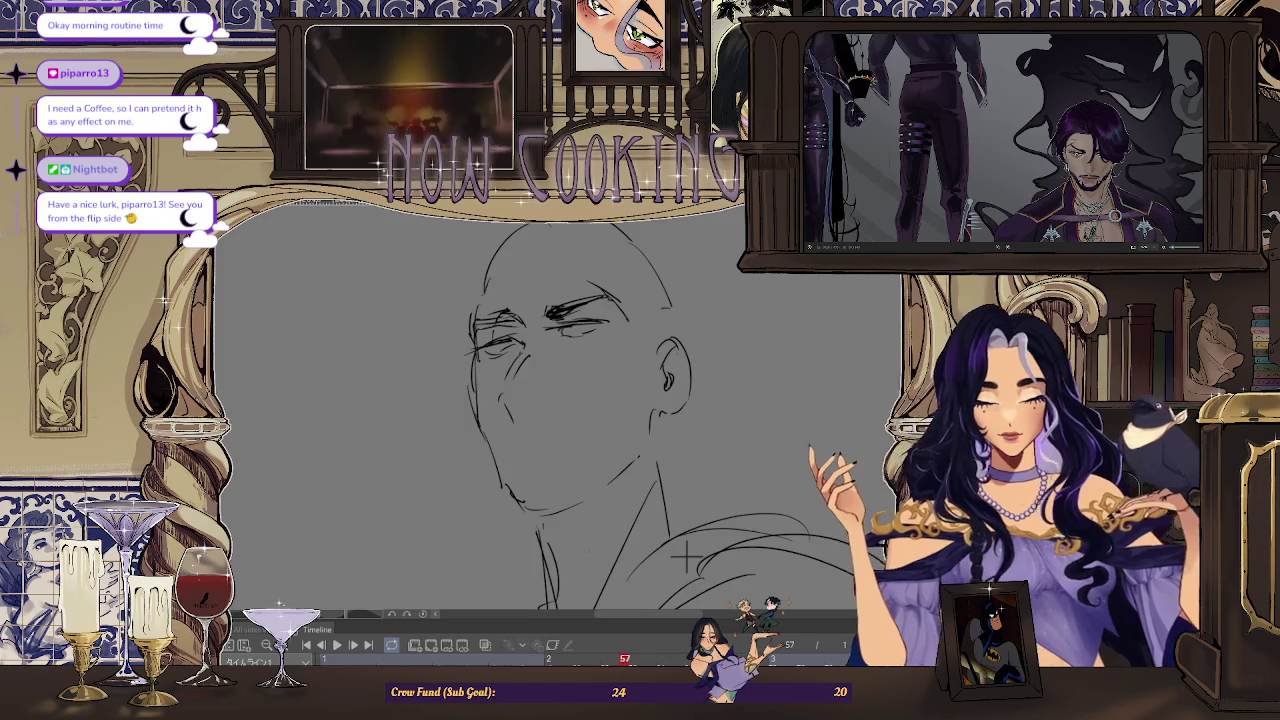
pyautogui.hotkey('ctrl', '0')
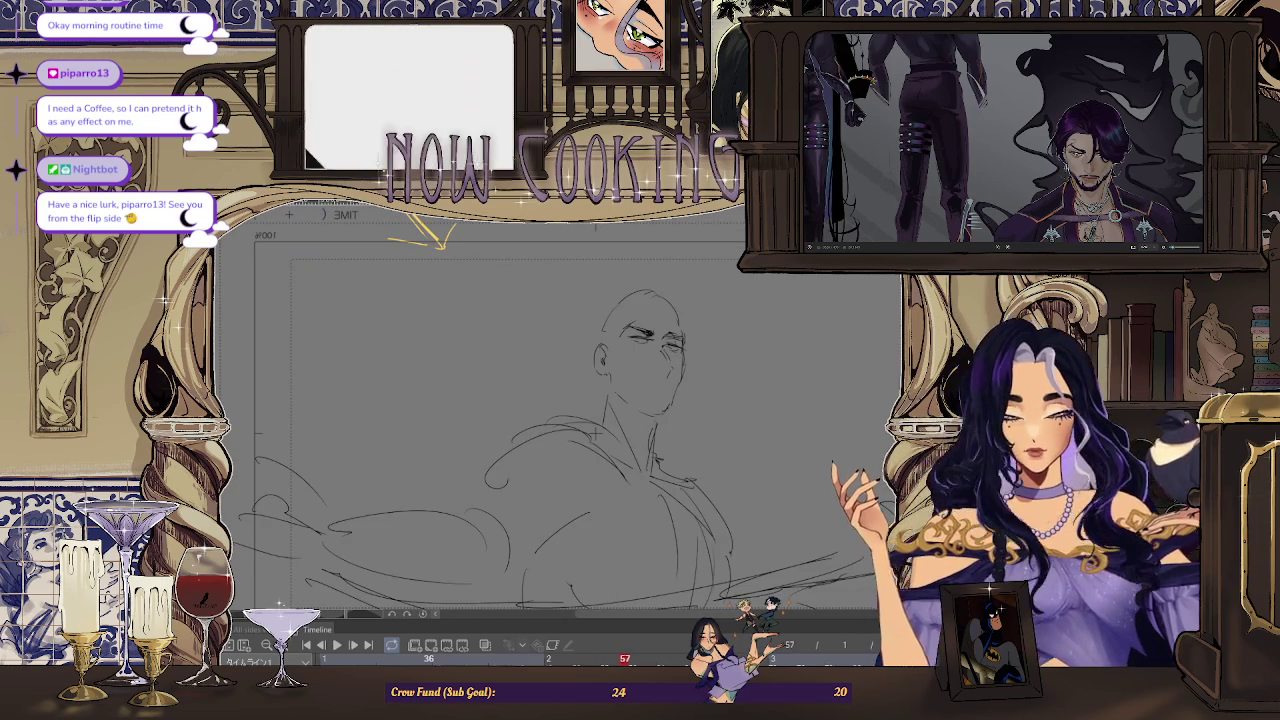
# Zoom in and rough in the mouth and chin lines, mirror-checking, then step back a frame
pyautogui.scroll(2, 710, 307)
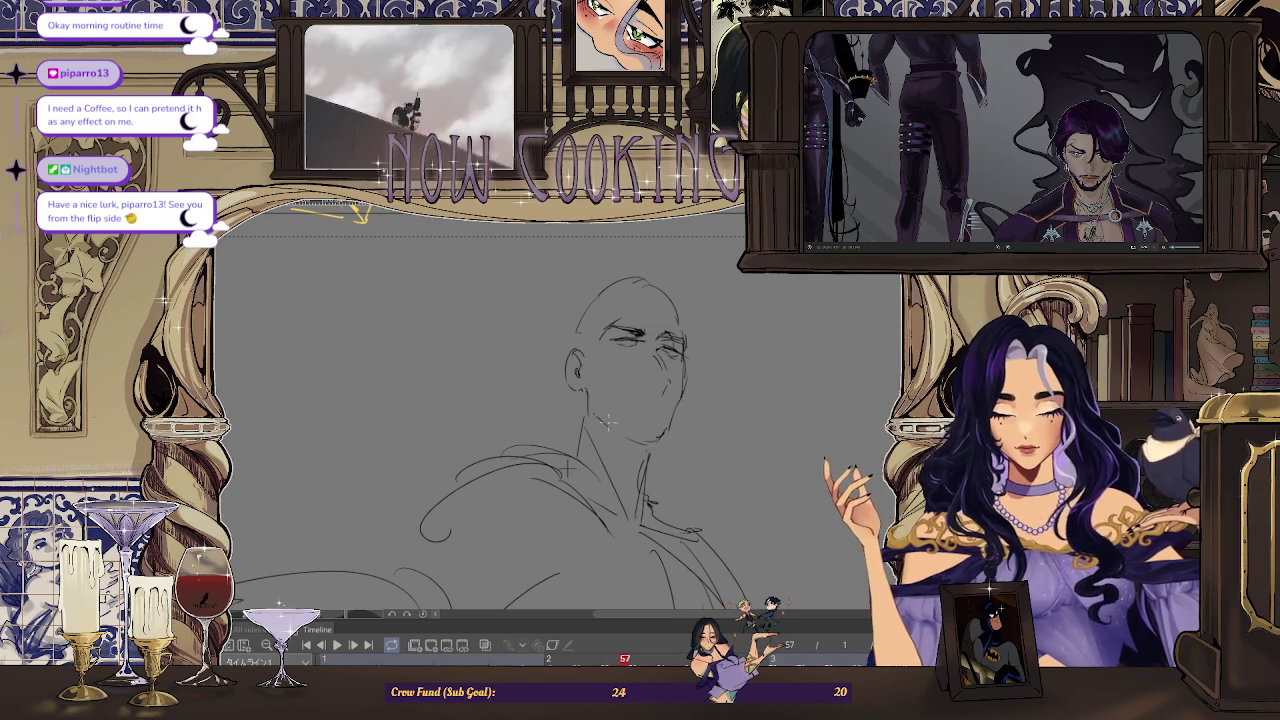
pyautogui.scroll(1, 620, 425)
pyautogui.scroll(1, 668, 382)
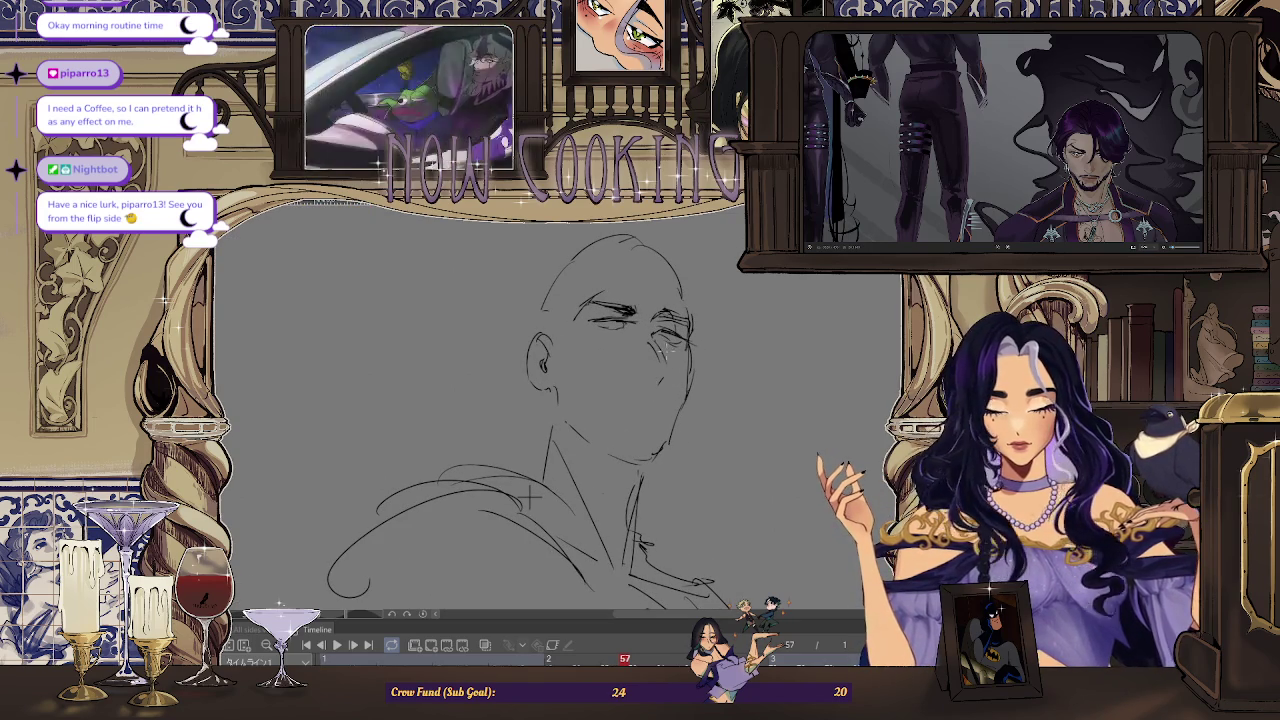
pyautogui.press('h')
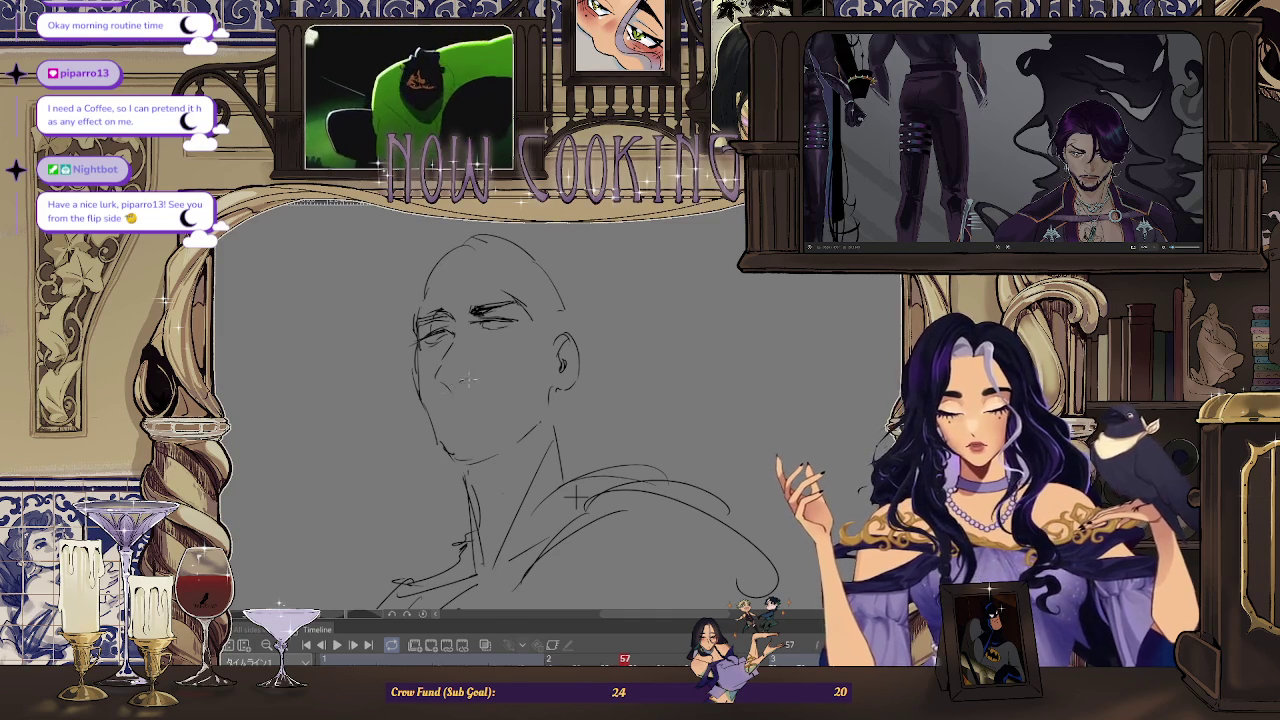
pyautogui.press('h')
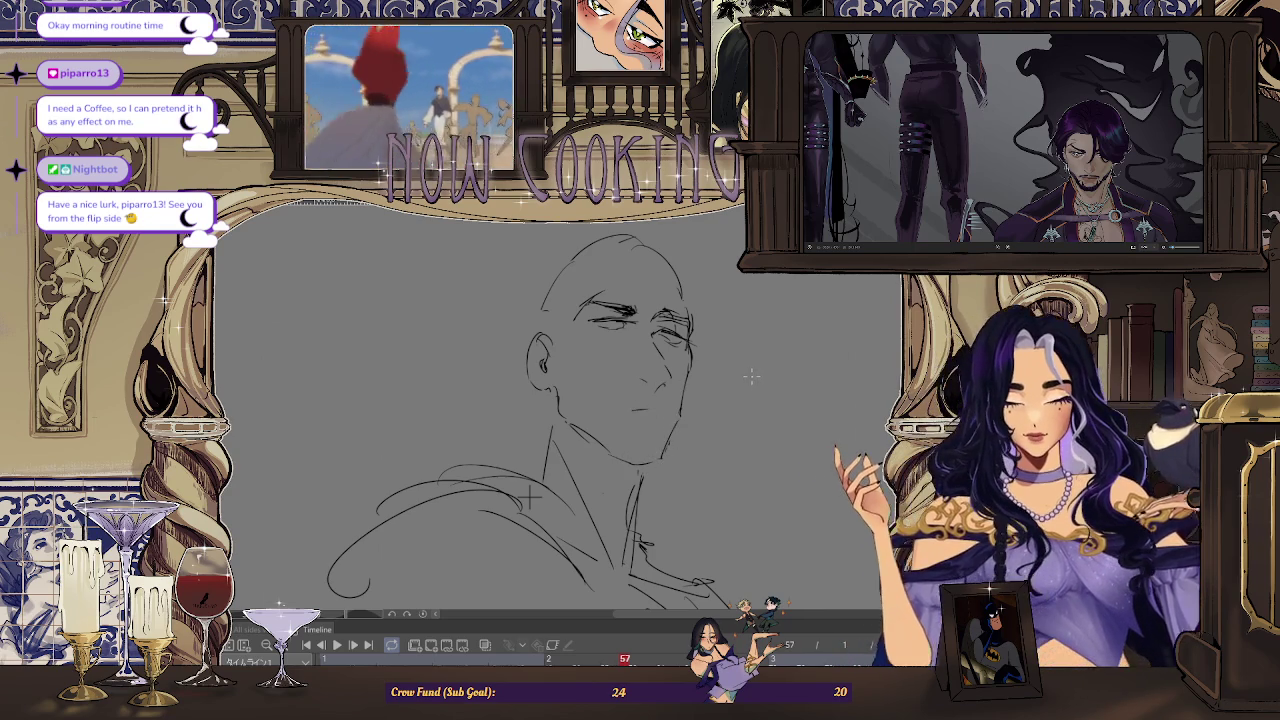
pyautogui.press('h')
pyautogui.press('Left')
pyautogui.press('Left')
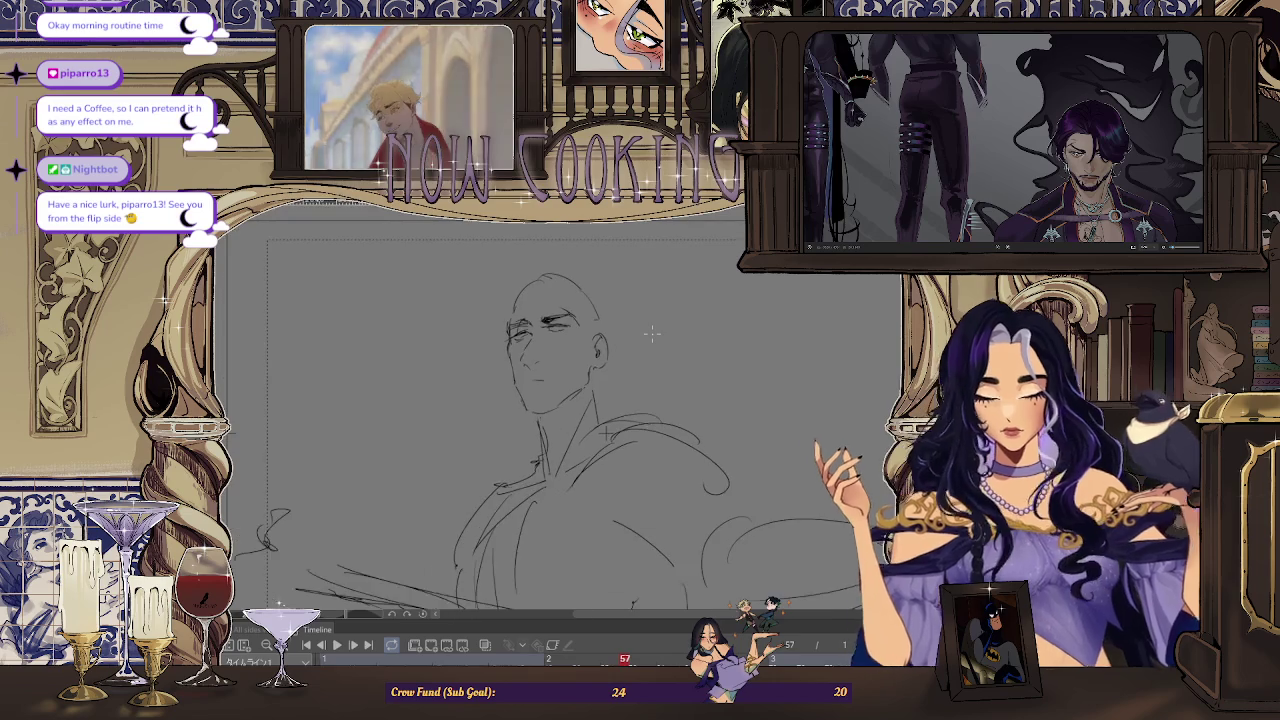
# Step back to frame 53, then forward to frame 57 and zoom in on the face
pyautogui.press('Left')
pyautogui.press('Left')
pyautogui.press('Right')
pyautogui.press('Right')
pyautogui.press('Right')
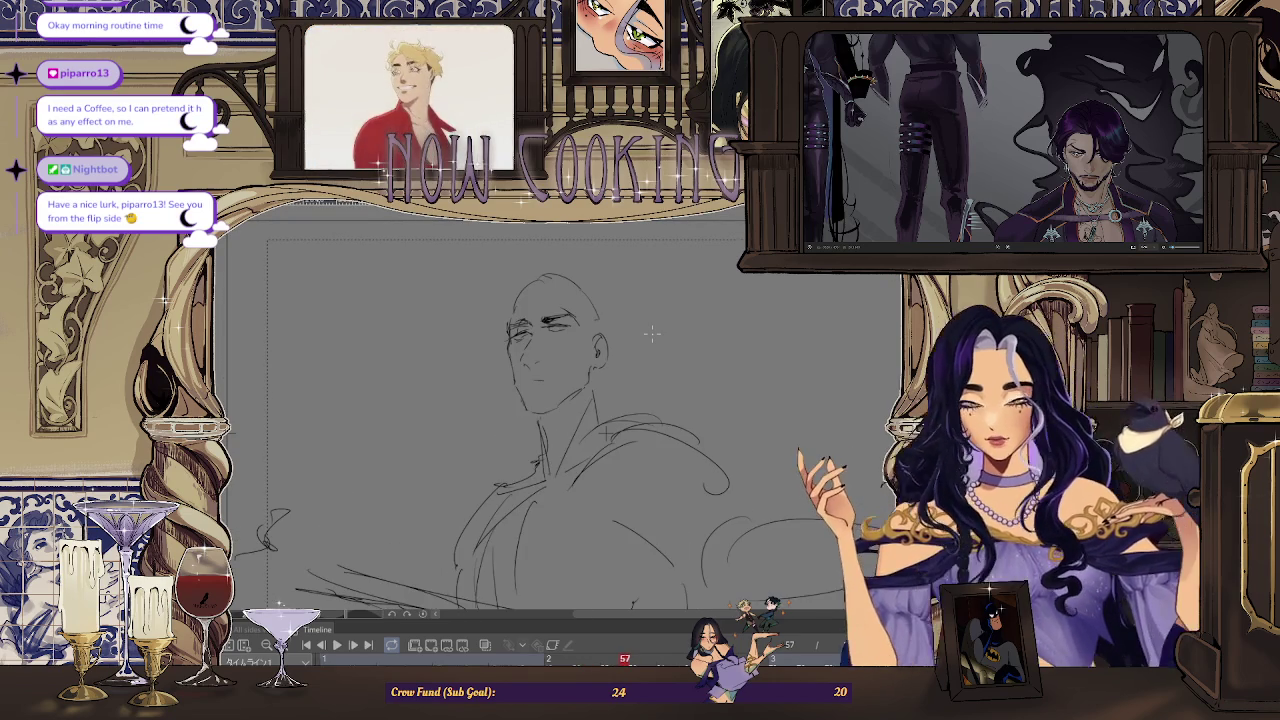
pyautogui.scroll(2, 538, 368)
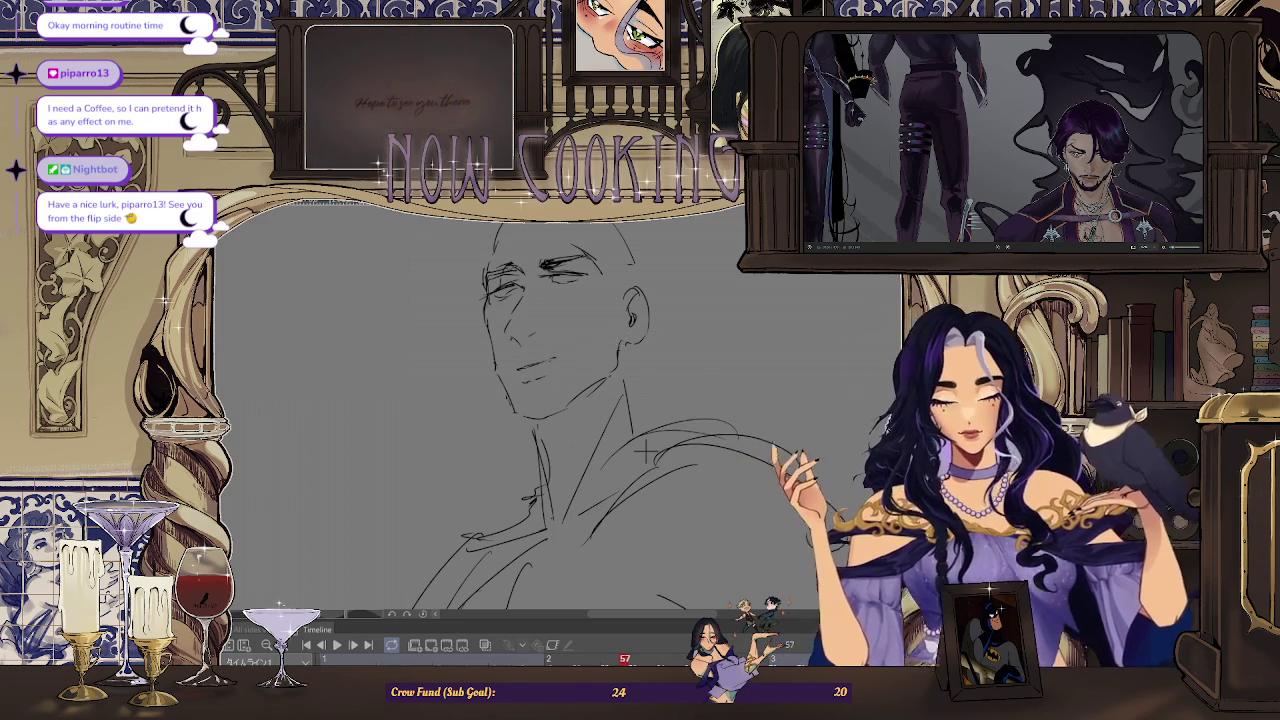
# Check the bald head mirrored and unmirrored, zooming out to see the whole head
pyautogui.press('h')
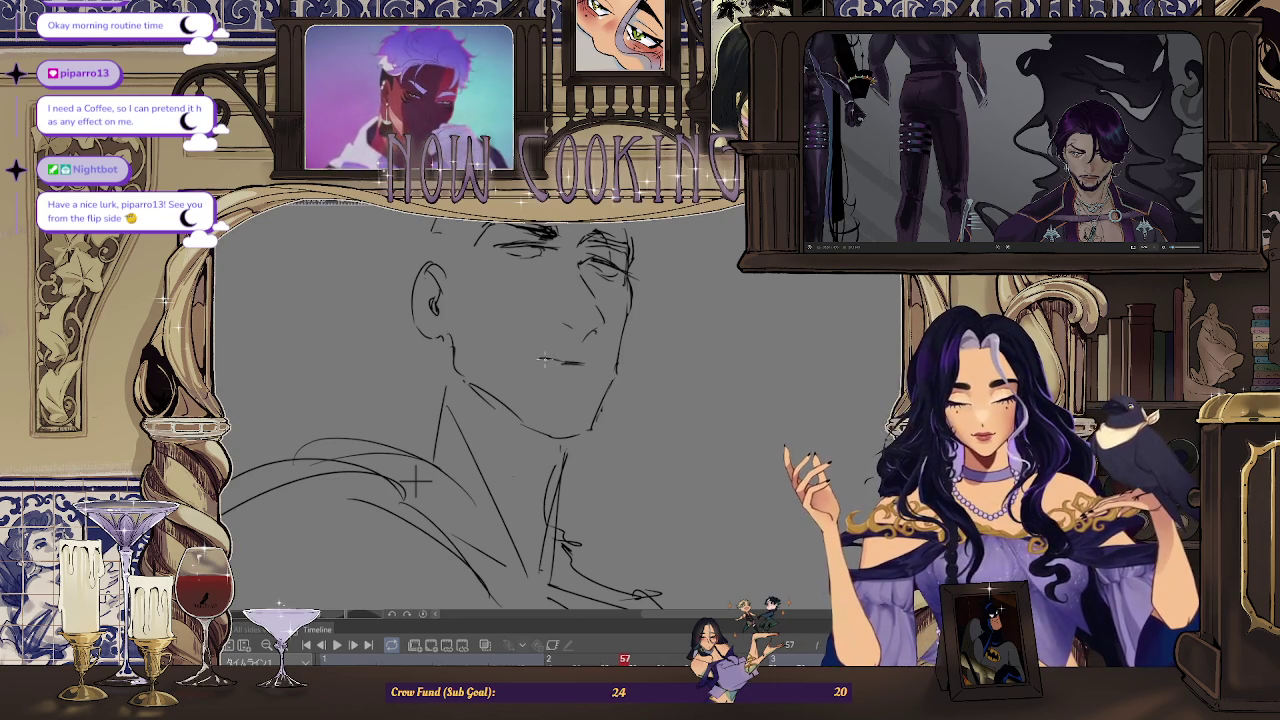
pyautogui.hotkey('ctrl', '-')
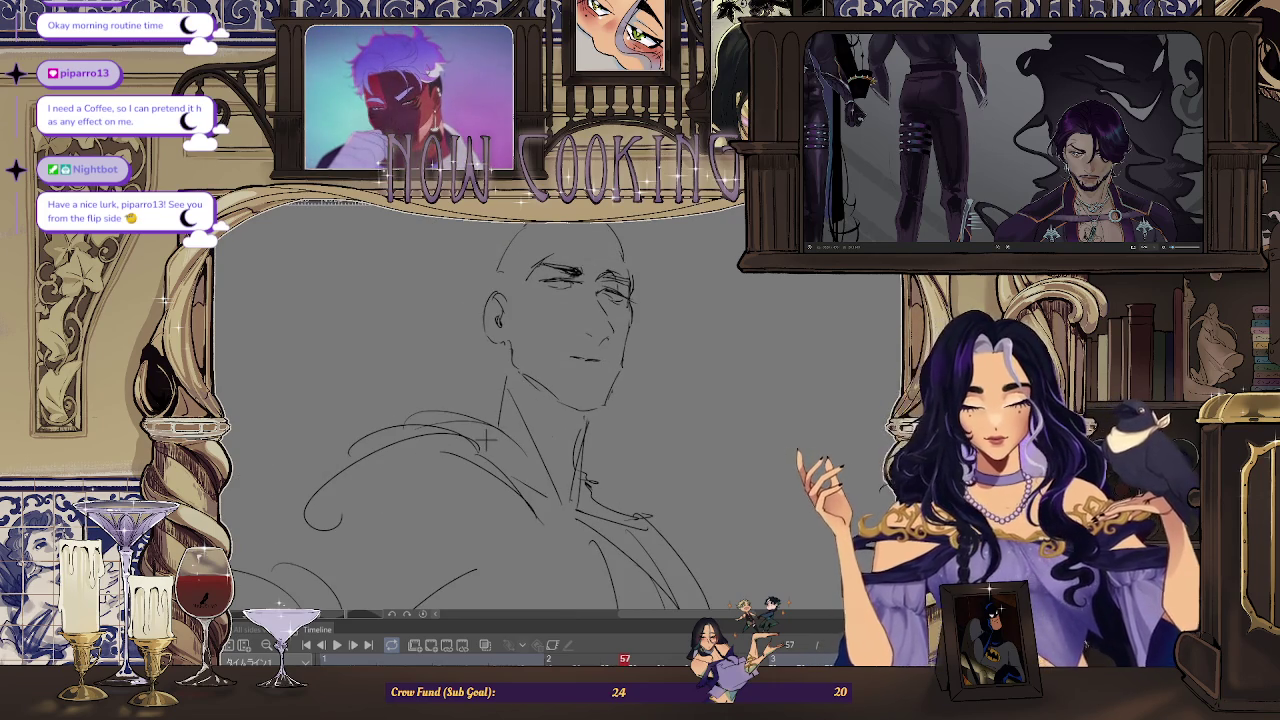
pyautogui.press('h')
pyautogui.scroll(1, 497, 400)
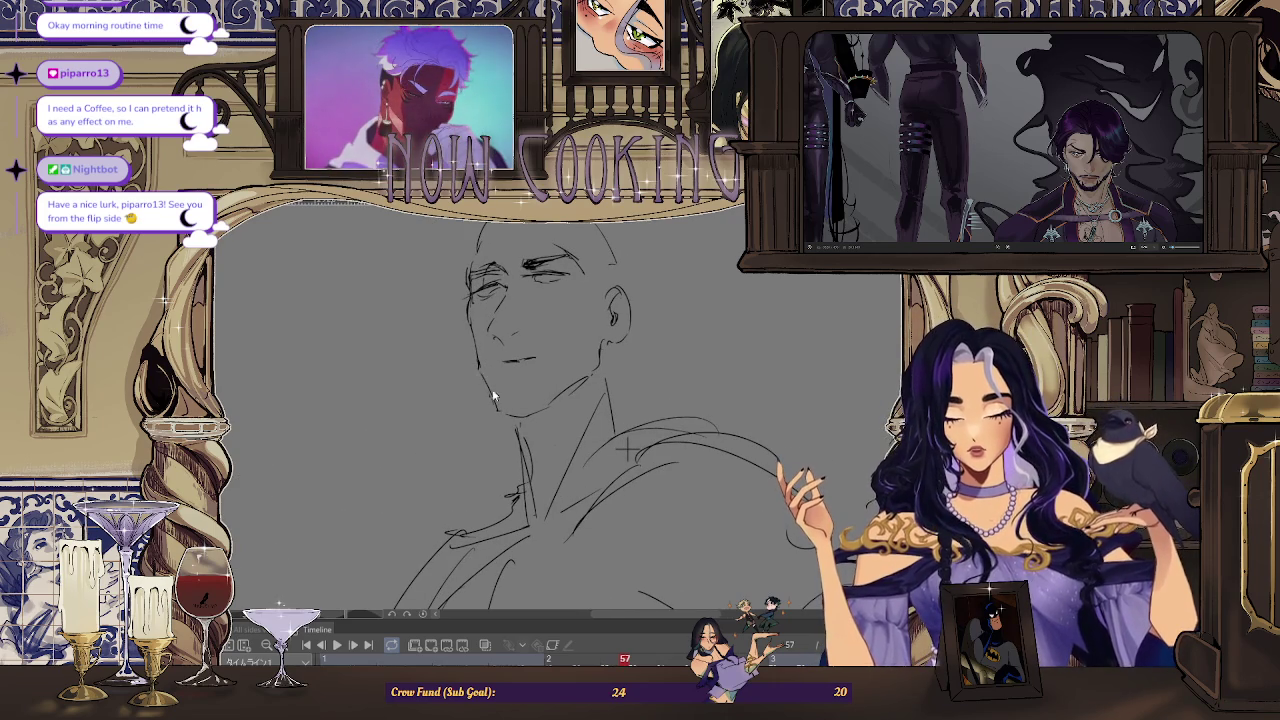
pyautogui.scroll(-1, 512, 403)
pyautogui.press('h')
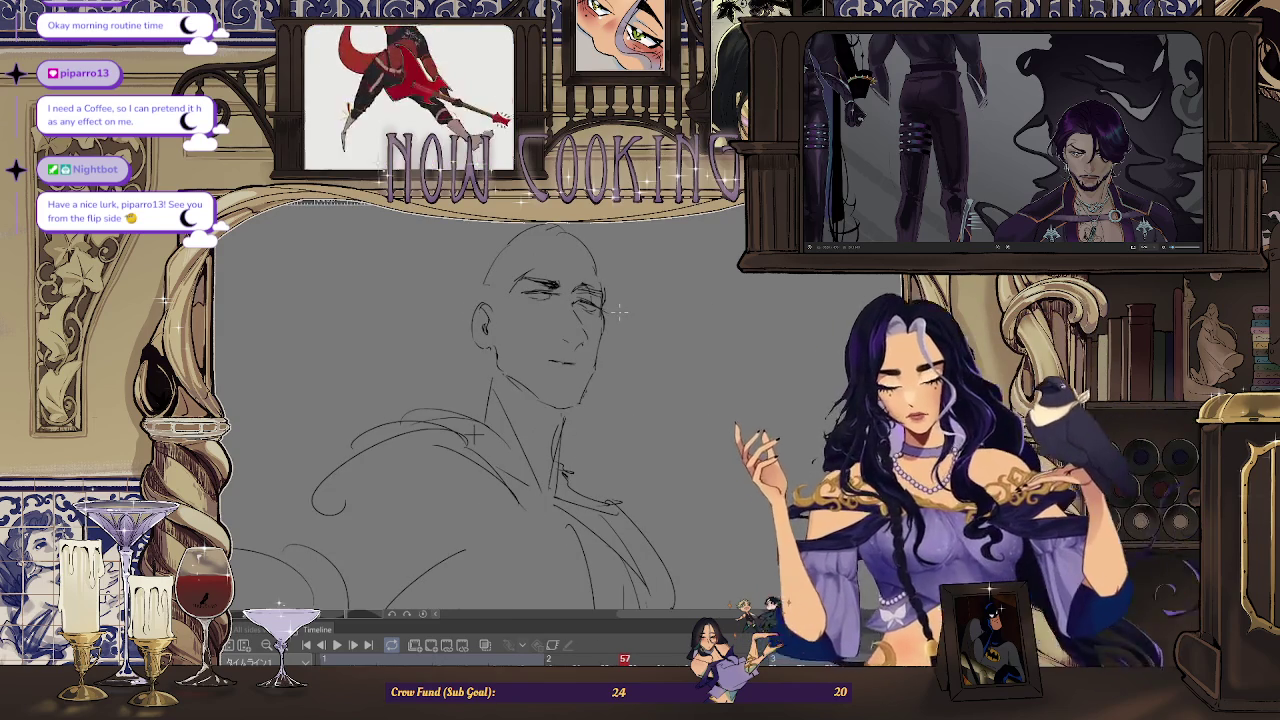
# Lasso the left eye and brow, free-transform them into place, deselect, and view the drawing rotated
pyautogui.scroll(1, 577, 303)
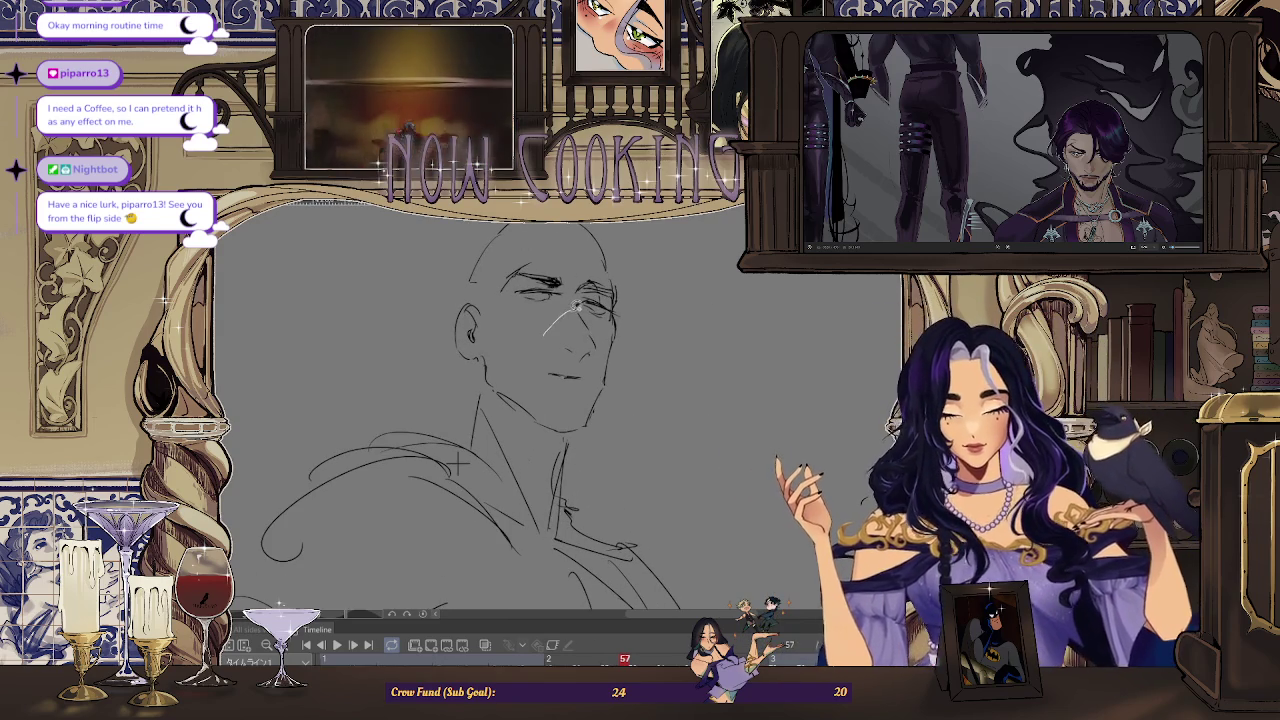
pyautogui.moveTo(543, 334); pyautogui.dragTo(560, 332)
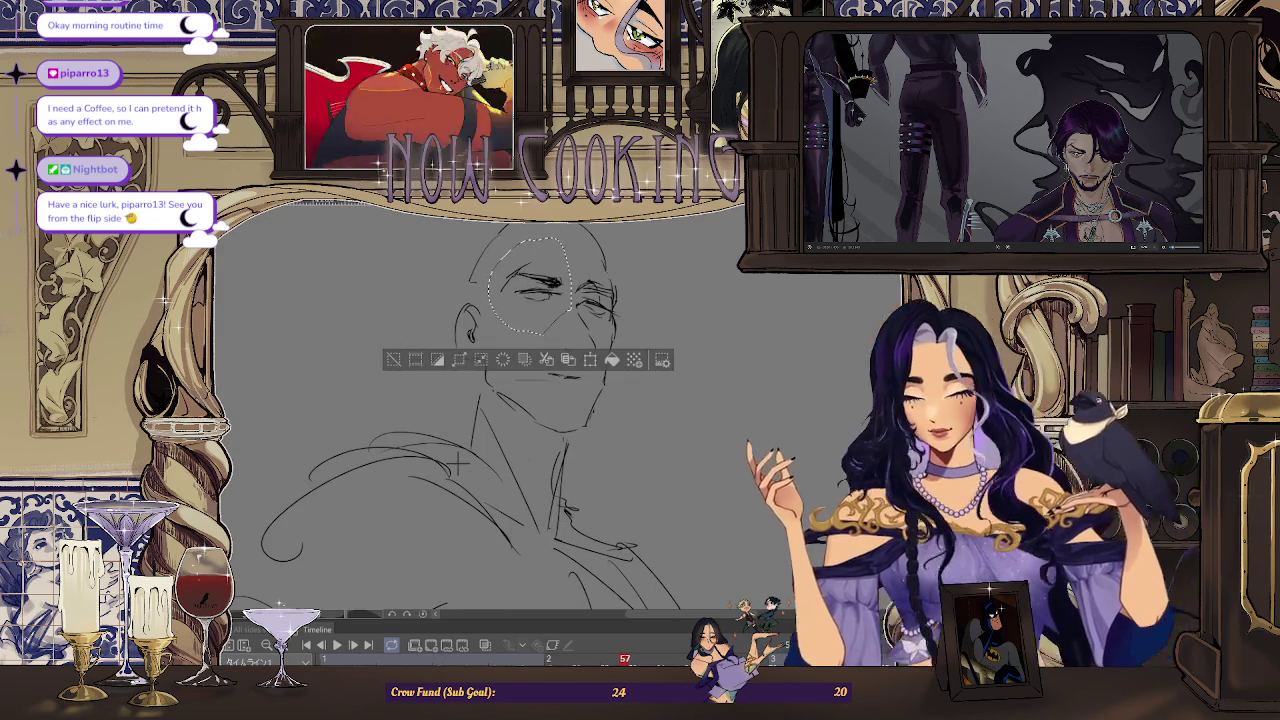
pyautogui.hotkey('ctrl', 't')
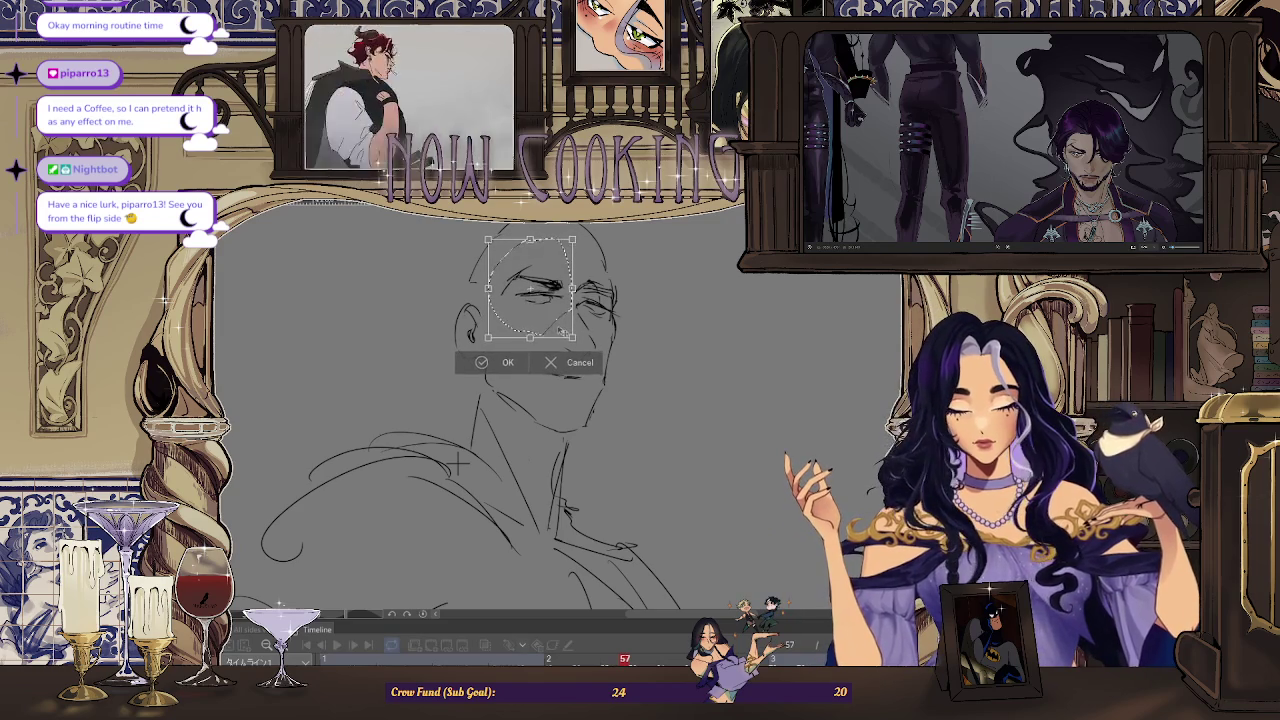
pyautogui.click(481, 360)
pyautogui.hotkey('ctrl', 'd')
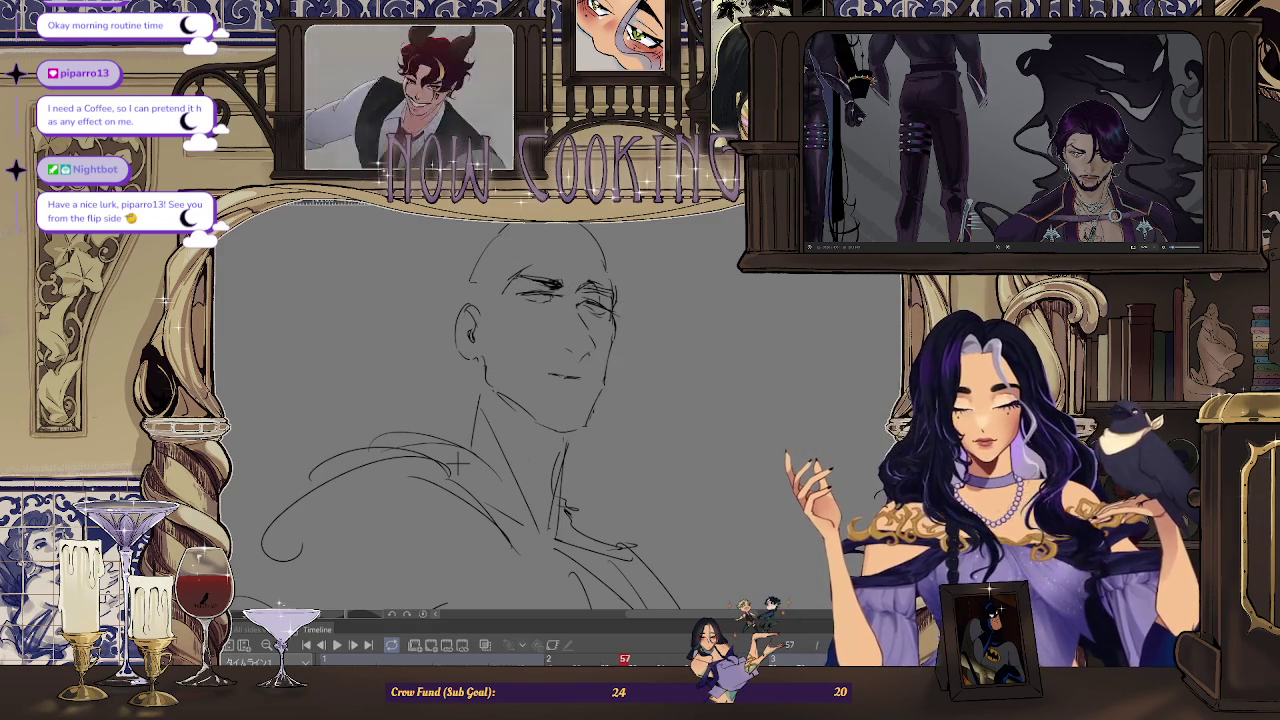
pyautogui.press('v')
pyautogui.press('v')
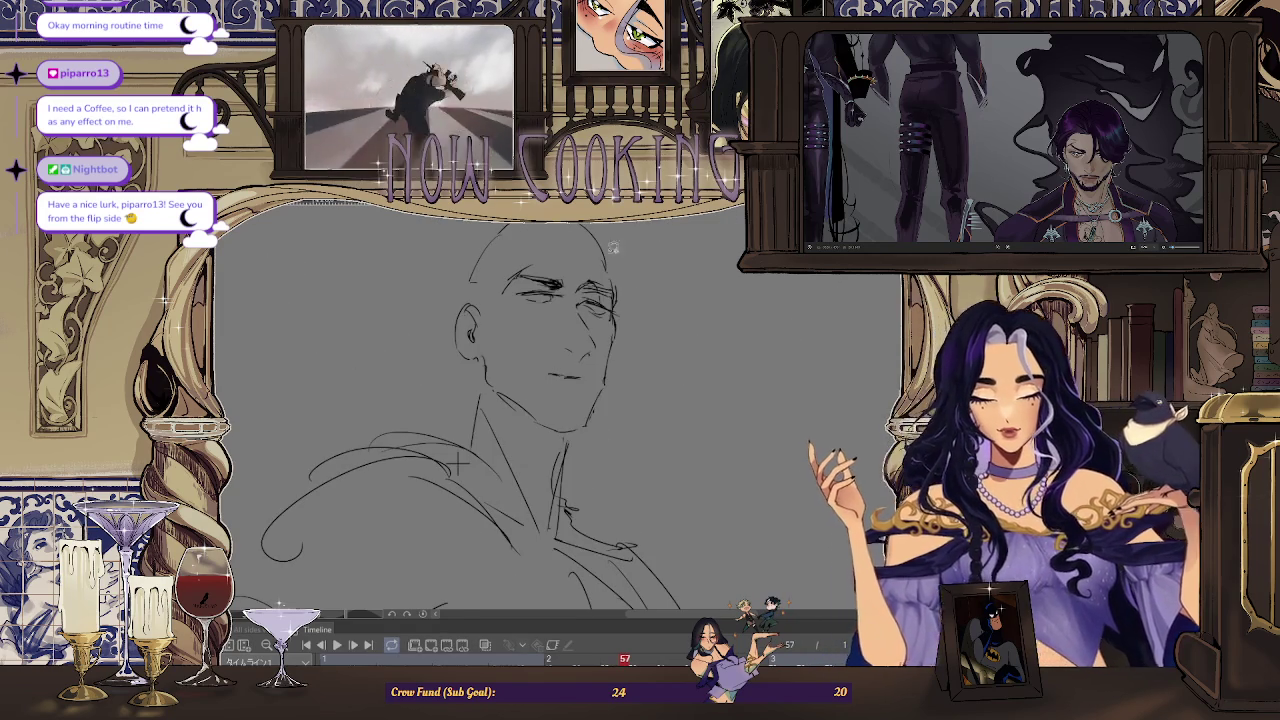
# Check frame 57's head mirrored and unmirrored, rotating the canvas to stand the head upright
pyautogui.scroll(2, 593, 287)
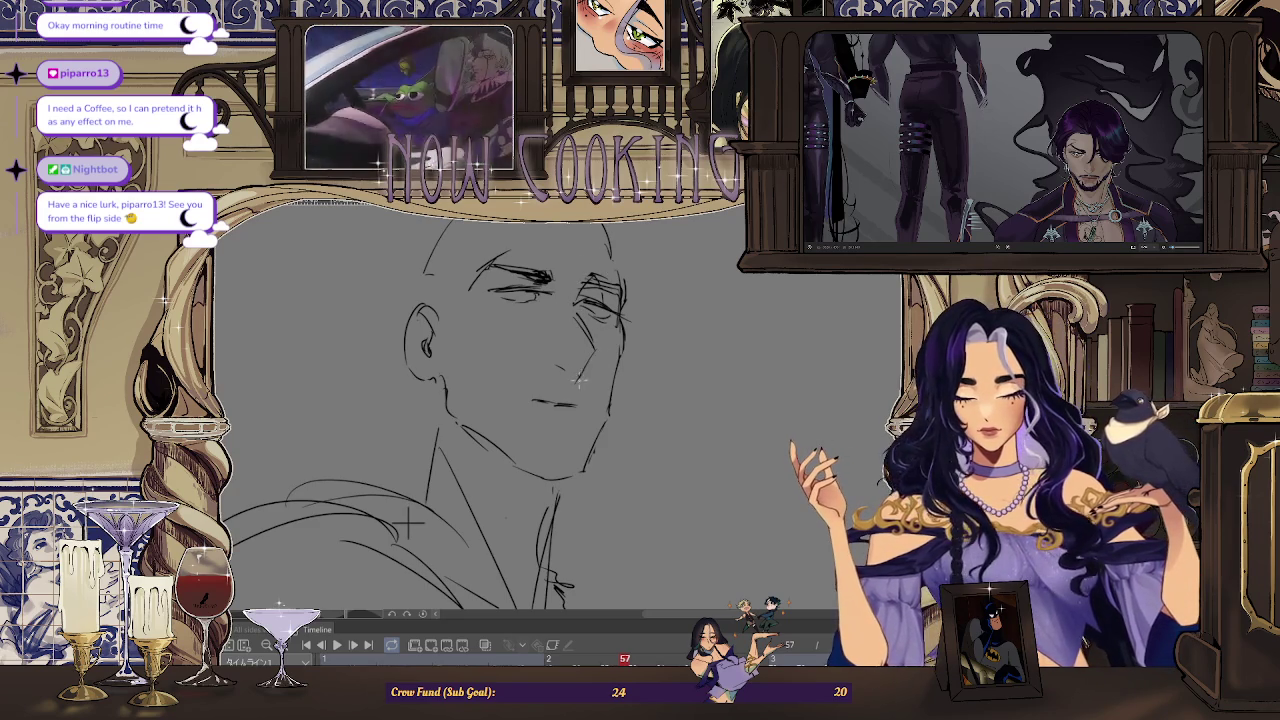
pyautogui.scroll(-1, 405, 522)
pyautogui.press('h')
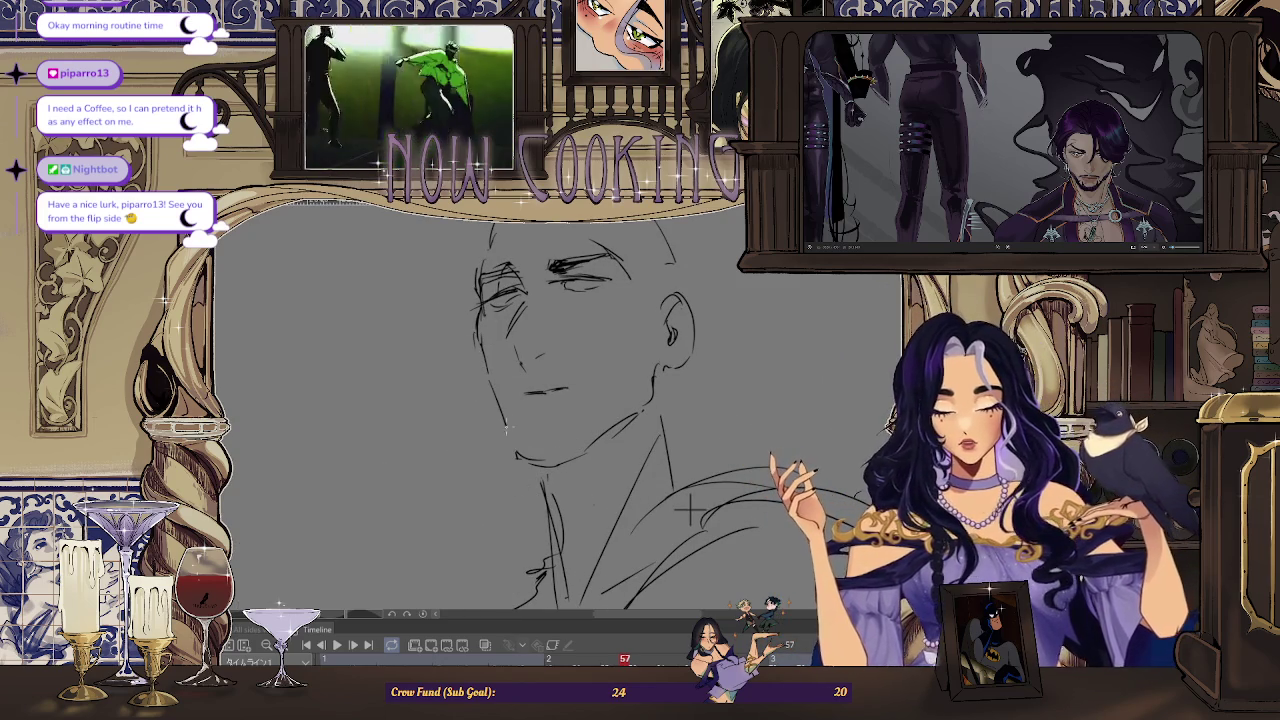
pyautogui.press('h')
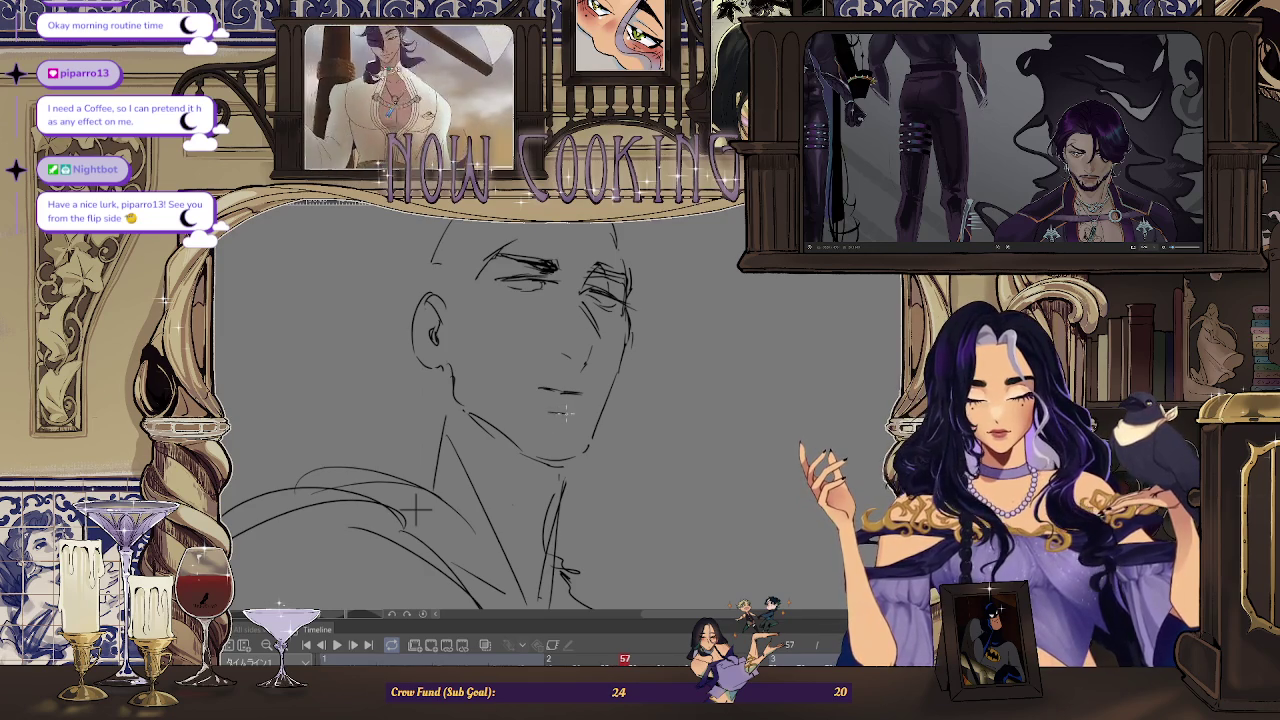
pyautogui.scroll(-2, 415, 510)
pyautogui.press('m')
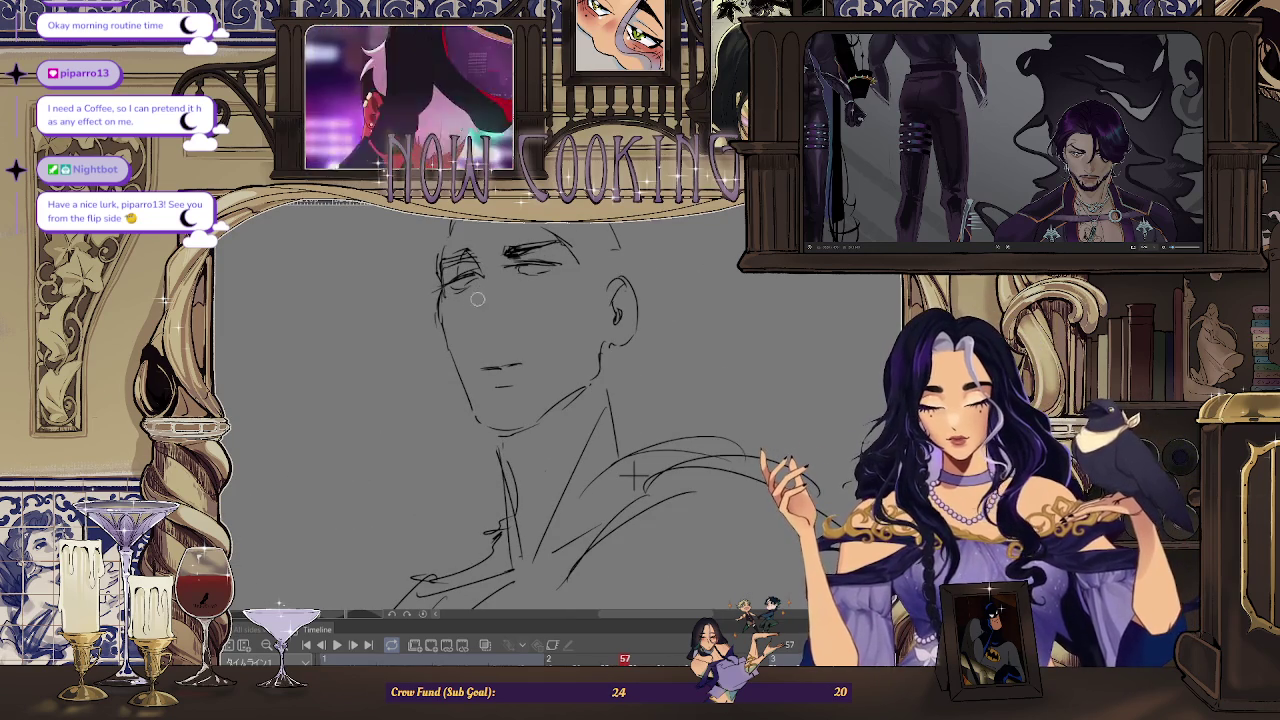
pyautogui.scroll(1, 632, 478)
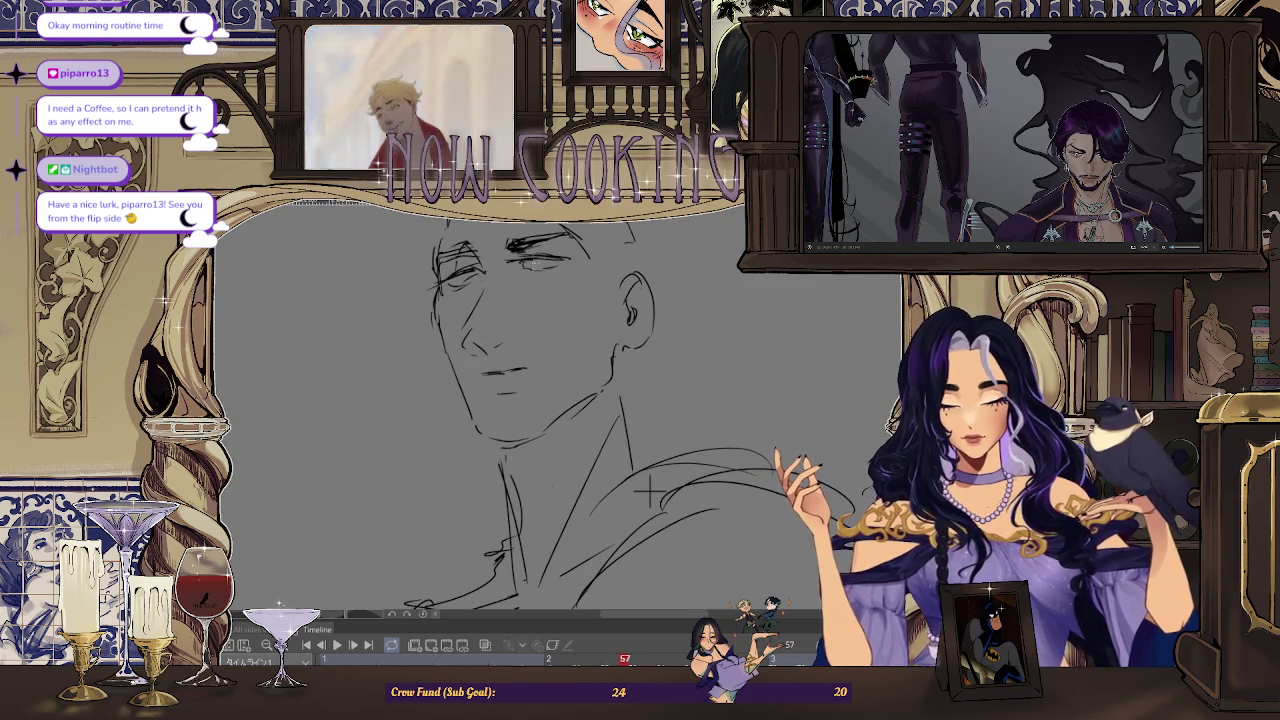
pyautogui.moveTo(648, 490); pyautogui.dragTo(652, 462)
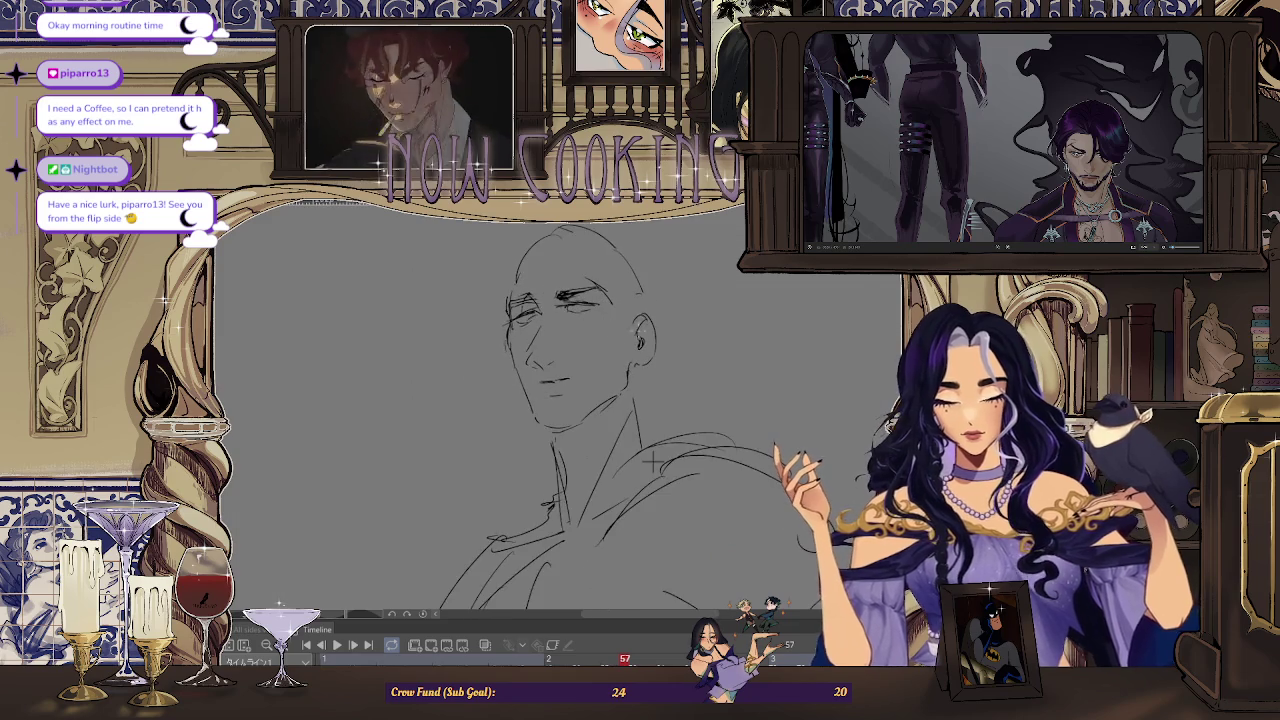
pyautogui.press('h')
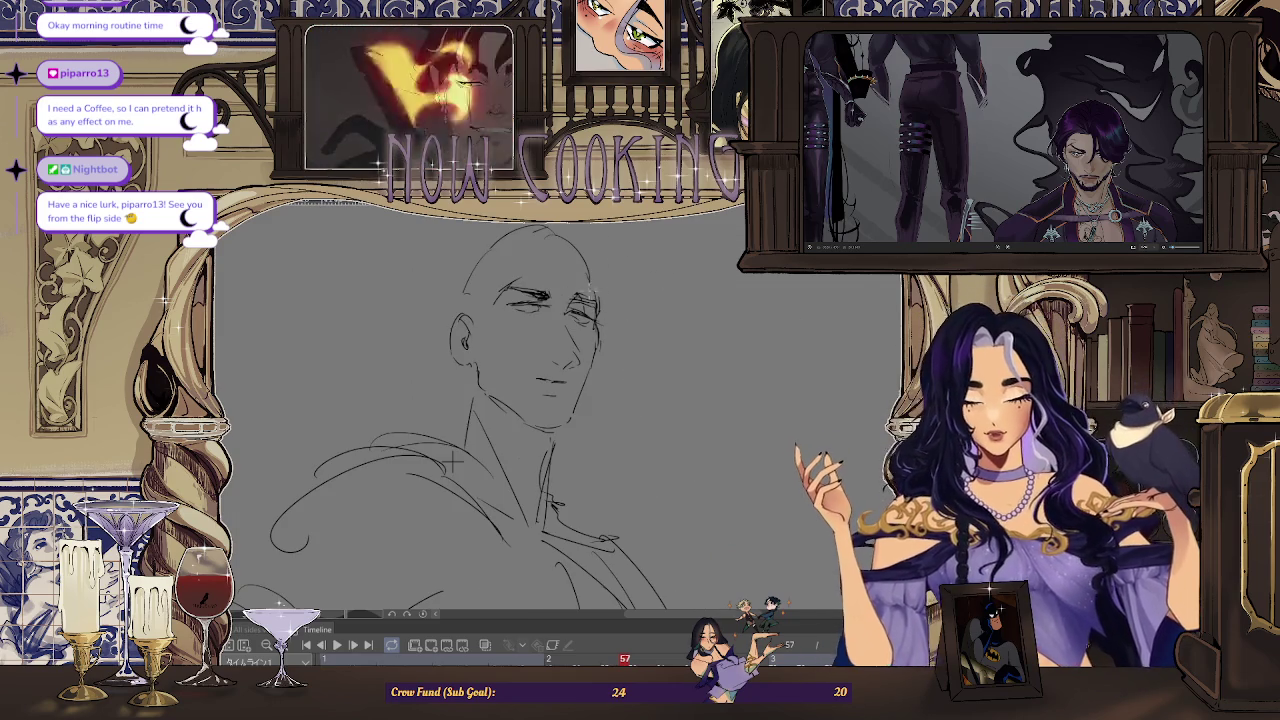
pyautogui.scroll(2, 610, 328)
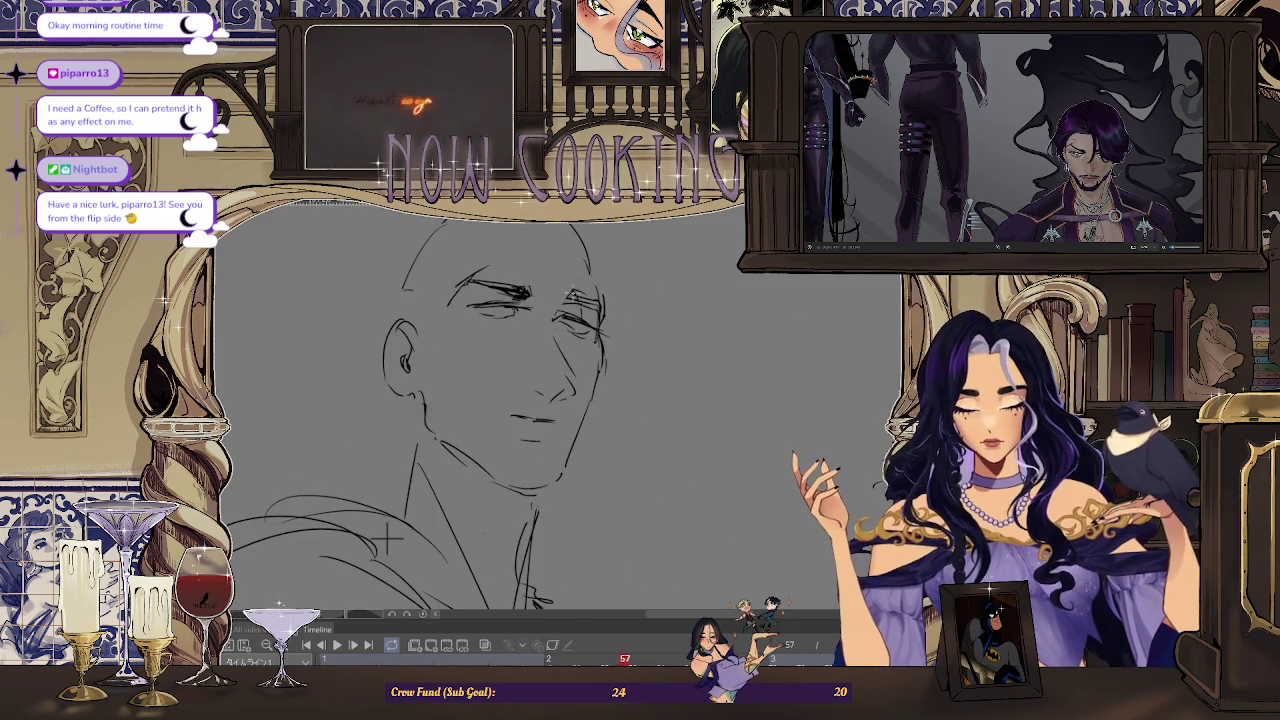
pyautogui.moveTo(385, 540); pyautogui.dragTo(427, 507)
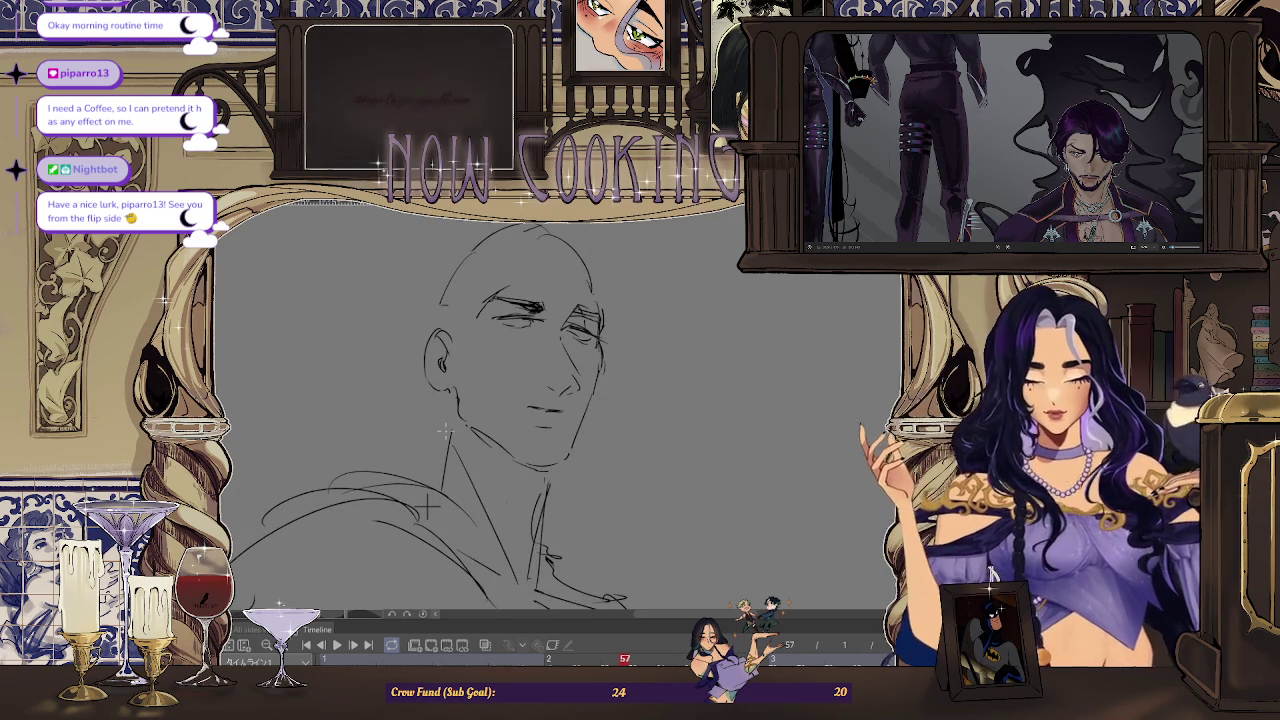
# Compare against frame 53, return to frame 57, and tilt the canvas about -55.8° zoomed in
pyautogui.press('Left')
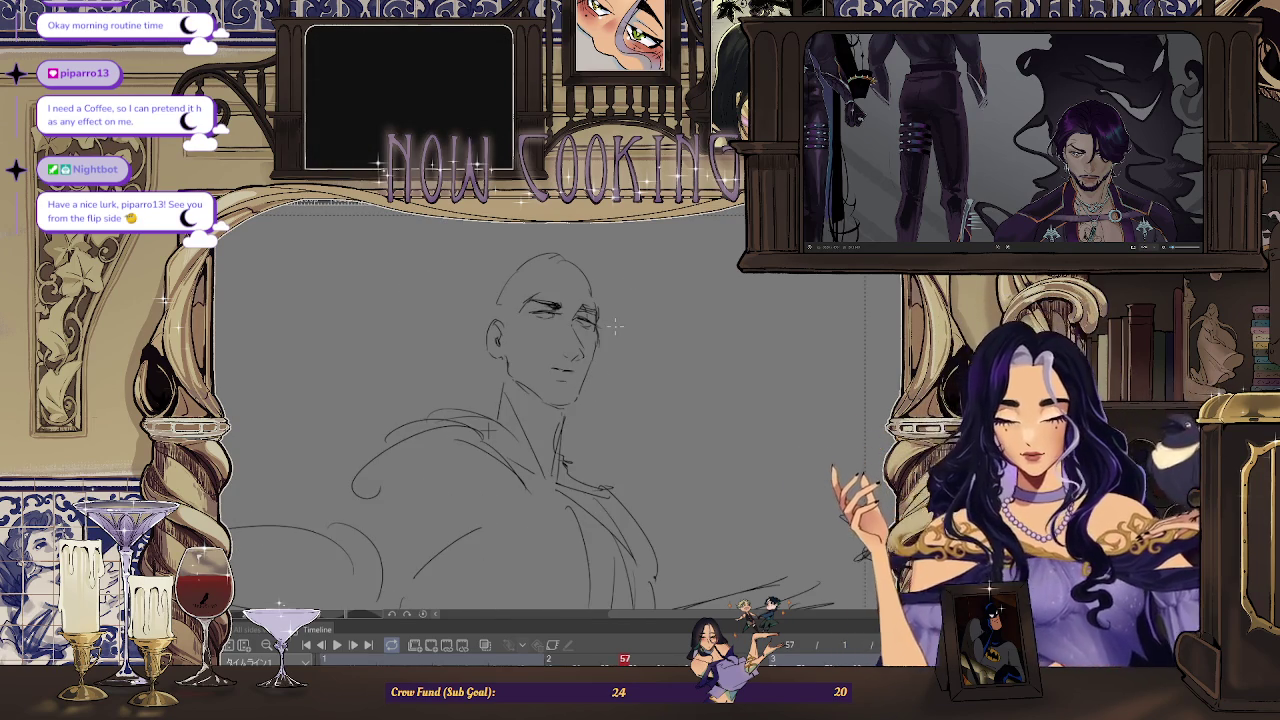
pyautogui.press('Left')
pyautogui.press('Right')
pyautogui.press('Right')
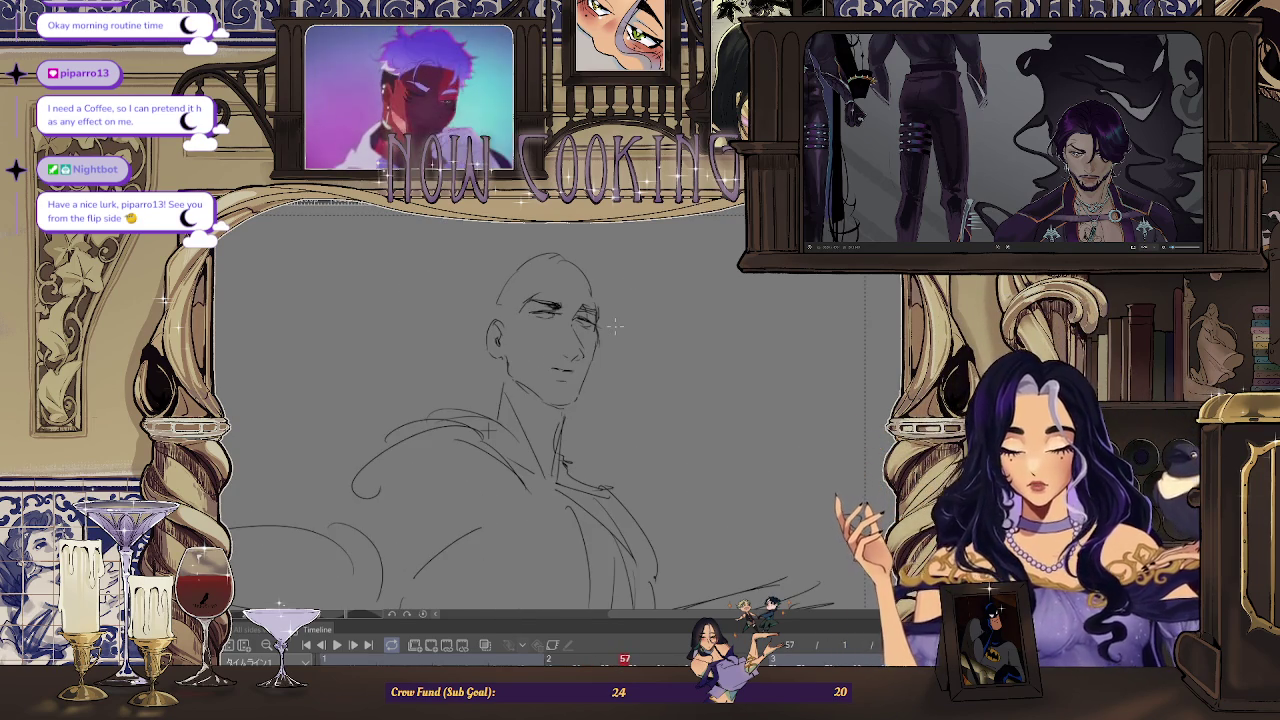
pyautogui.scroll(1, 614, 325)
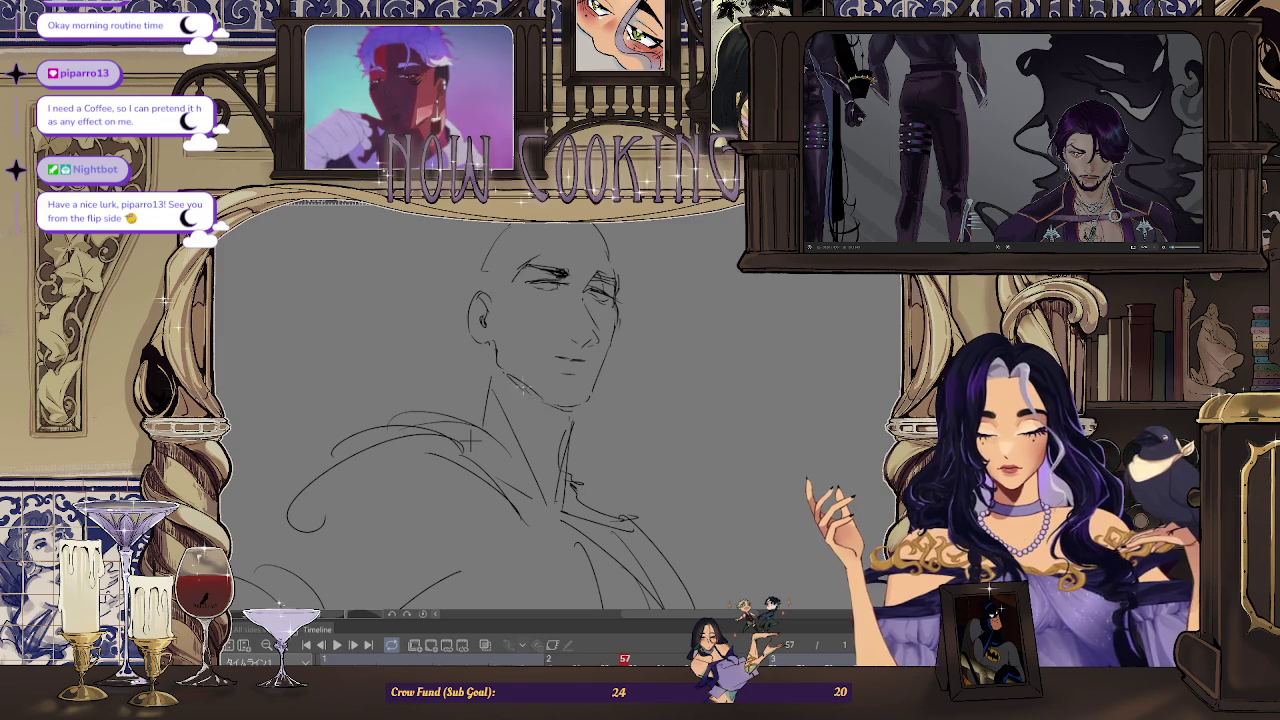
pyautogui.scroll(1, 470, 437)
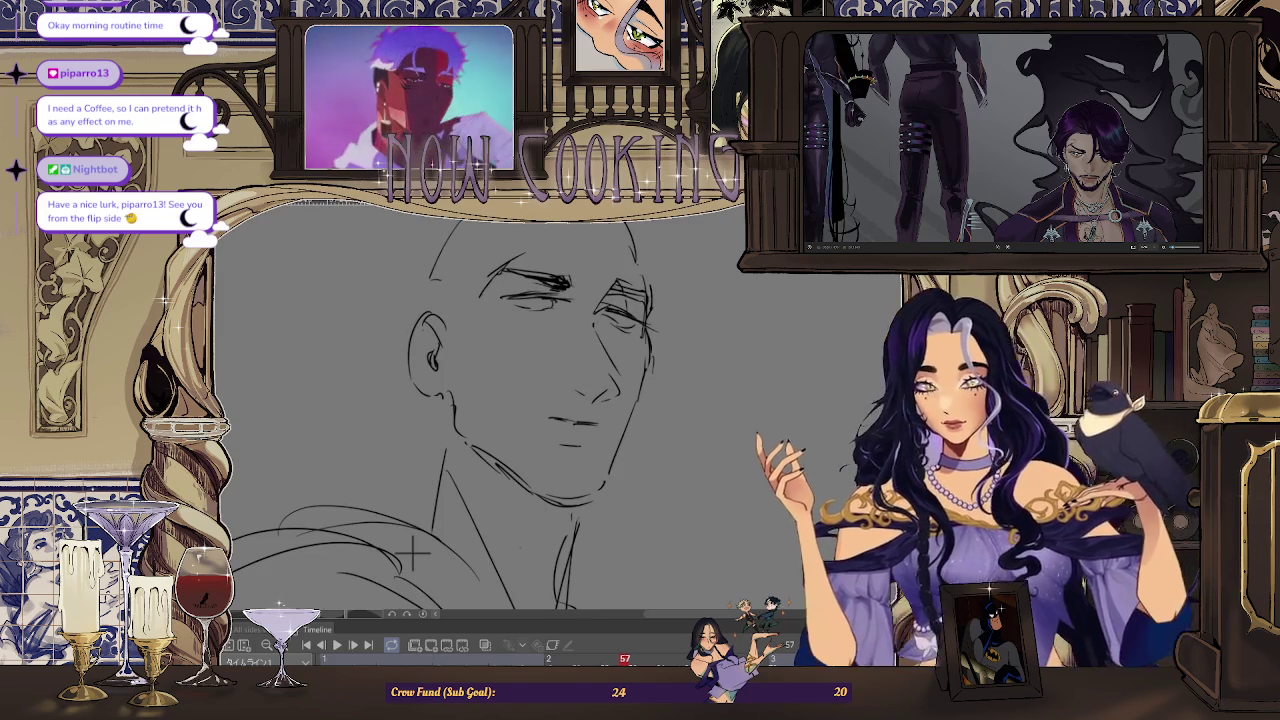
pyautogui.moveTo(550, 400); pyautogui.dragTo(640, 360)
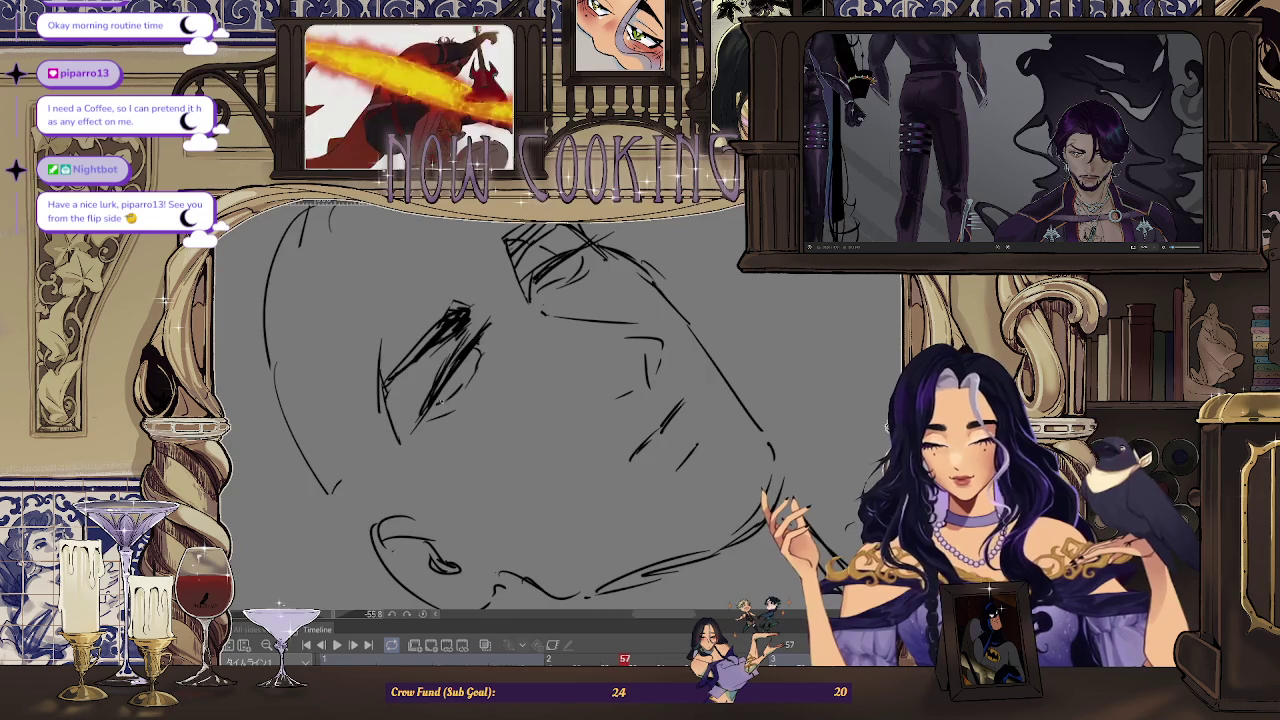
# Reset the canvas rotation upright, zoom in, and erase faint strokes around the eye
pyautogui.scroll(-2, 428, 428)
pyautogui.moveTo(600, 380); pyautogui.dragTo(563, 383)
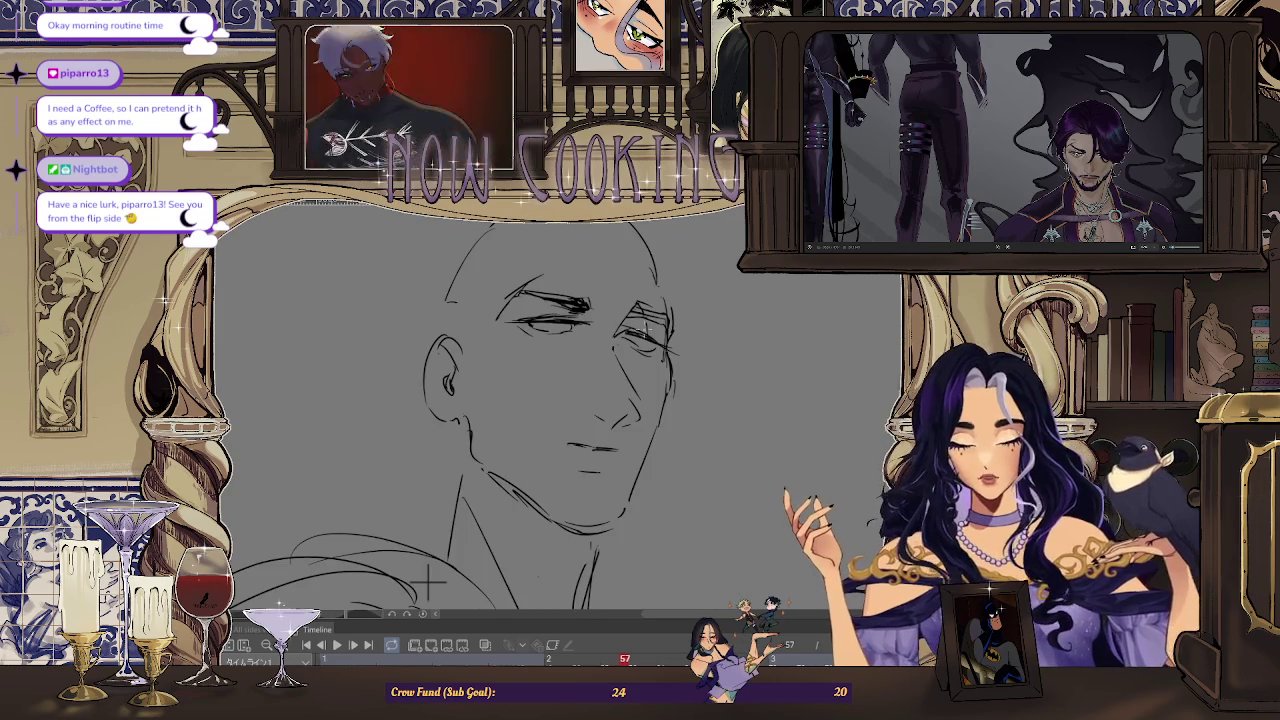
pyautogui.scroll(-1, 563, 383)
pyautogui.scroll(-2, 563, 383)
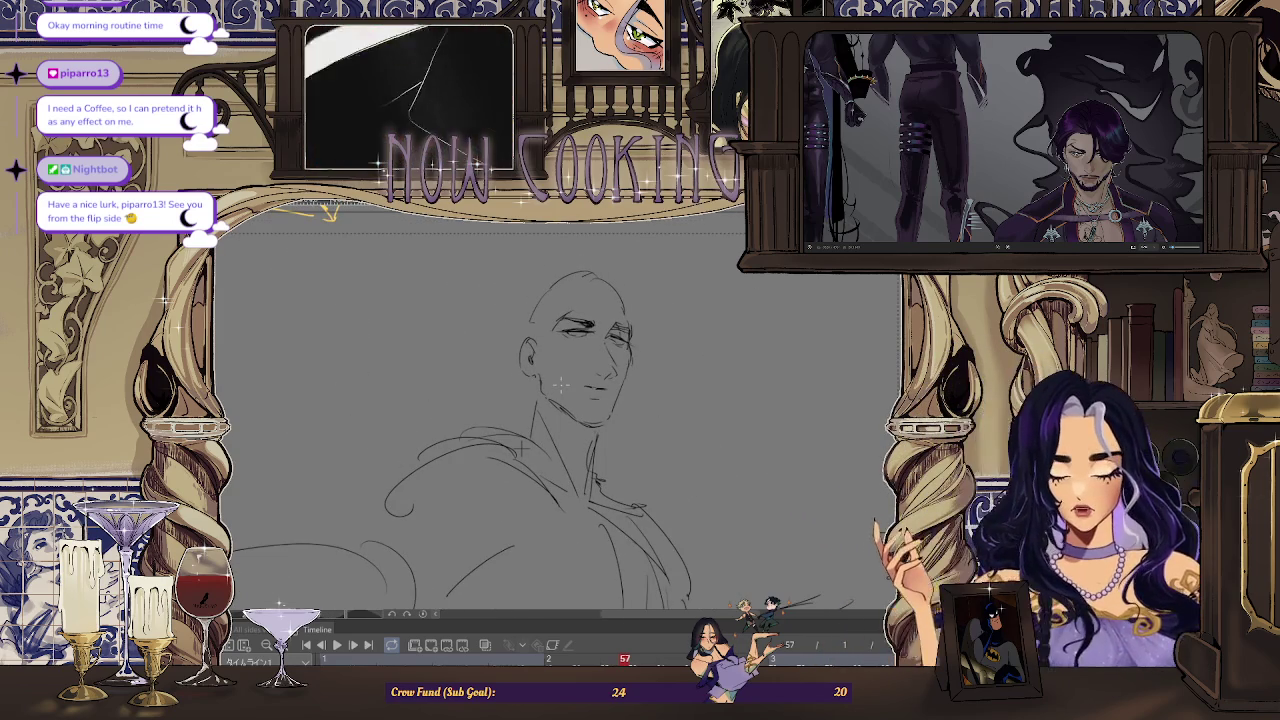
pyautogui.scroll(1, 573, 362)
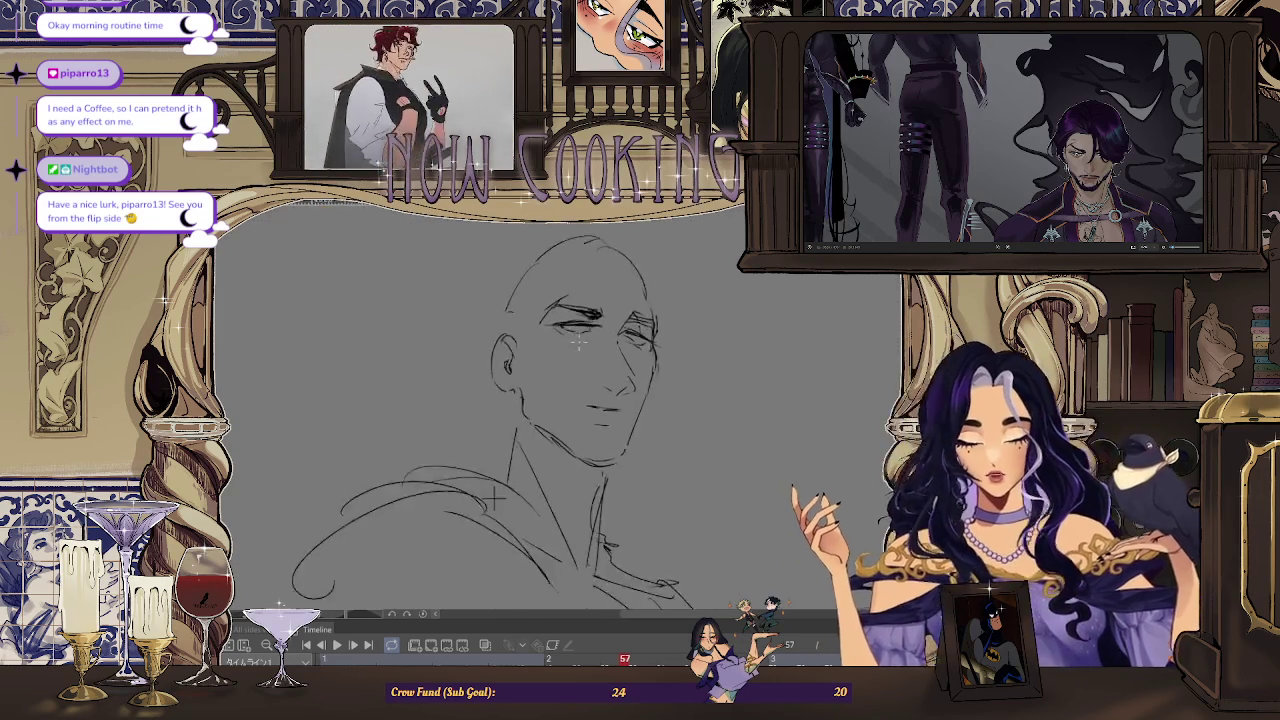
pyautogui.scroll(1, 573, 362)
pyautogui.scroll(1, 573, 362)
pyautogui.moveTo(555, 318); pyautogui.dragTo(595, 318)
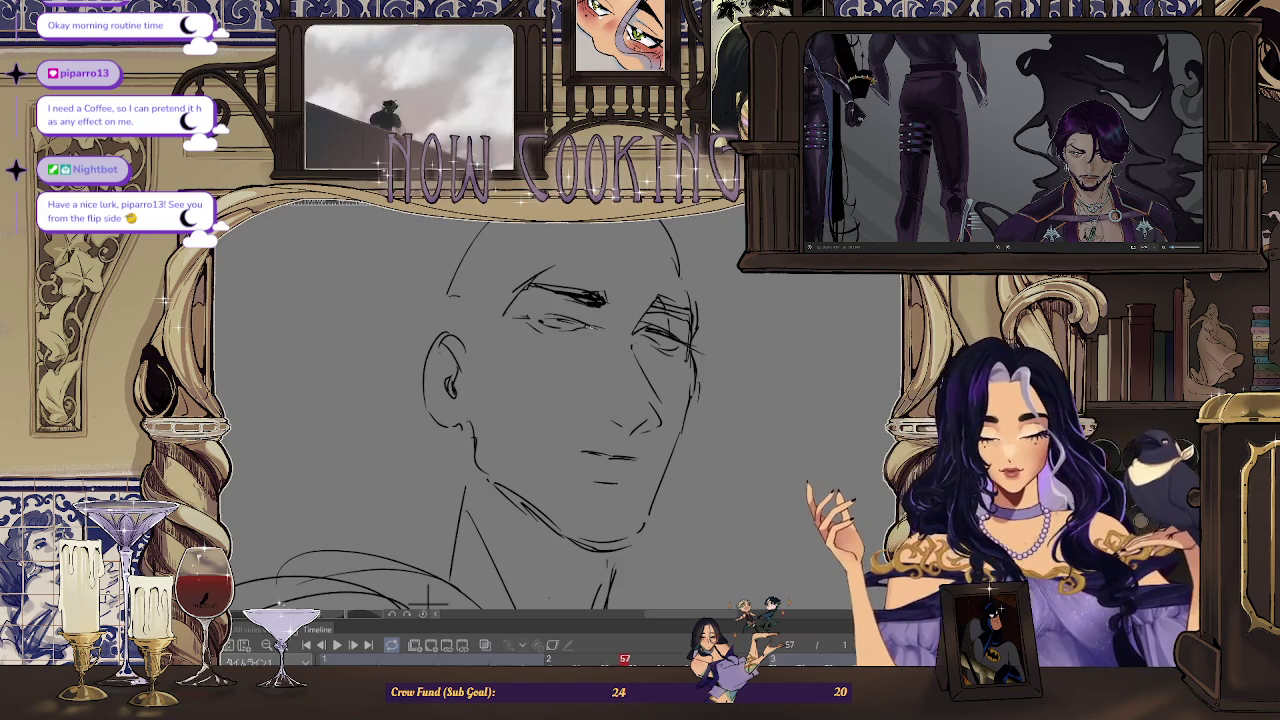
# Refine the eyes and brows, mirroring the view and rotating the head upright to check
pyautogui.moveTo(430, 597); pyautogui.dragTo(545, 505)
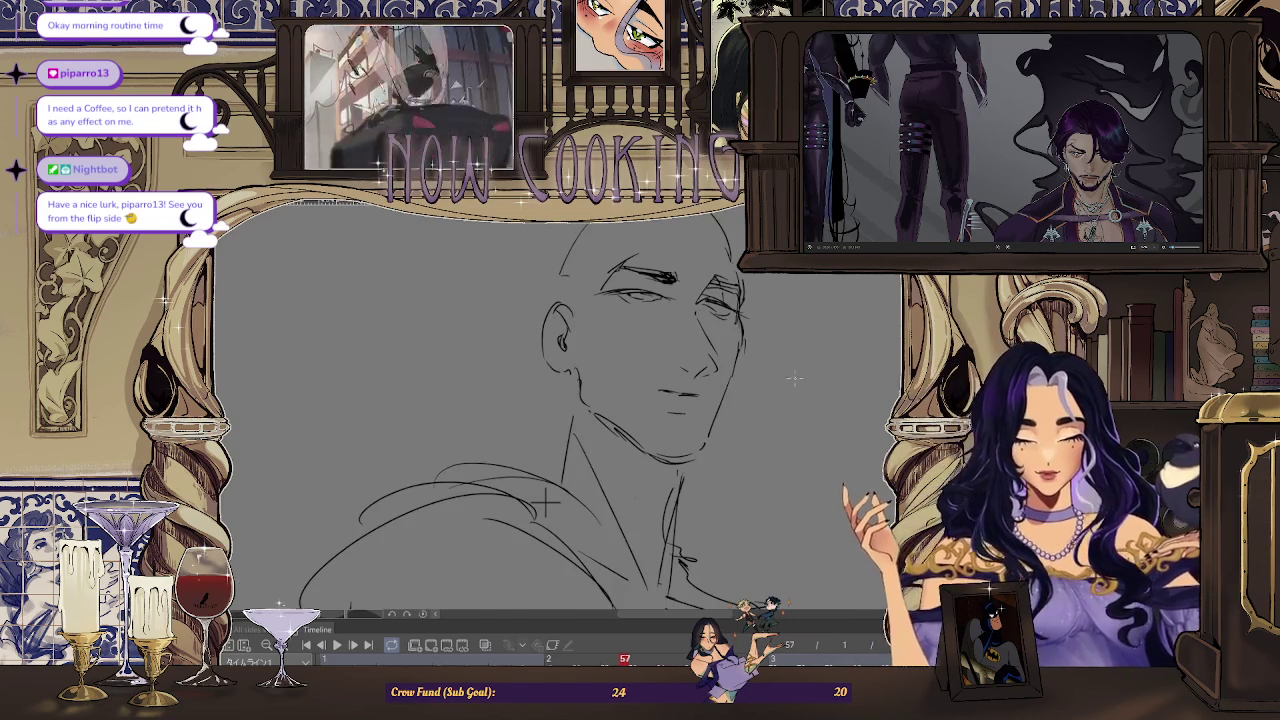
pyautogui.press('h')
pyautogui.scroll(2, 498, 303)
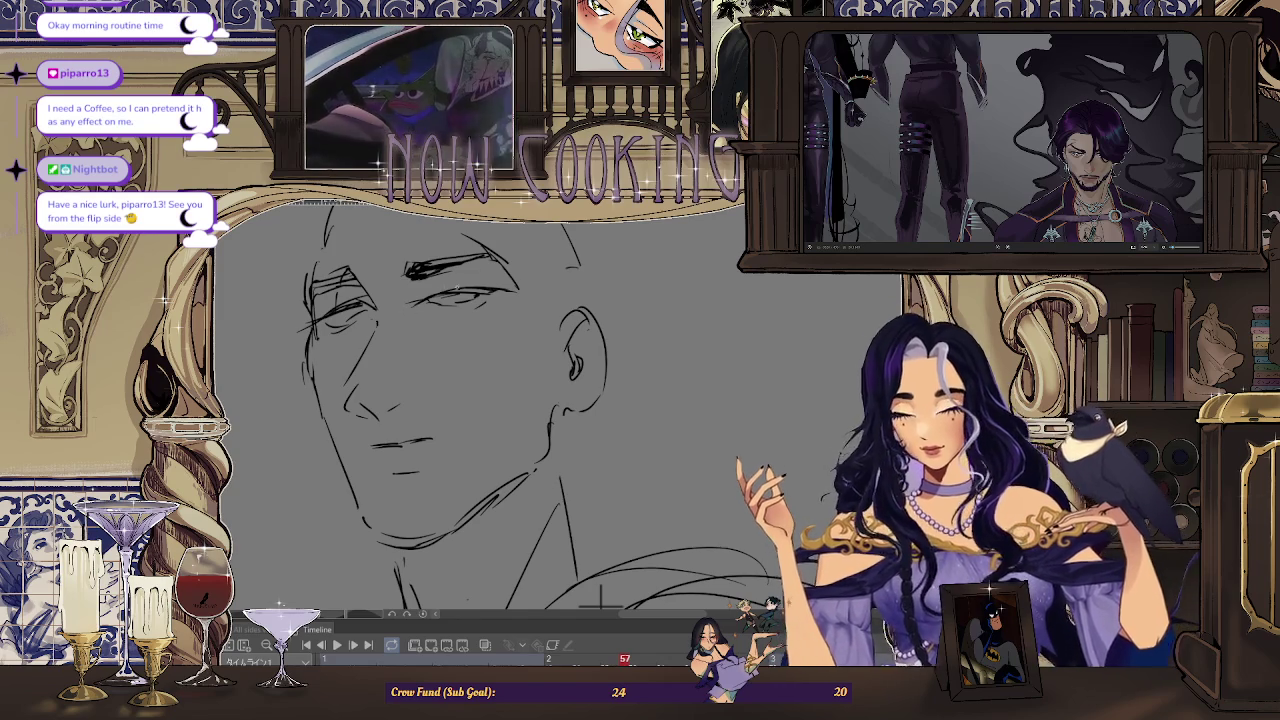
pyautogui.scroll(-3, 488, 325)
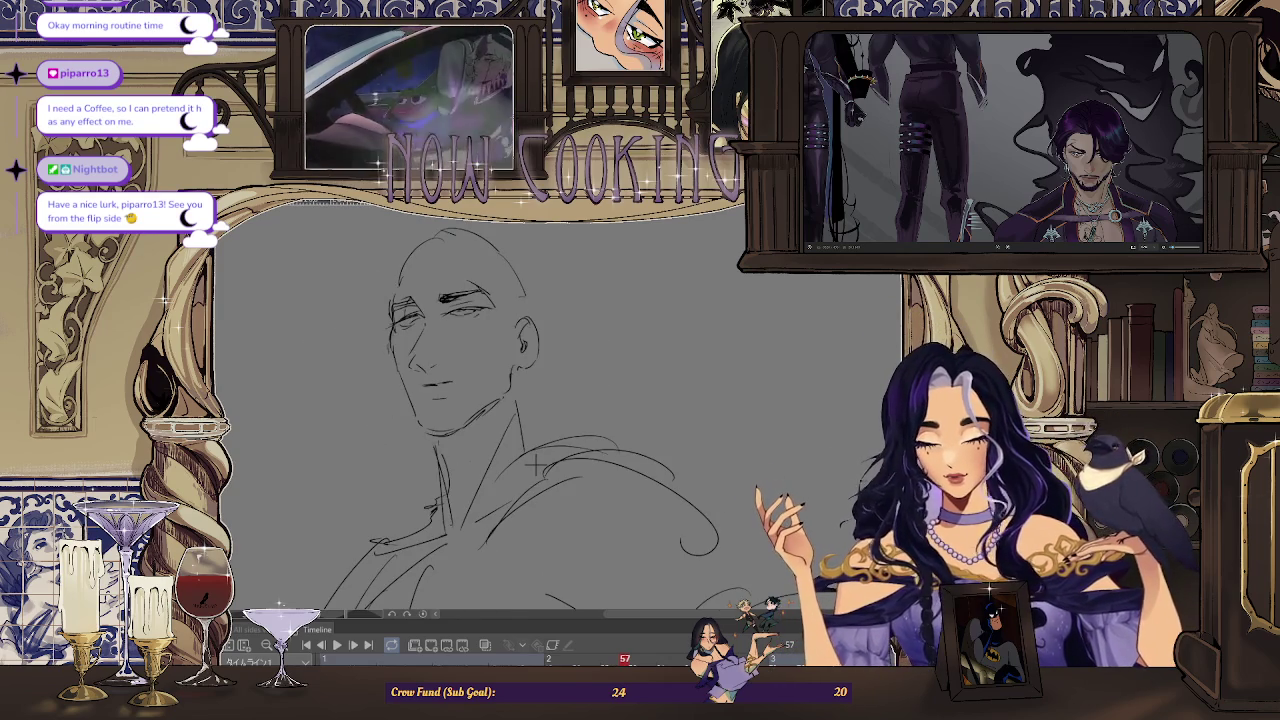
pyautogui.scroll(1, 490, 313)
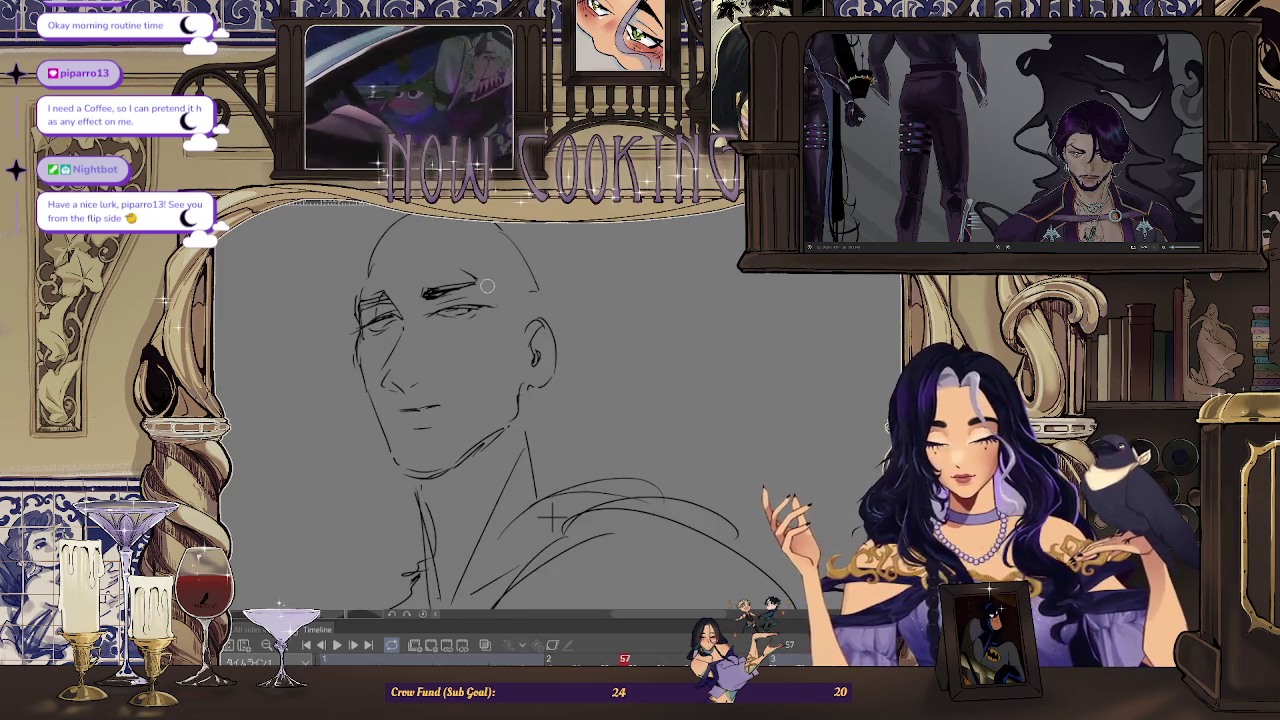
pyautogui.moveTo(478, 278); pyautogui.dragTo(455, 273)
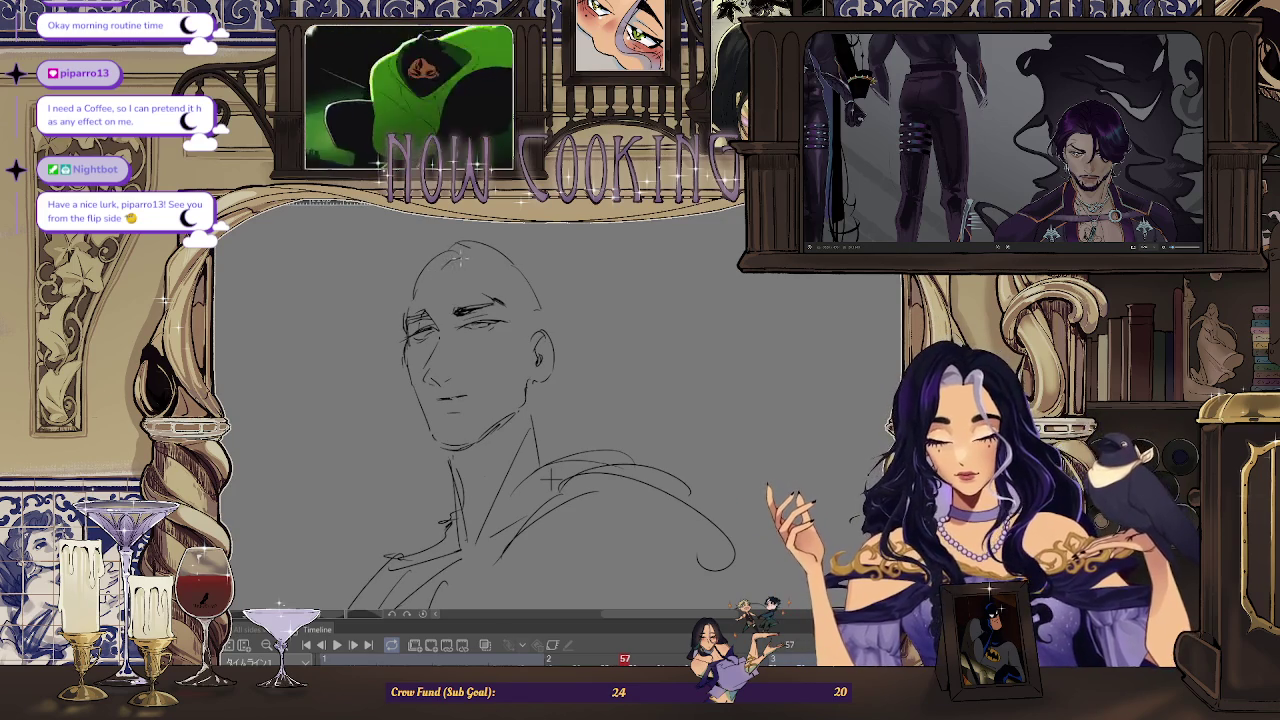
pyautogui.scroll(1, 521, 256)
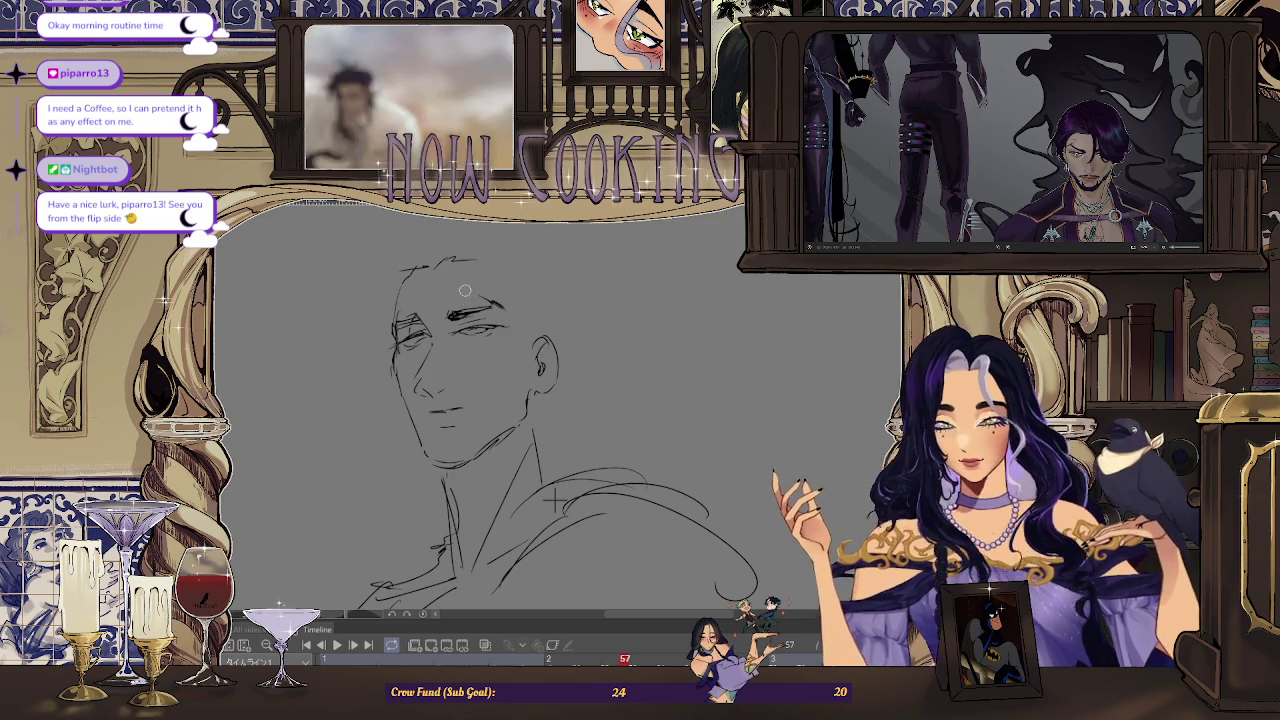
pyautogui.scroll(1, 420, 376)
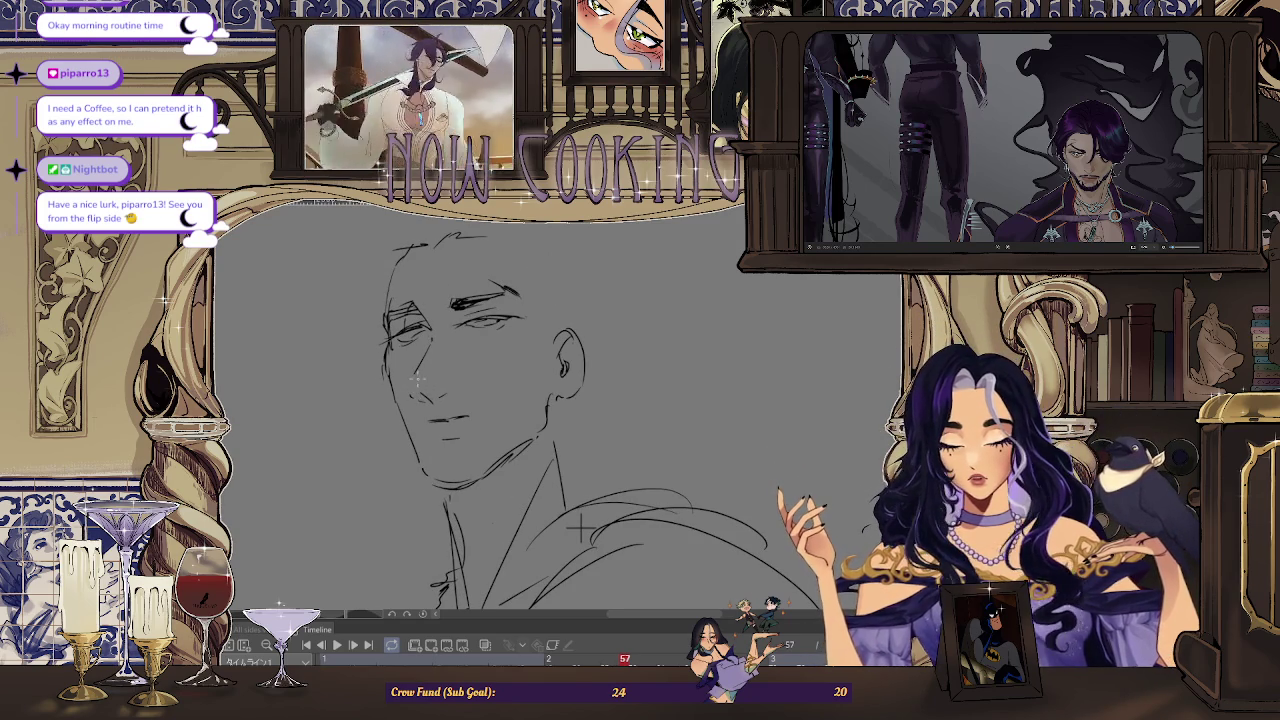
pyautogui.press('h')
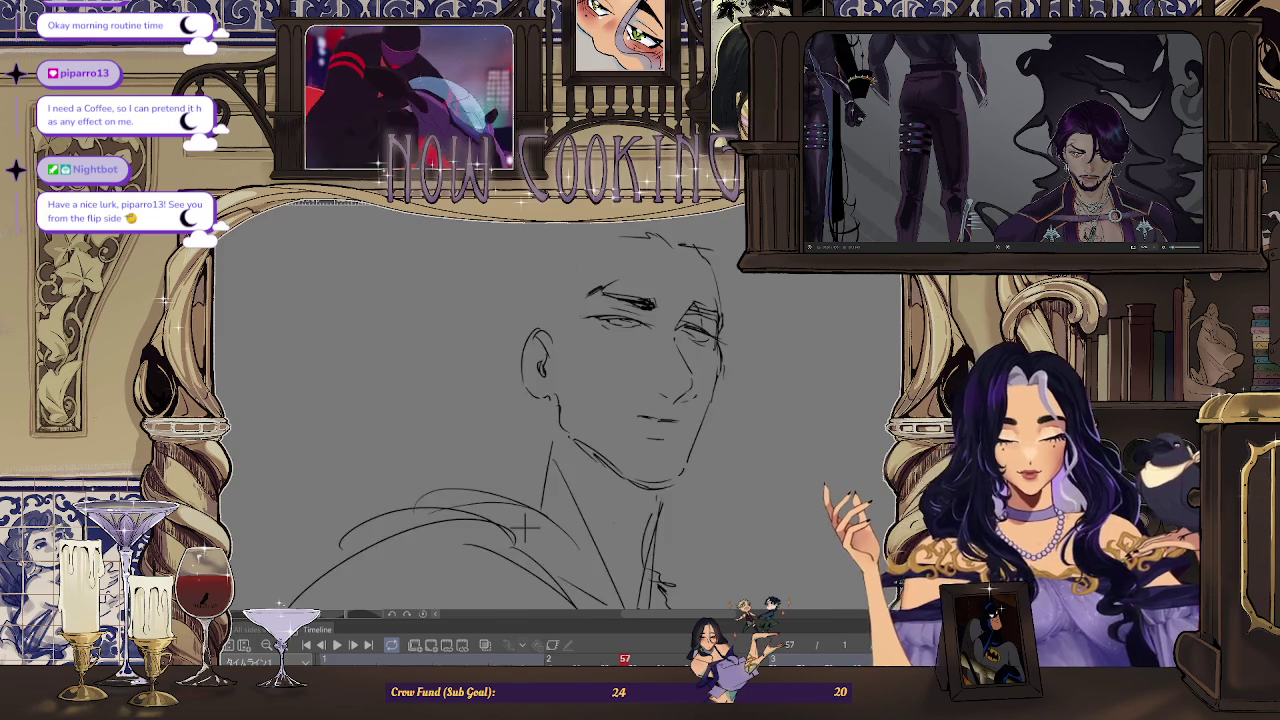
pyautogui.scroll(2, 693, 368)
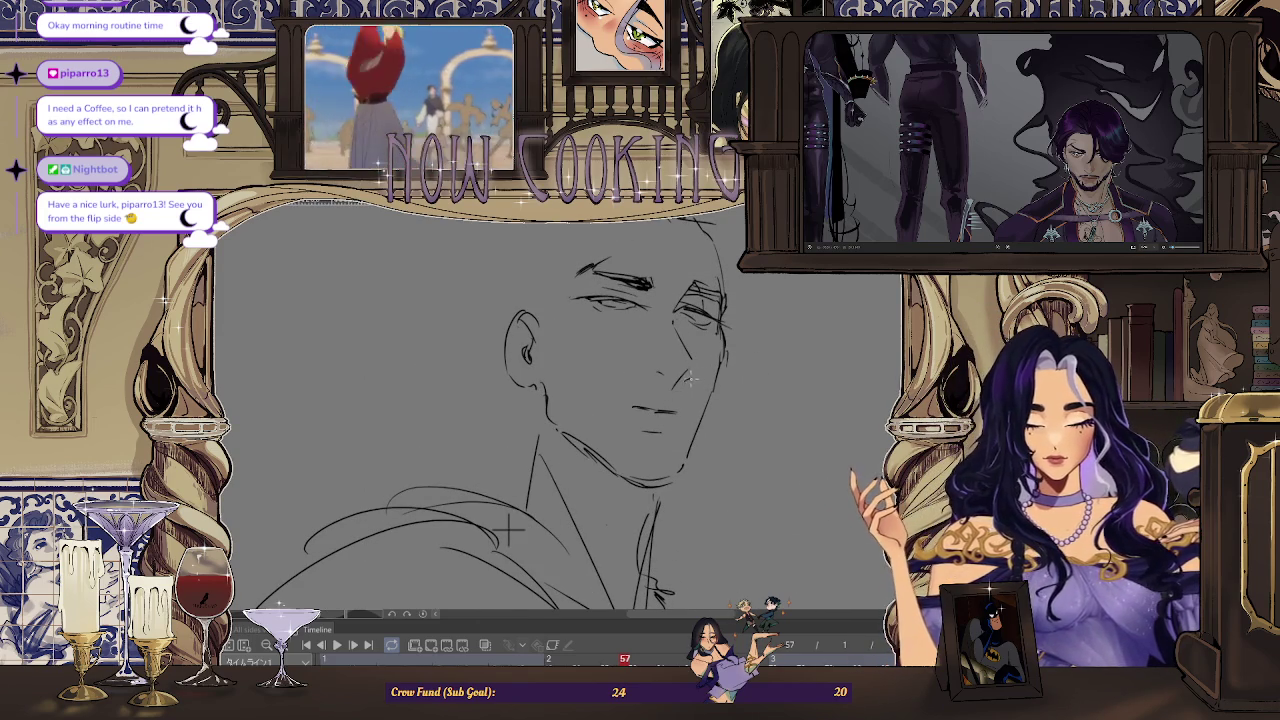
pyautogui.scroll(-2, 686, 378)
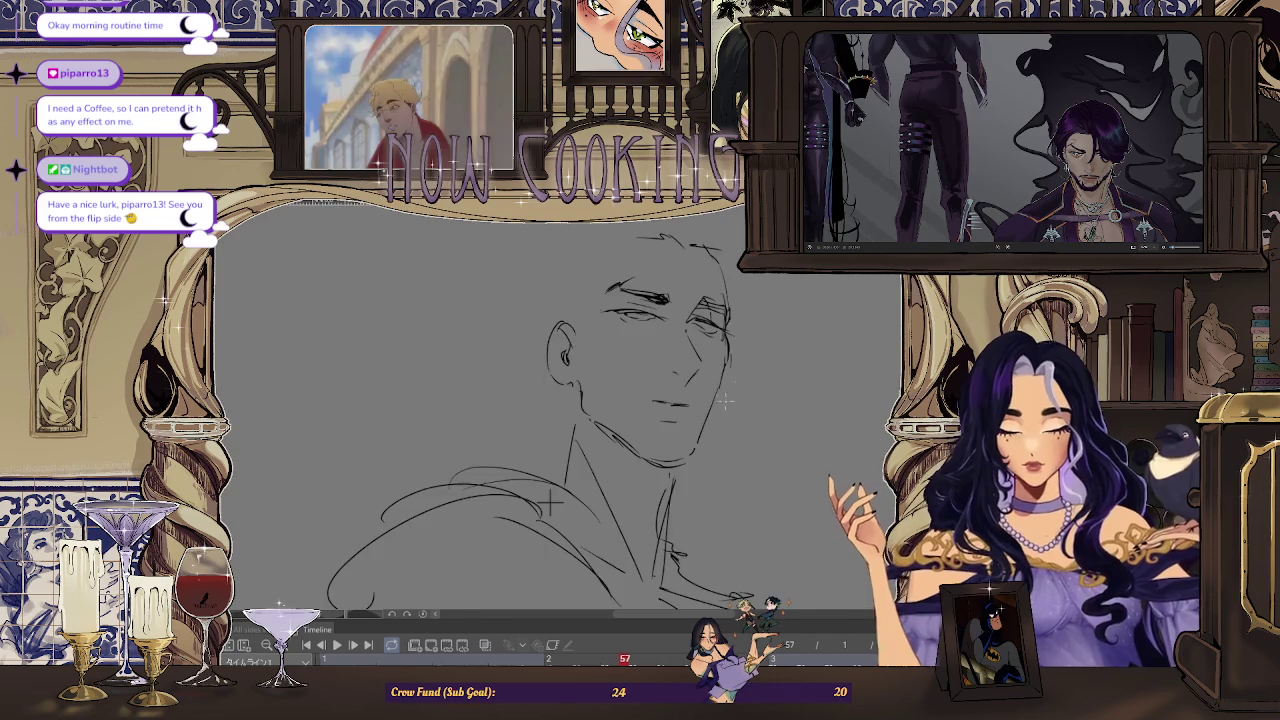
pyautogui.press('h')
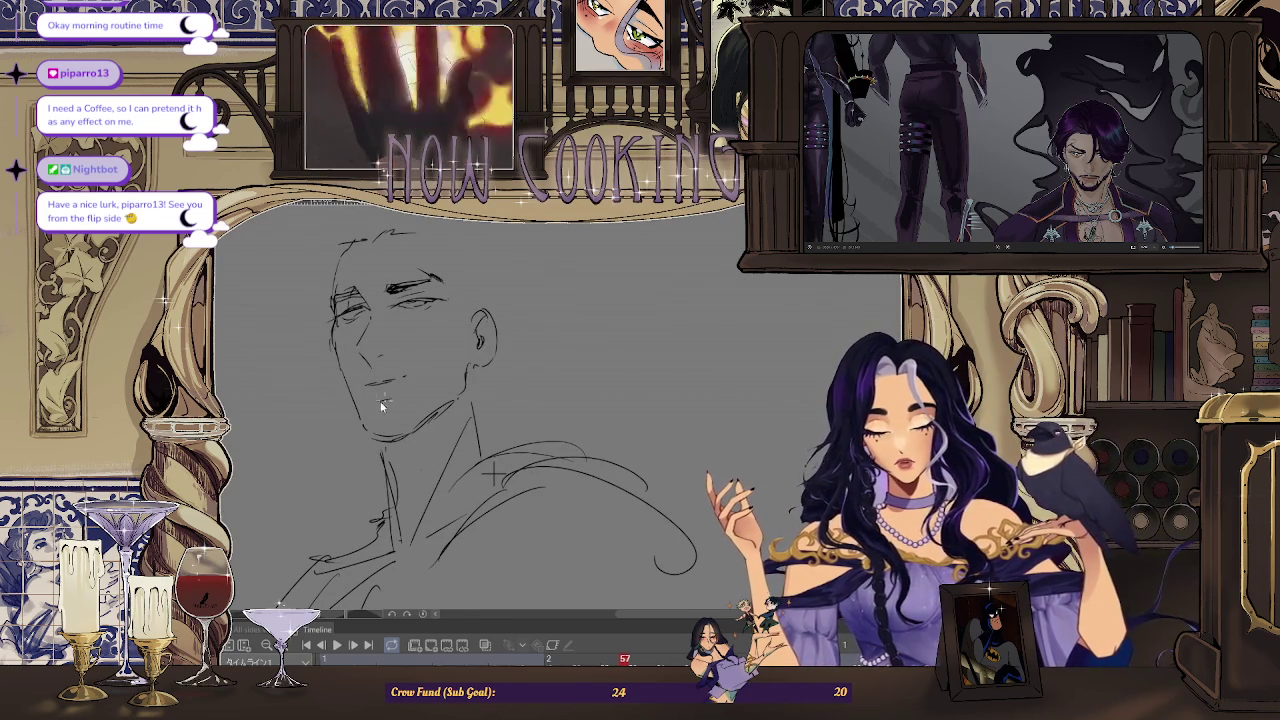
# Draw the mouth and jawline, zooming in and out, then pan to show the whole page border
pyautogui.scroll(-2, 490, 440)
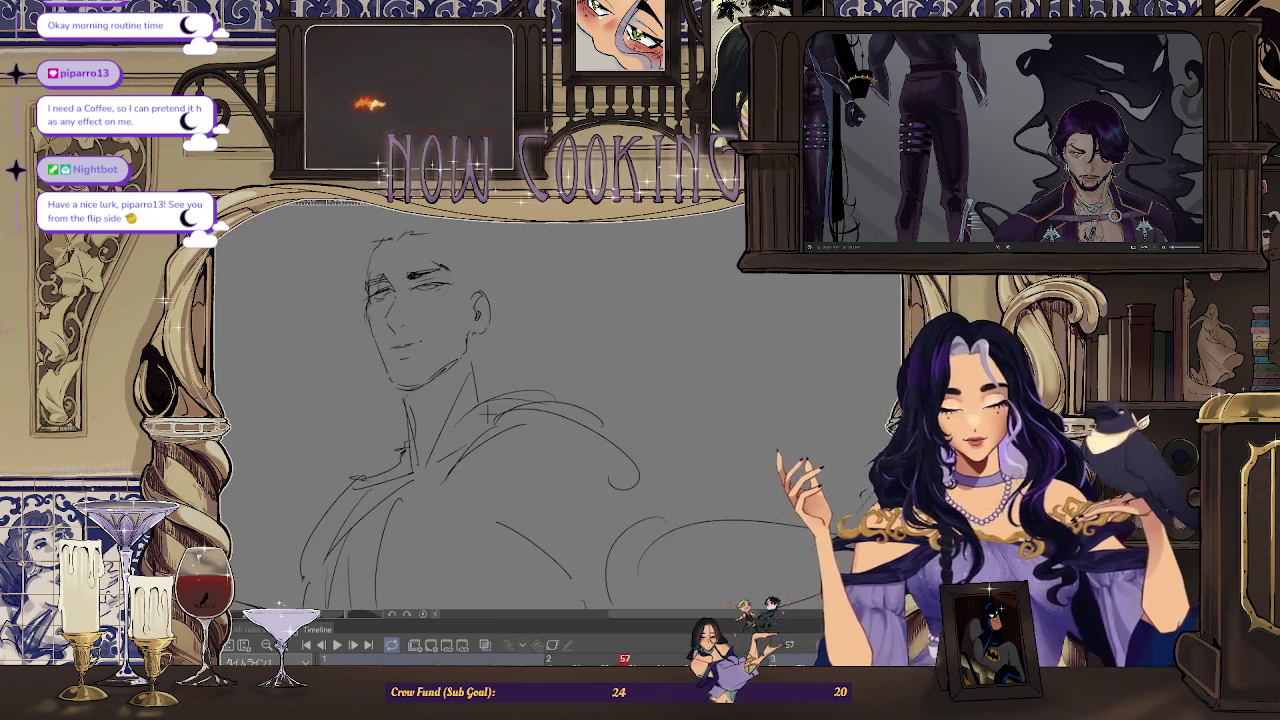
pyautogui.scroll(3, 488, 413)
pyautogui.scroll(1, 505, 500)
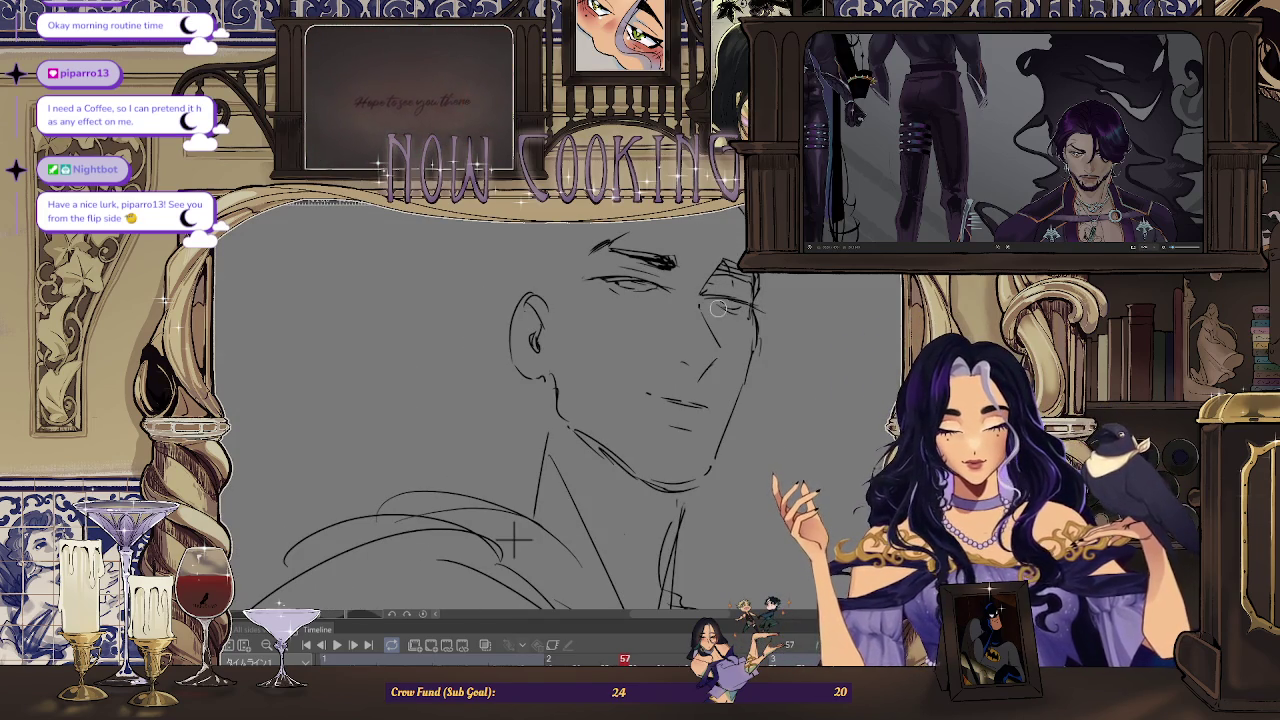
pyautogui.scroll(-1, 520, 530)
pyautogui.scroll(-1, 555, 505)
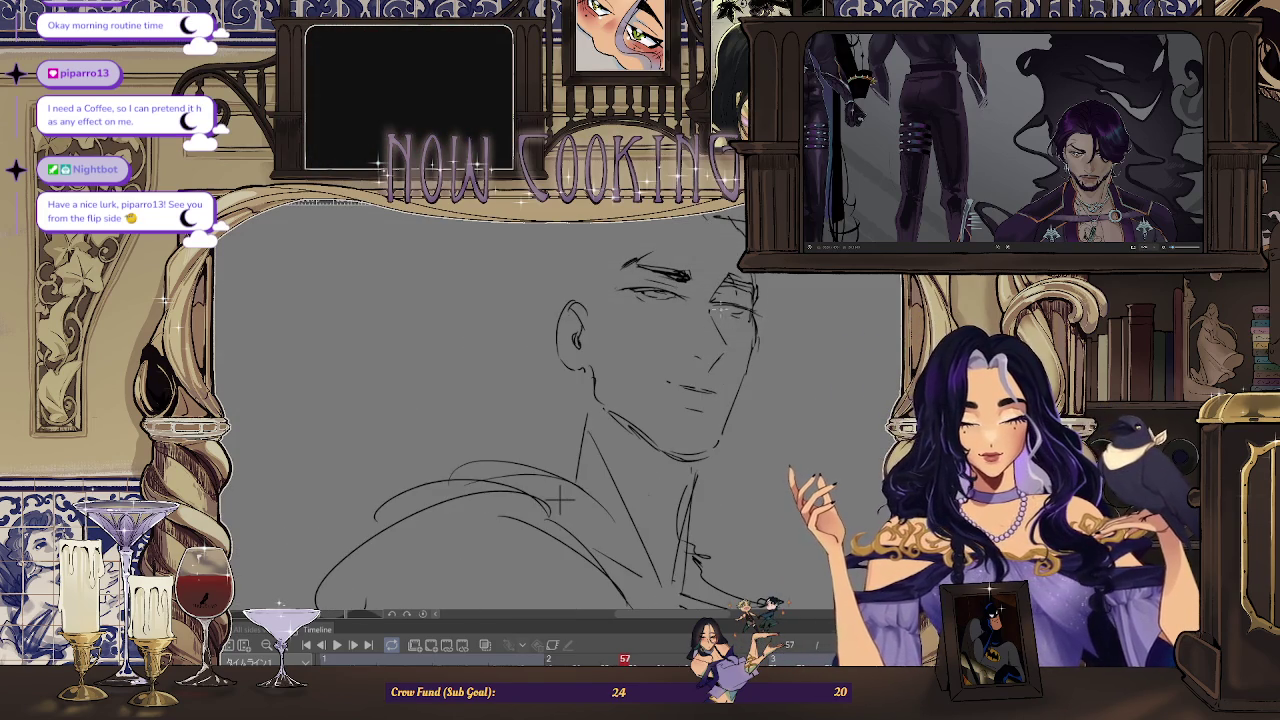
pyautogui.scroll(1, 560, 500)
pyautogui.scroll(-1, 560, 480)
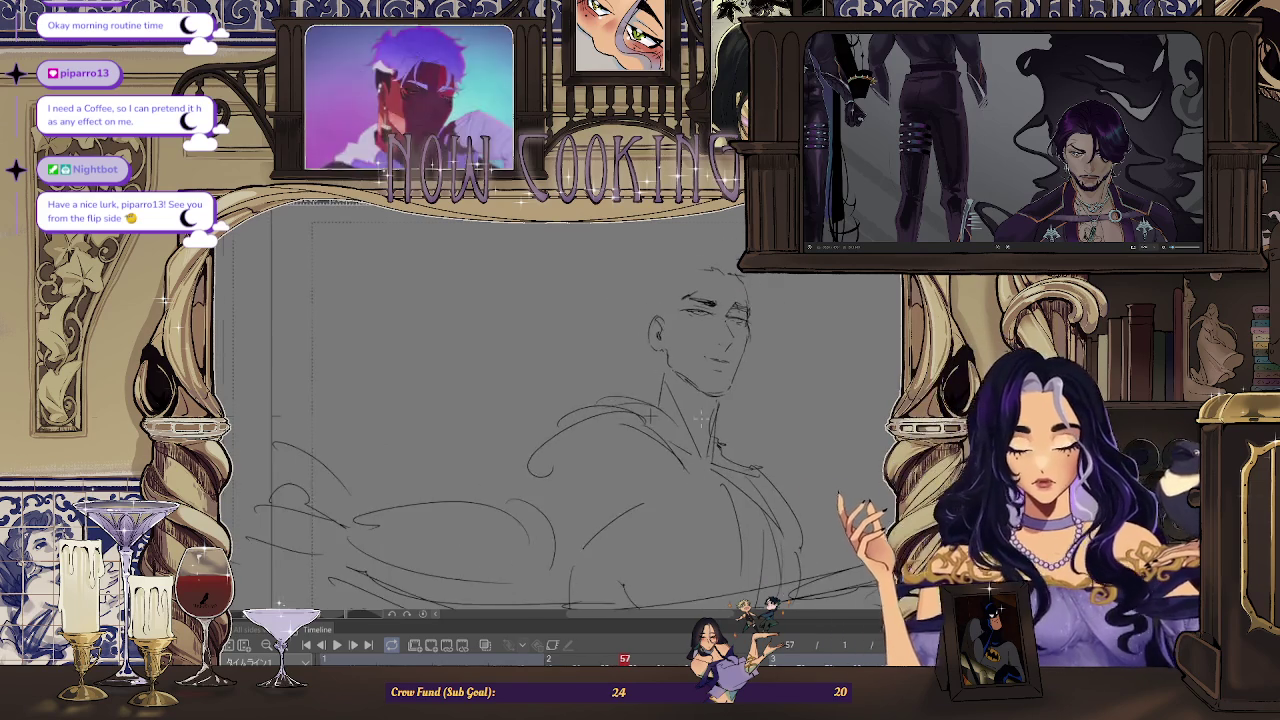
pyautogui.scroll(-1, 620, 450)
pyautogui.scroll(1, 640, 440)
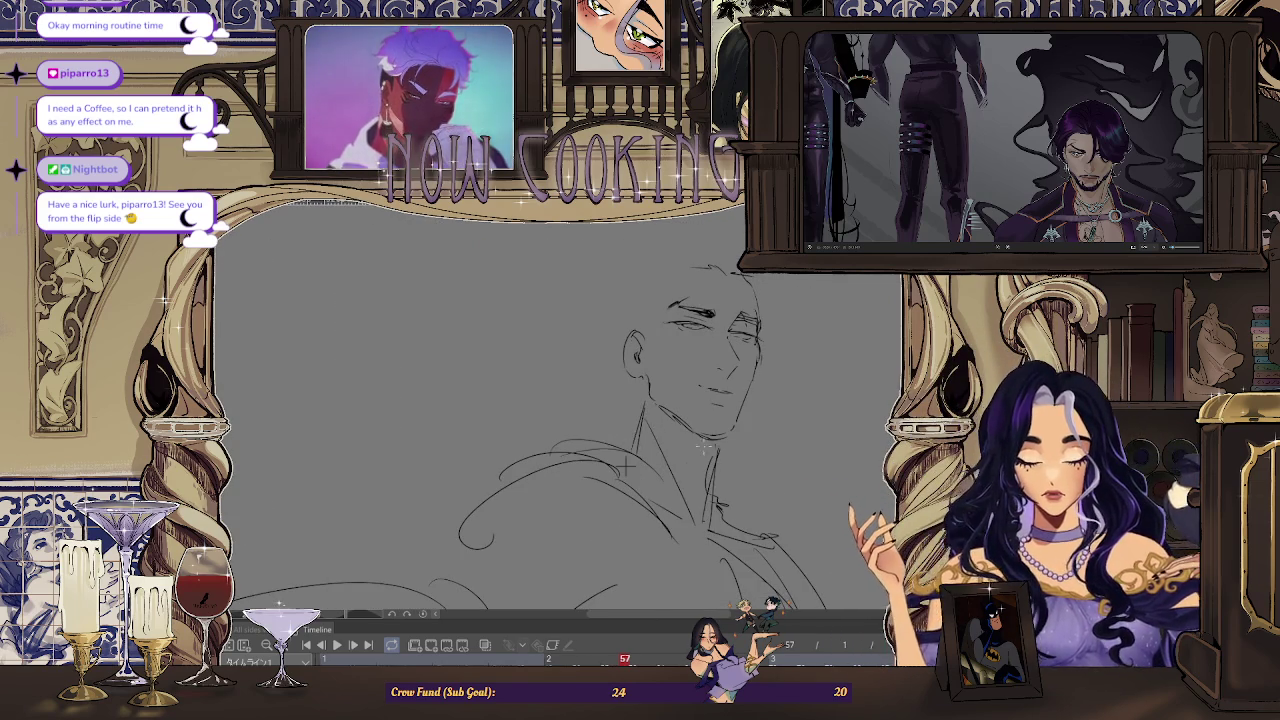
pyautogui.scroll(1, 700, 420)
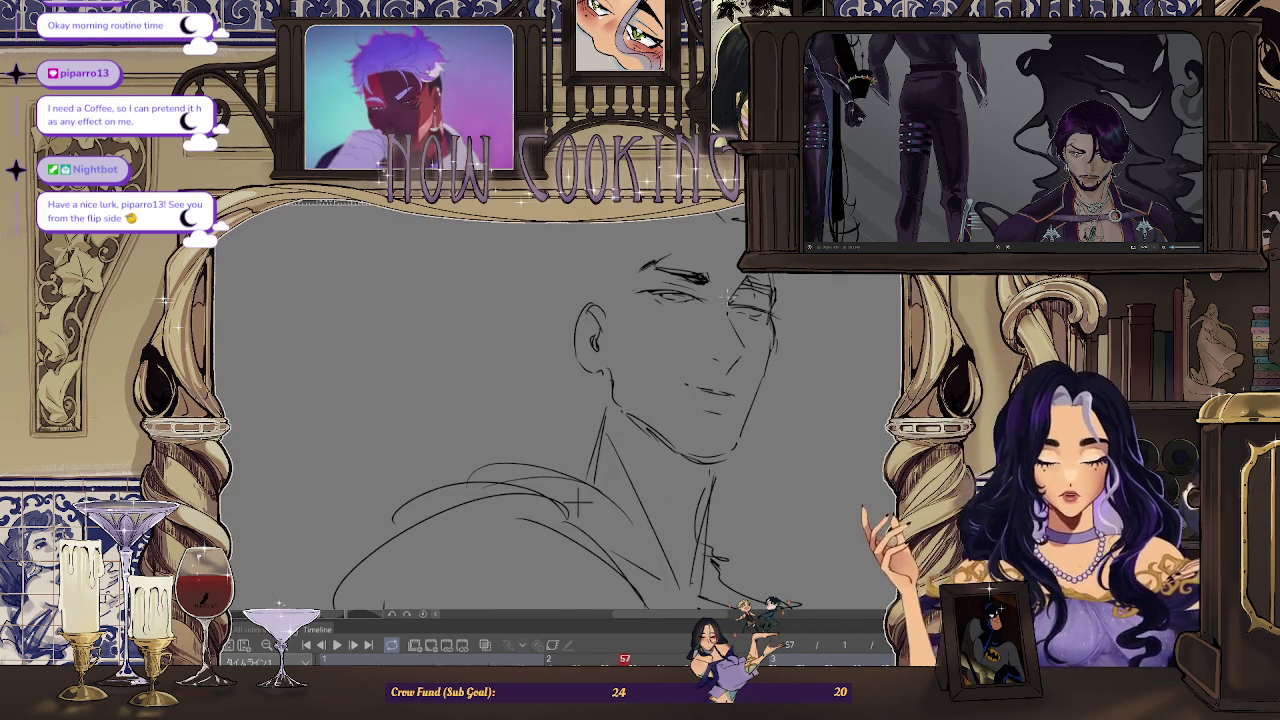
pyautogui.scroll(1, 578, 505)
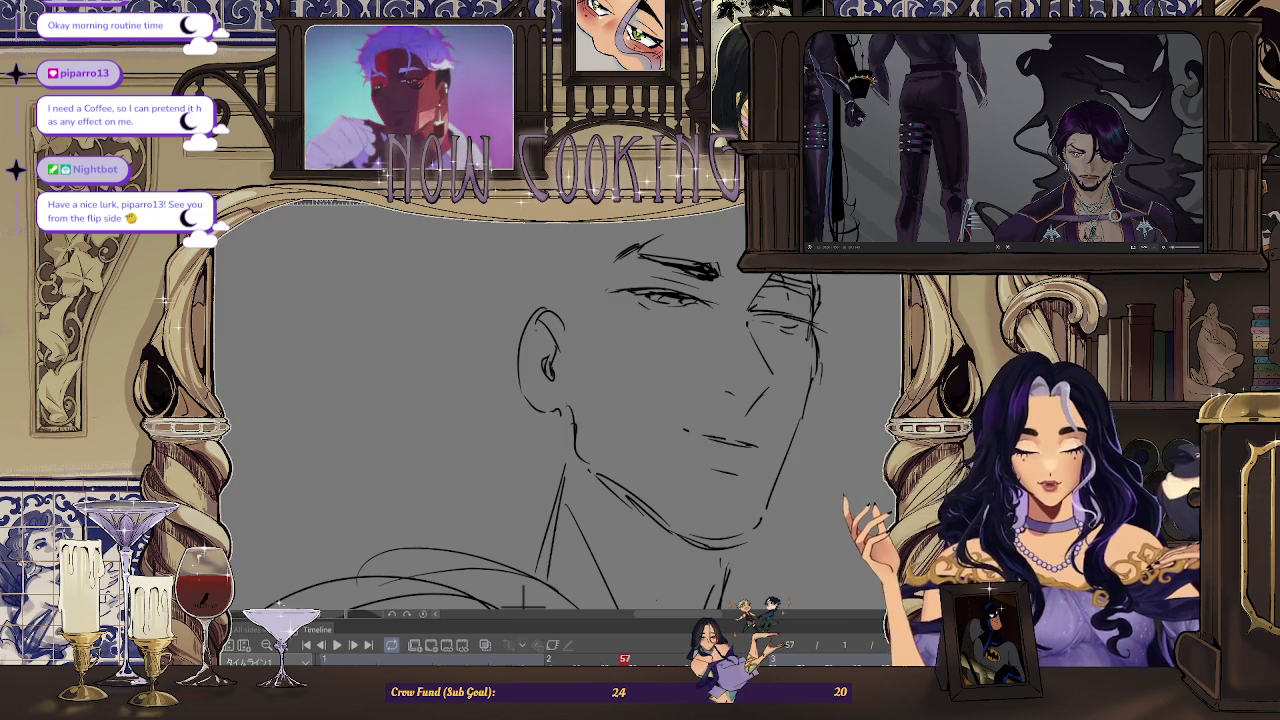
pyautogui.scroll(2, 808, 305)
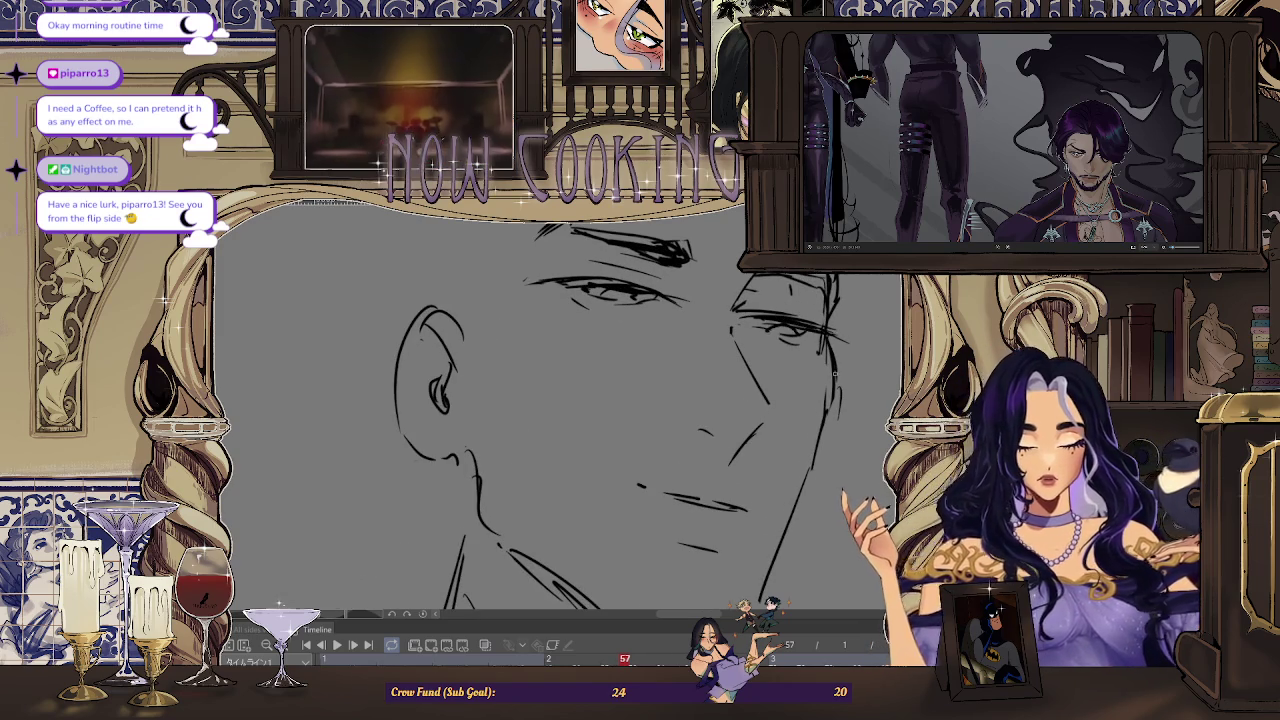
pyautogui.scroll(-2, 854, 349)
pyautogui.scroll(-2, 854, 349)
pyautogui.moveTo(854, 349); pyautogui.dragTo(430, 377)
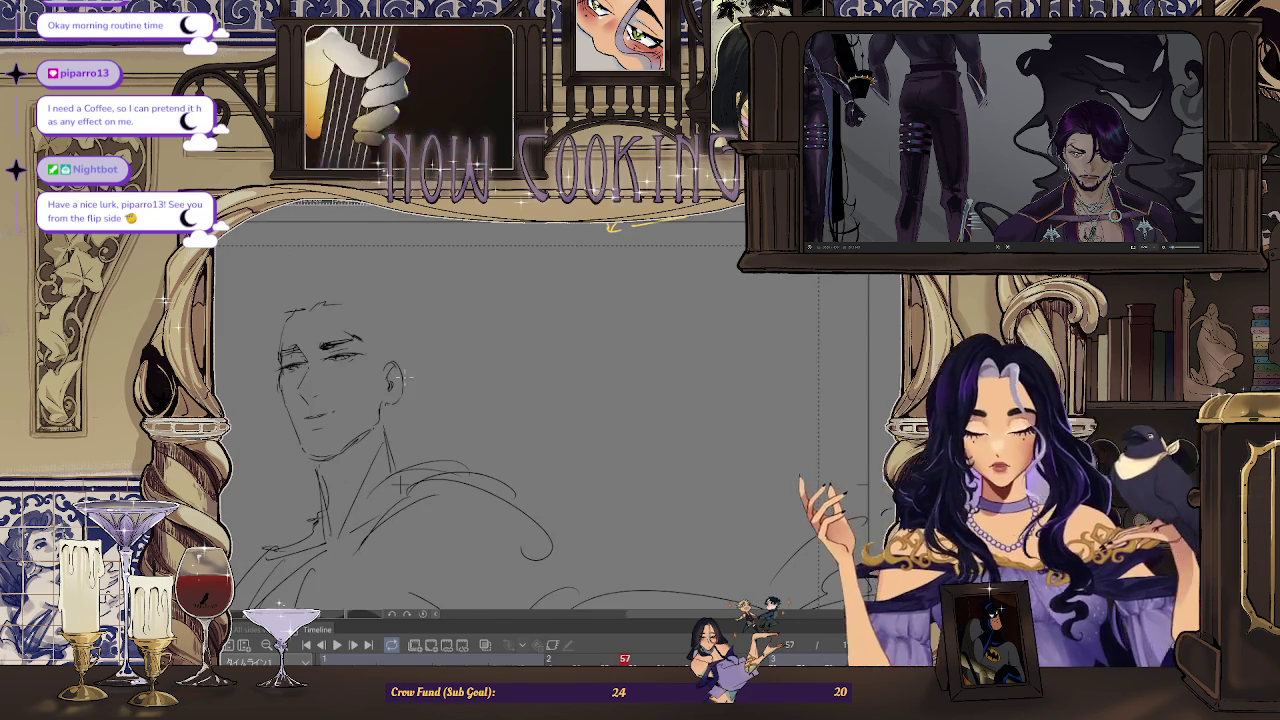
pyautogui.scroll(1, 430, 377)
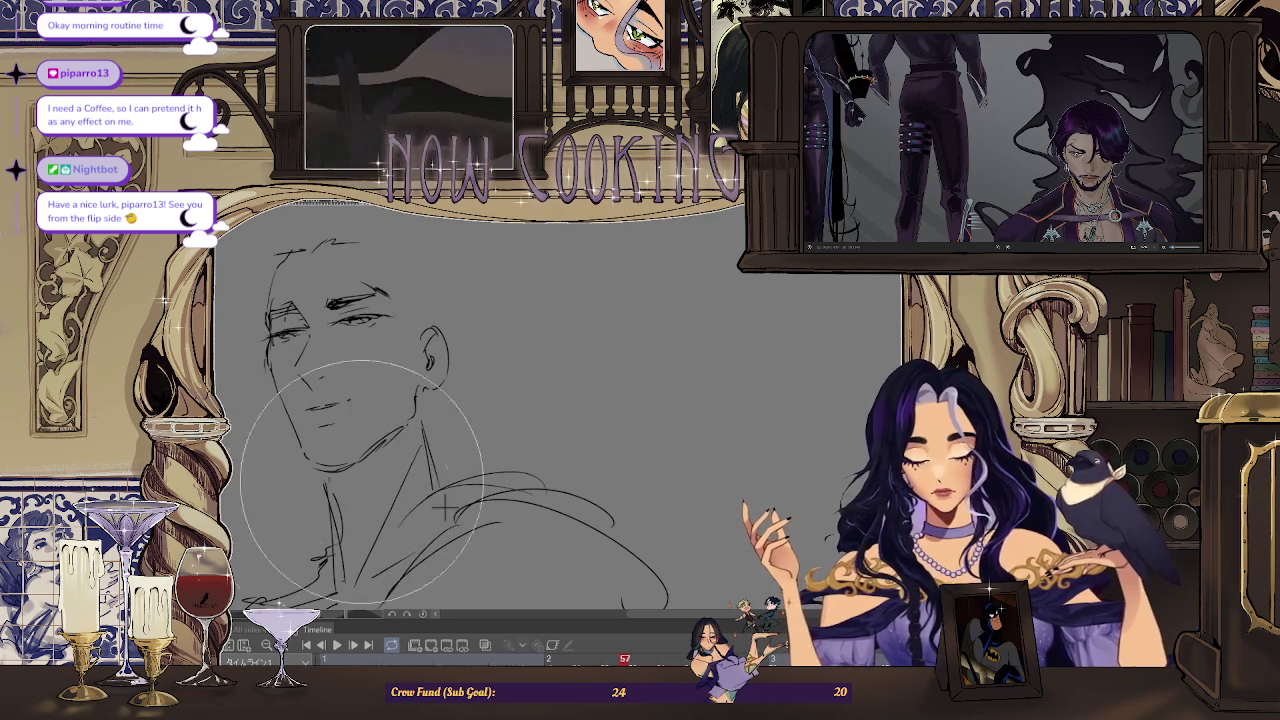
pyautogui.scroll(-2, 443, 508)
pyautogui.moveTo(262, 493); pyautogui.dragTo(512, 503)
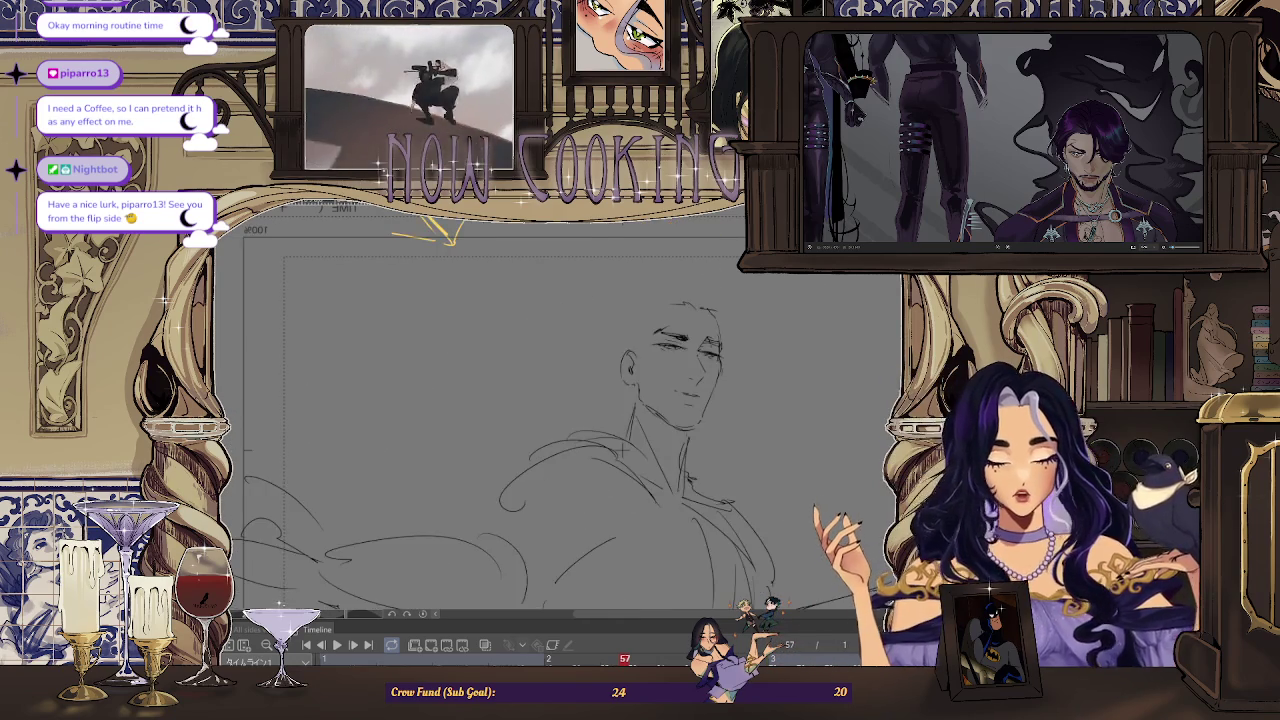
pyautogui.scroll(1, 690, 410)
pyautogui.scroll(-1, 772, 300)
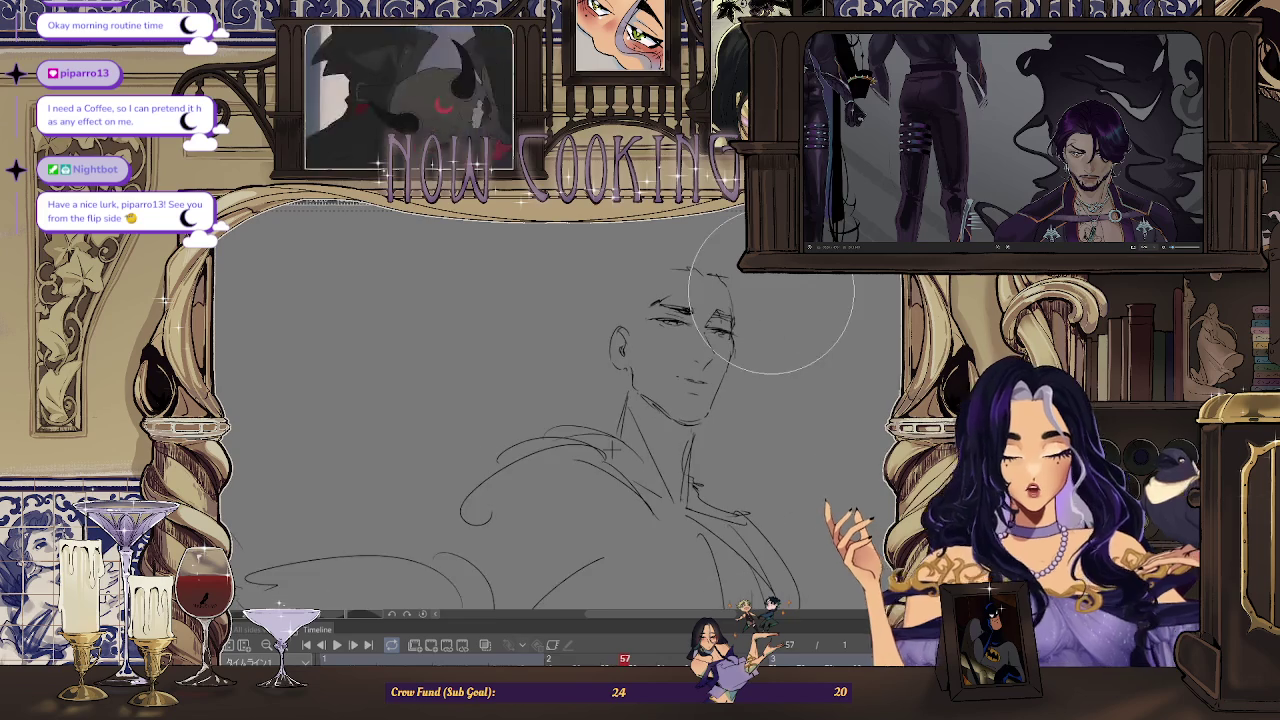
pyautogui.scroll(2, 690, 362)
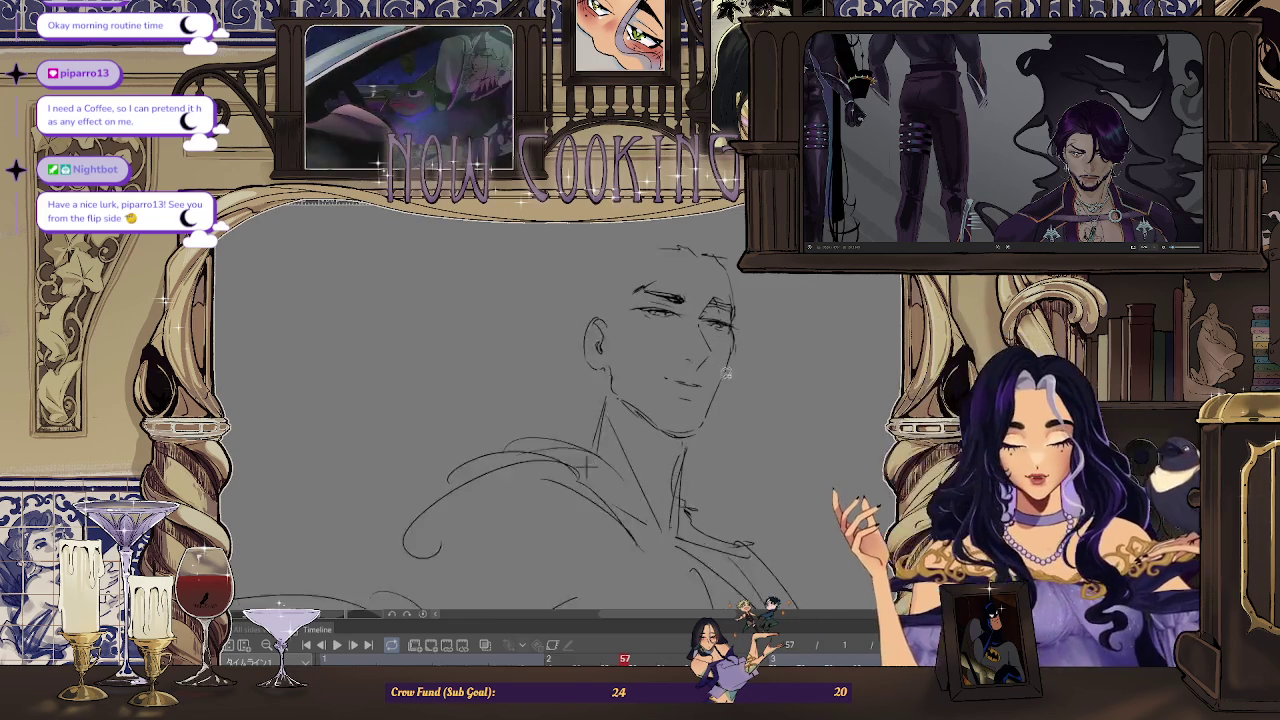
pyautogui.scroll(-2, 712, 377)
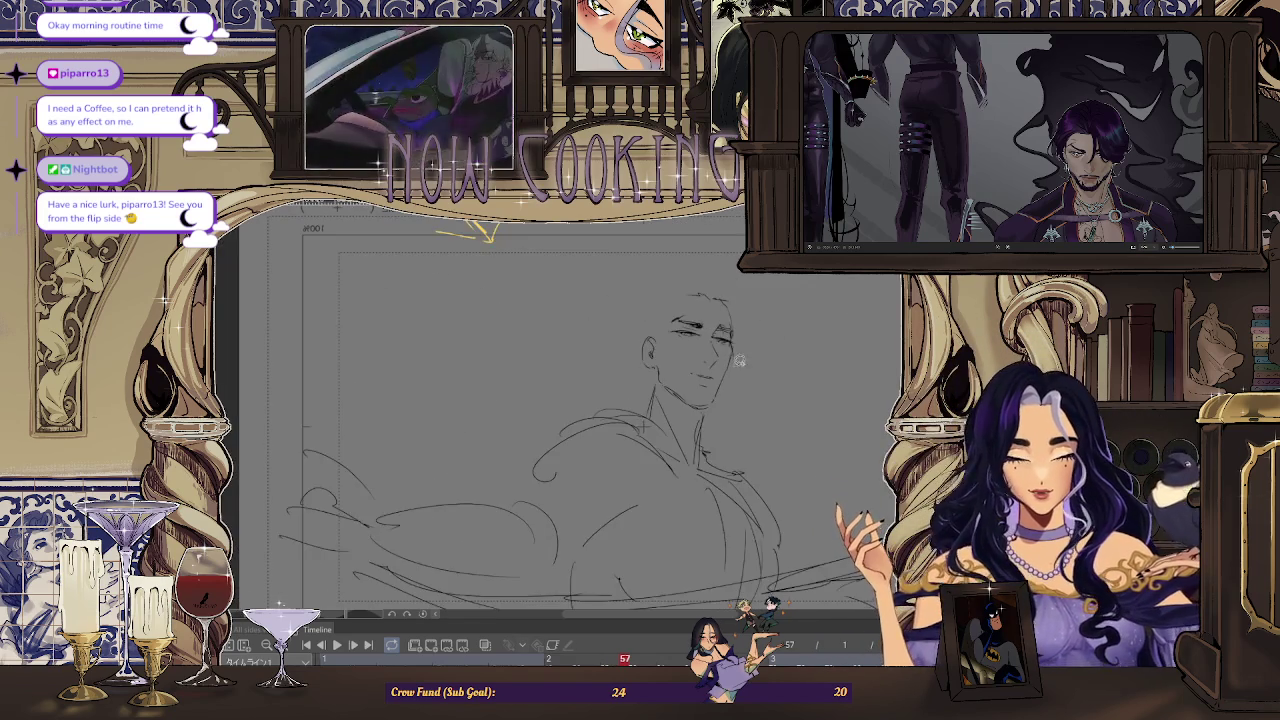
# Mirror the view and add neck and throat lines running from the jaw into the shoulders
pyautogui.press('h')
pyautogui.press('h')
pyautogui.scroll(2, 712, 402)
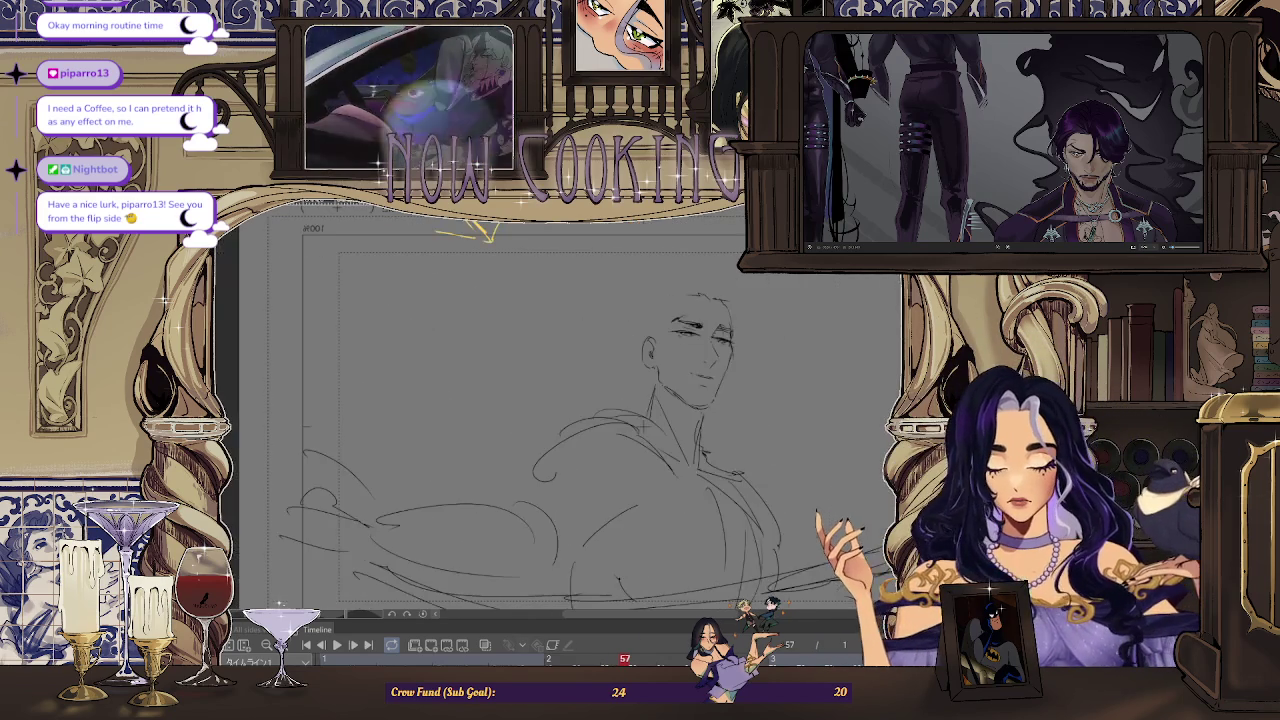
pyautogui.scroll(1, 712, 402)
pyautogui.scroll(1, 712, 402)
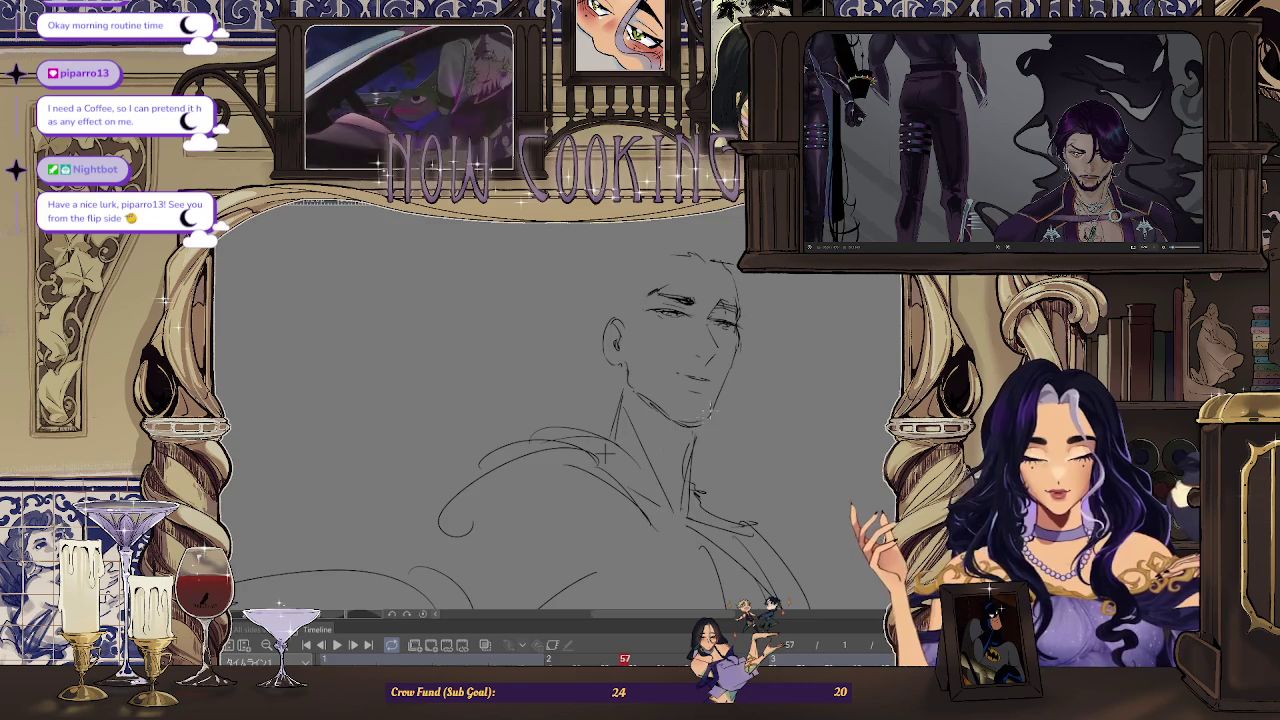
pyautogui.scroll(-2, 604, 453)
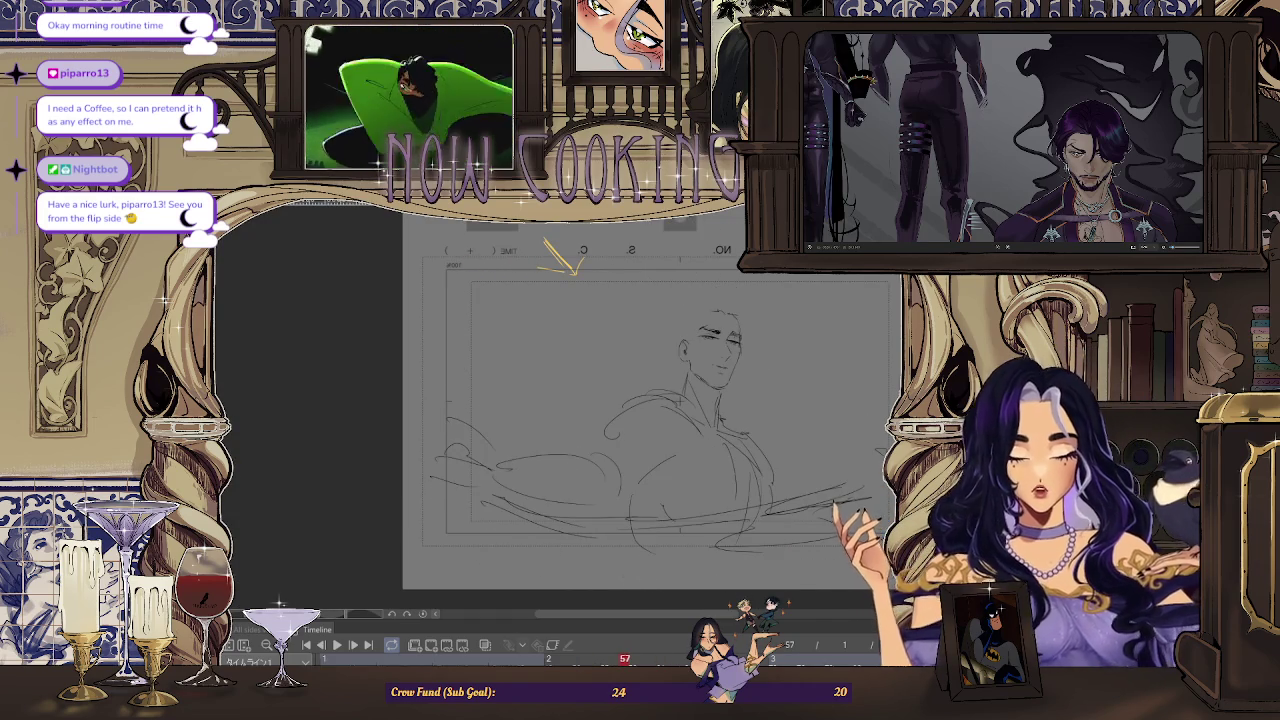
pyautogui.scroll(5, 560, 262)
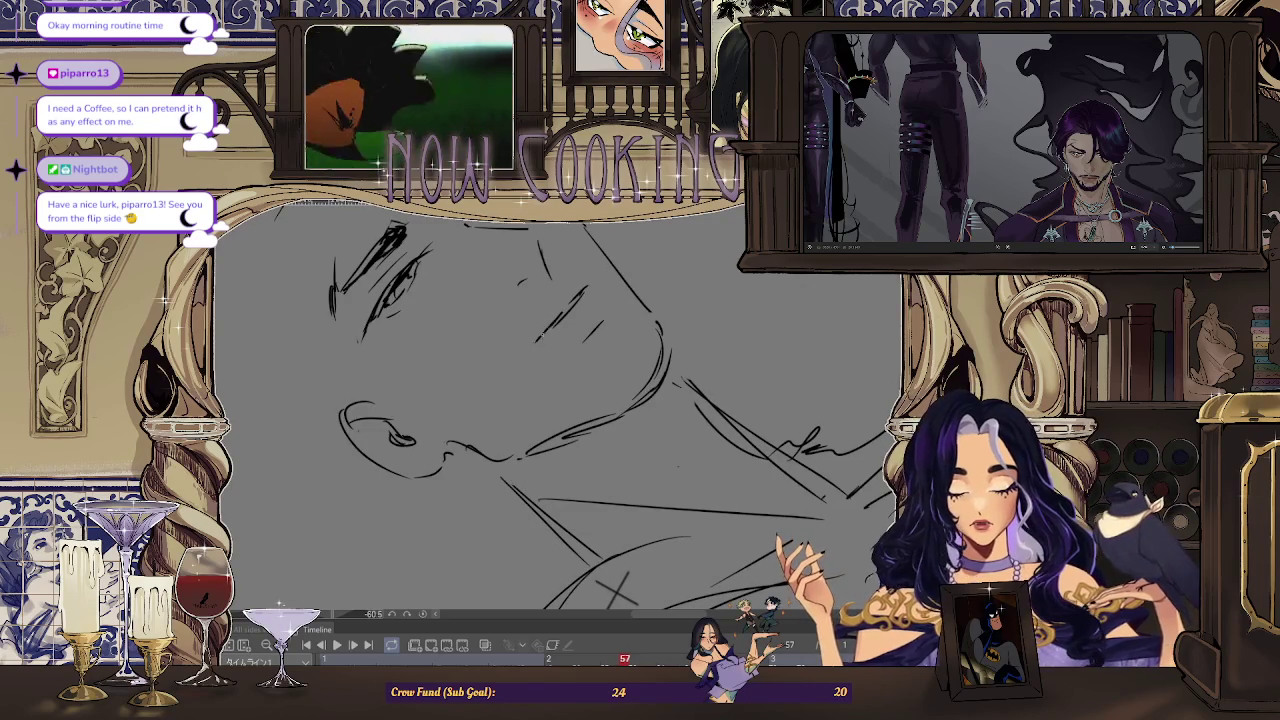
pyautogui.scroll(-3, 615, 590)
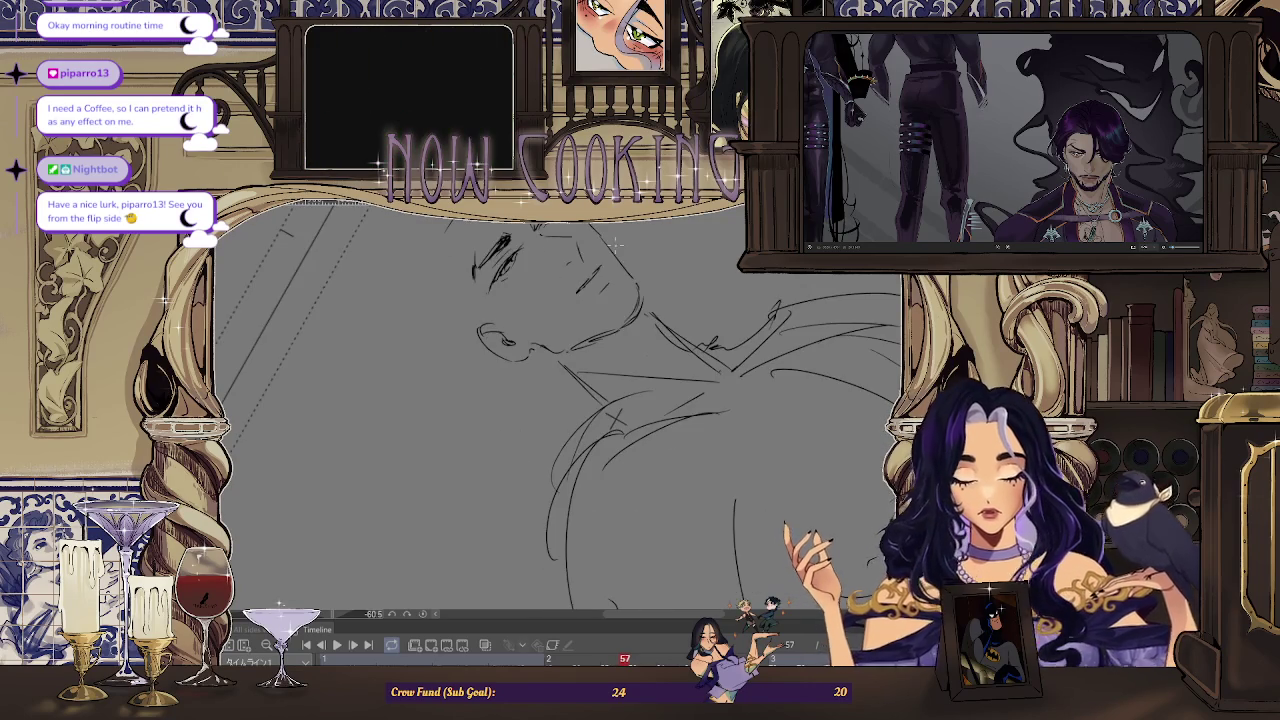
pyautogui.scroll(-3, 575, 467)
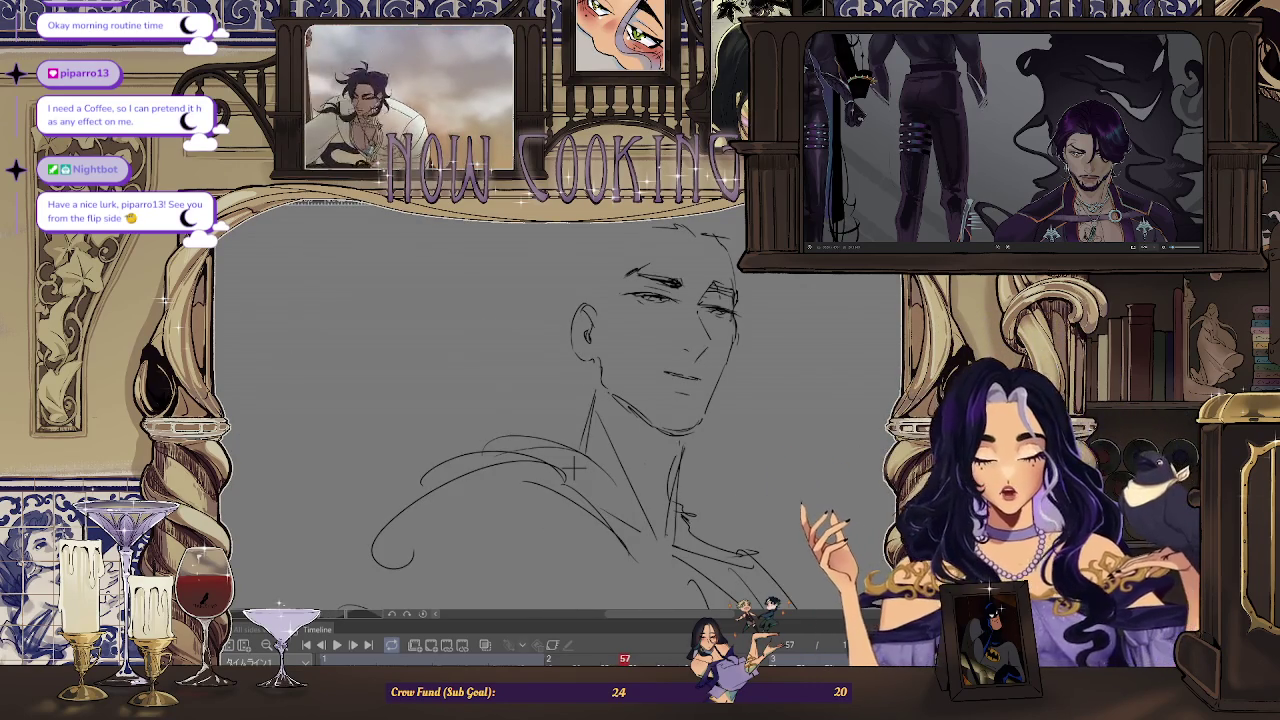
pyautogui.scroll(1, 575, 467)
pyautogui.scroll(2, 575, 467)
pyautogui.scroll(3, 600, 530)
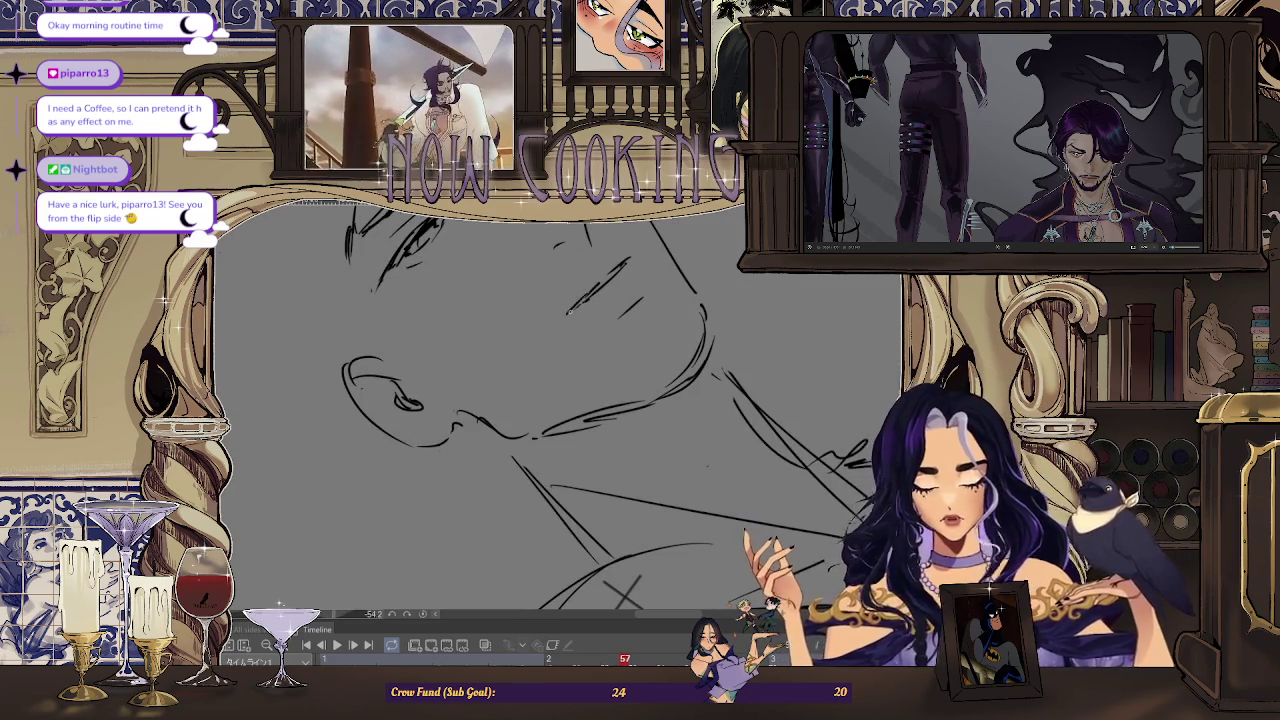
pyautogui.scroll(-2, 527, 513)
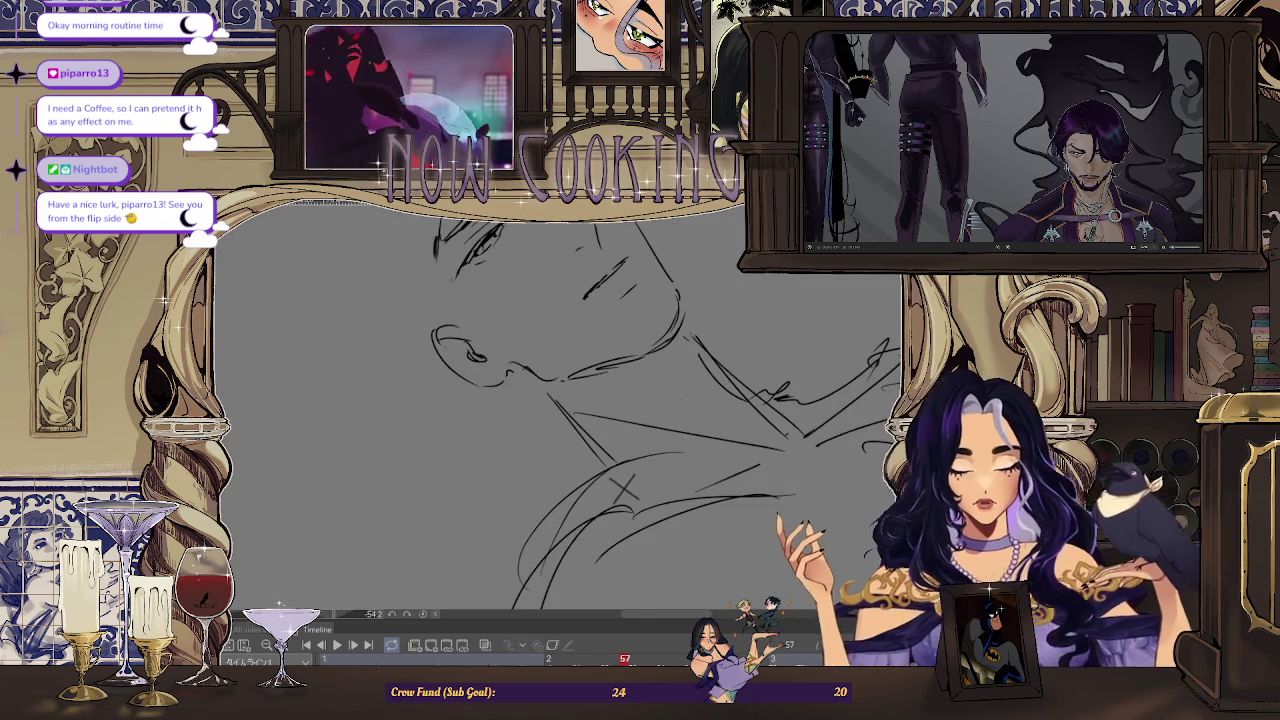
pyautogui.scroll(-2, 527, 513)
pyautogui.scroll(1, 527, 513)
pyautogui.scroll(1, 460, 557)
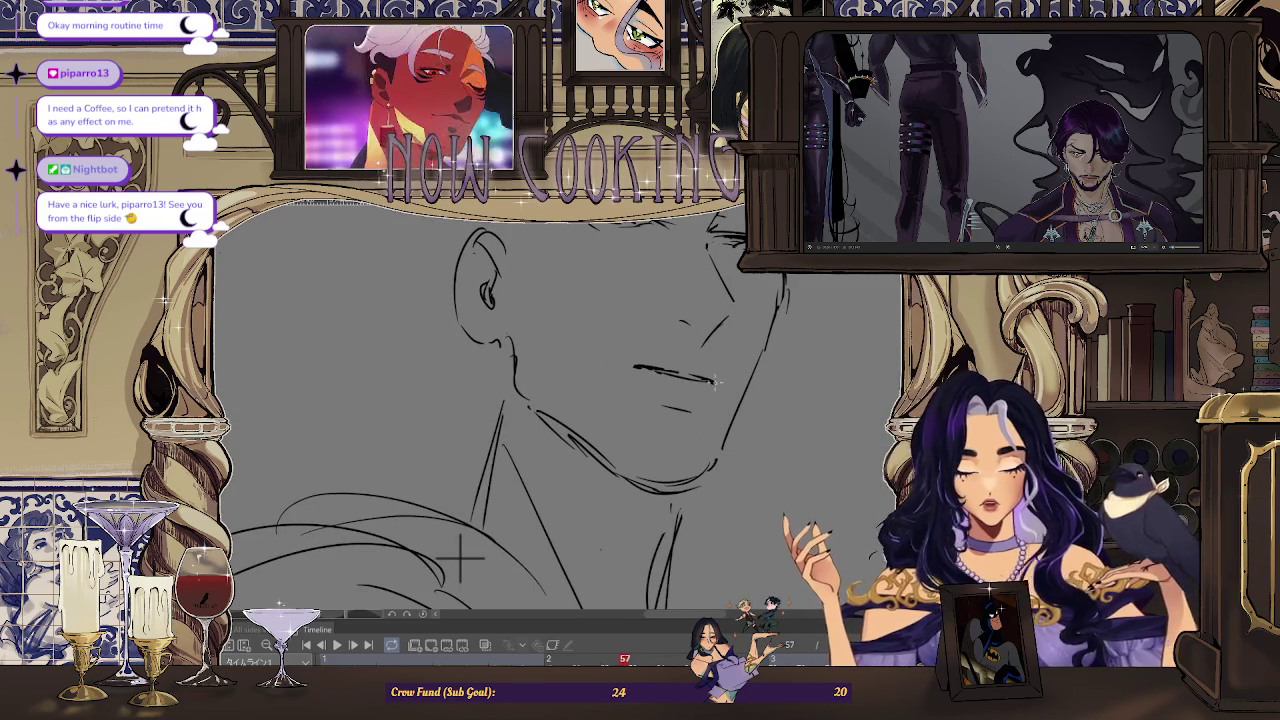
pyautogui.scroll(-2, 791, 330)
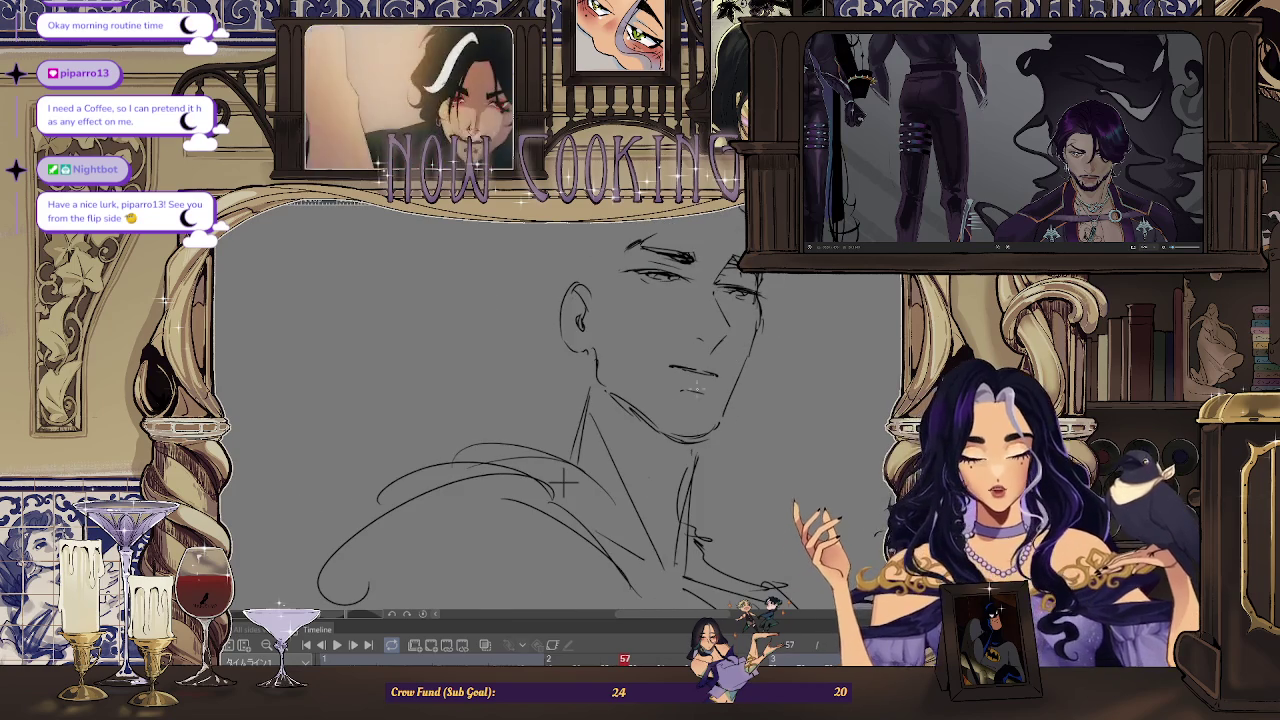
pyautogui.scroll(-1, 563, 483)
pyautogui.scroll(-1, 563, 483)
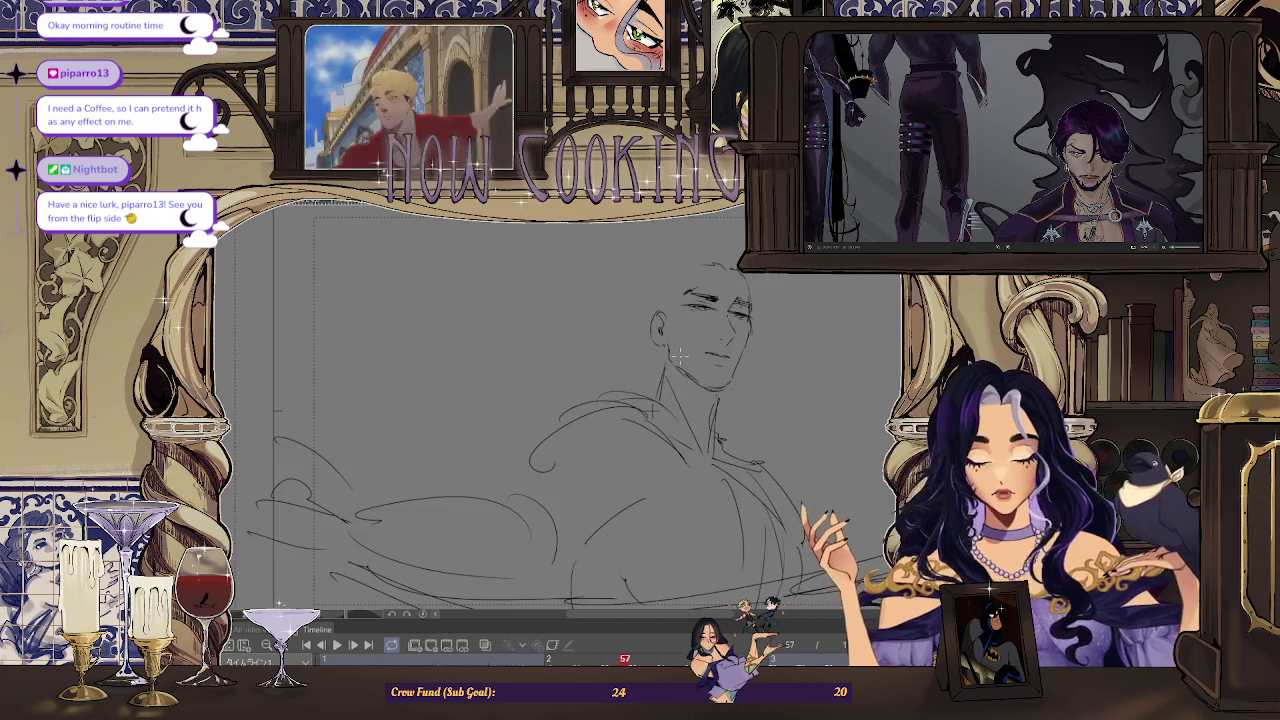
pyautogui.scroll(-1, 653, 410)
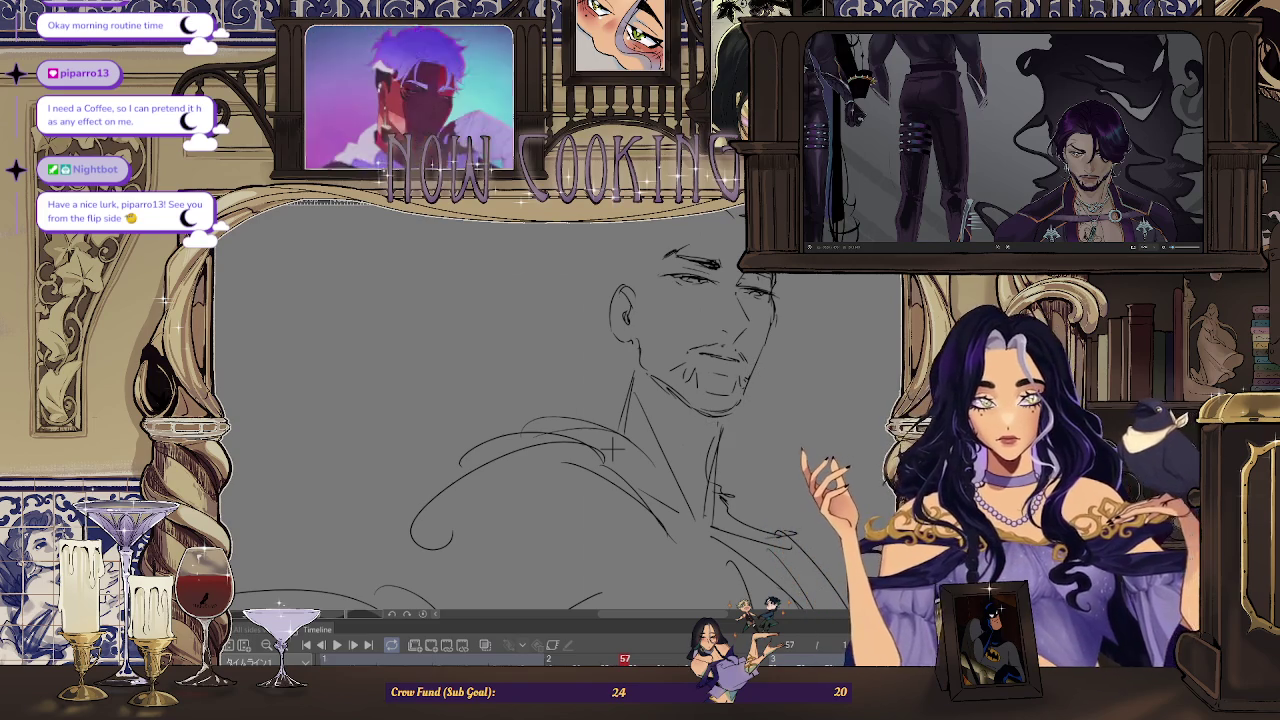
# Add jaw stubble, nudge the lassoed ear a few pixels up and right, then mirror-check
pyautogui.scroll(1, 612, 452)
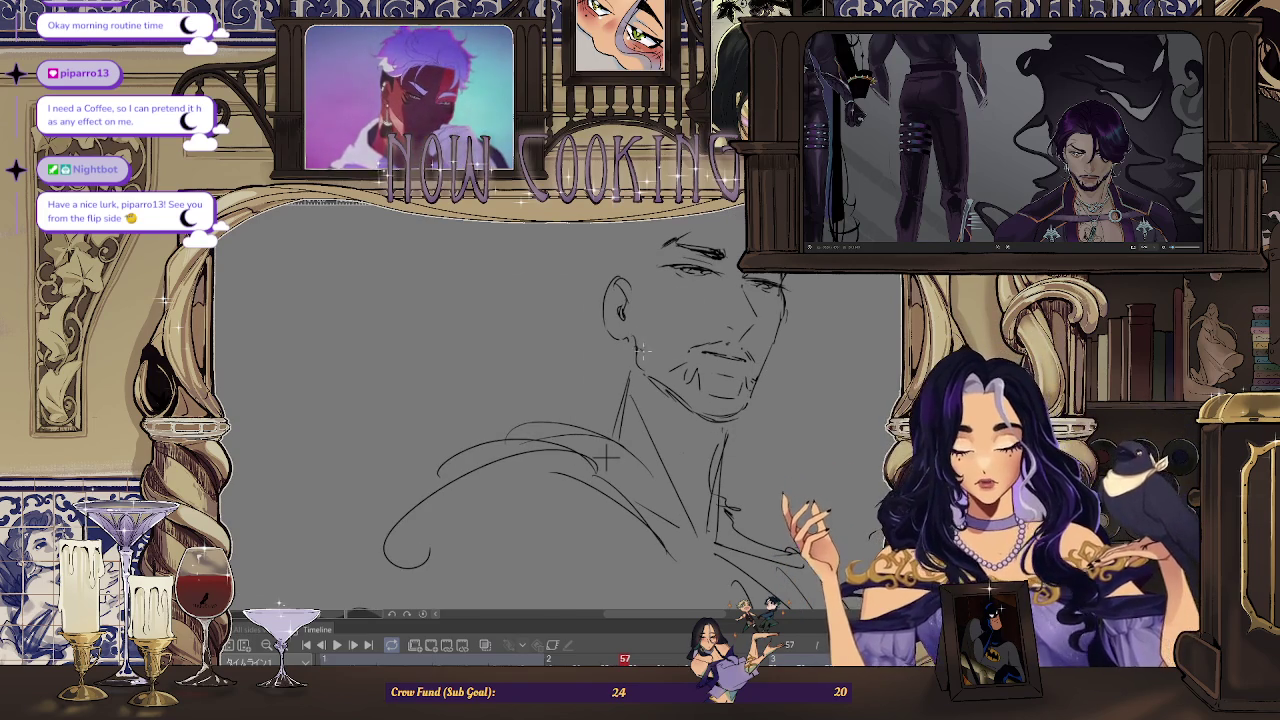
pyautogui.moveTo(605, 458); pyautogui.dragTo(633, 270)
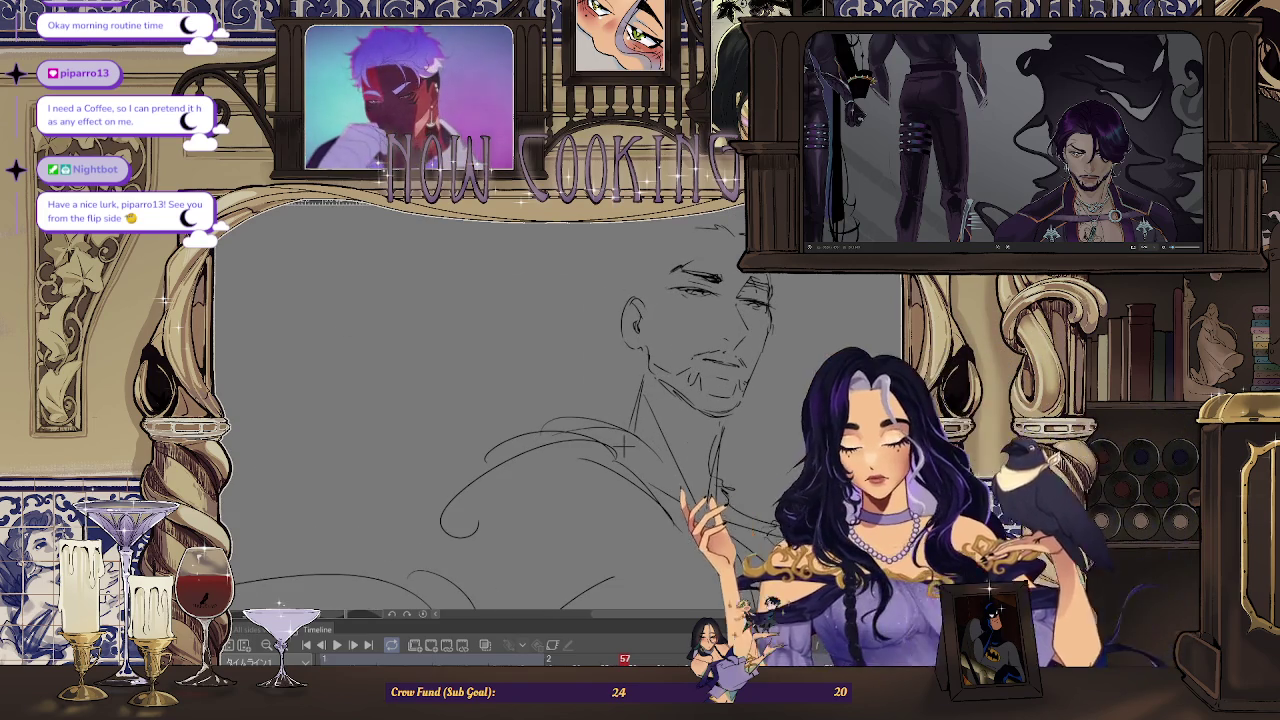
pyautogui.moveTo(655, 273); pyautogui.dragTo(652, 272)
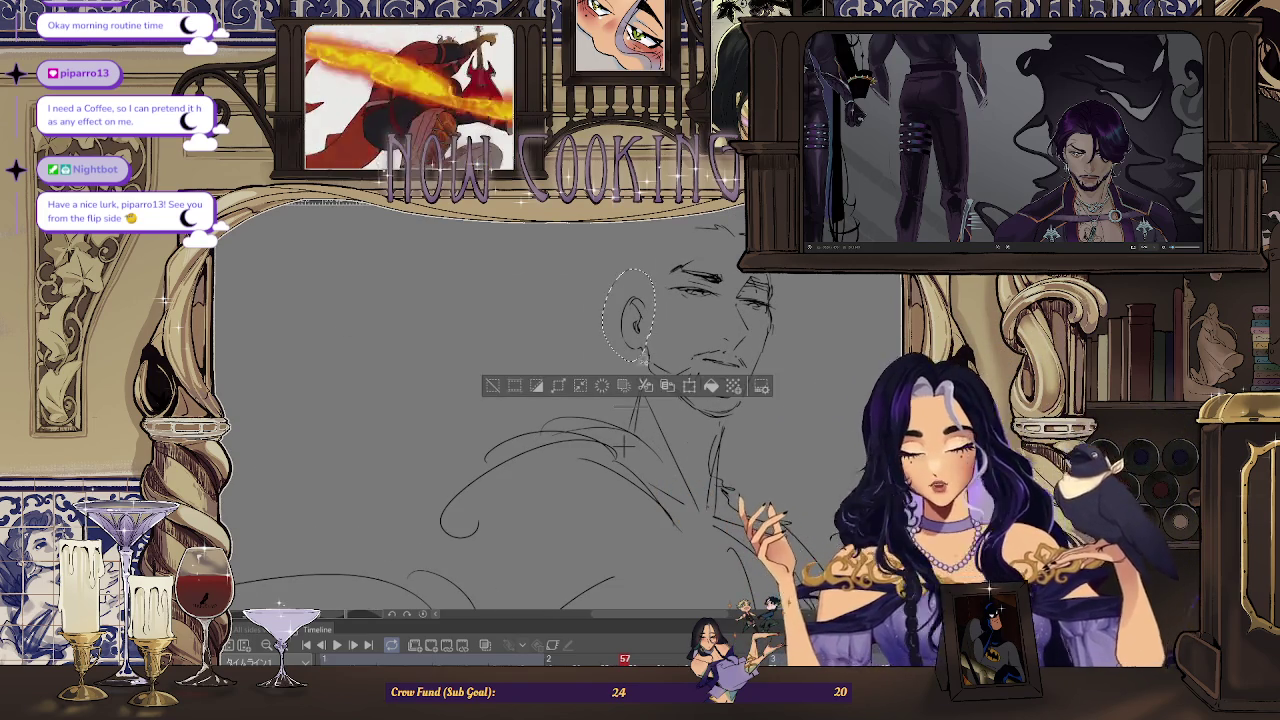
pyautogui.hotkey('ctrl', 't')
pyautogui.moveTo(627, 316); pyautogui.dragTo(630, 310)
pyautogui.press('Return')
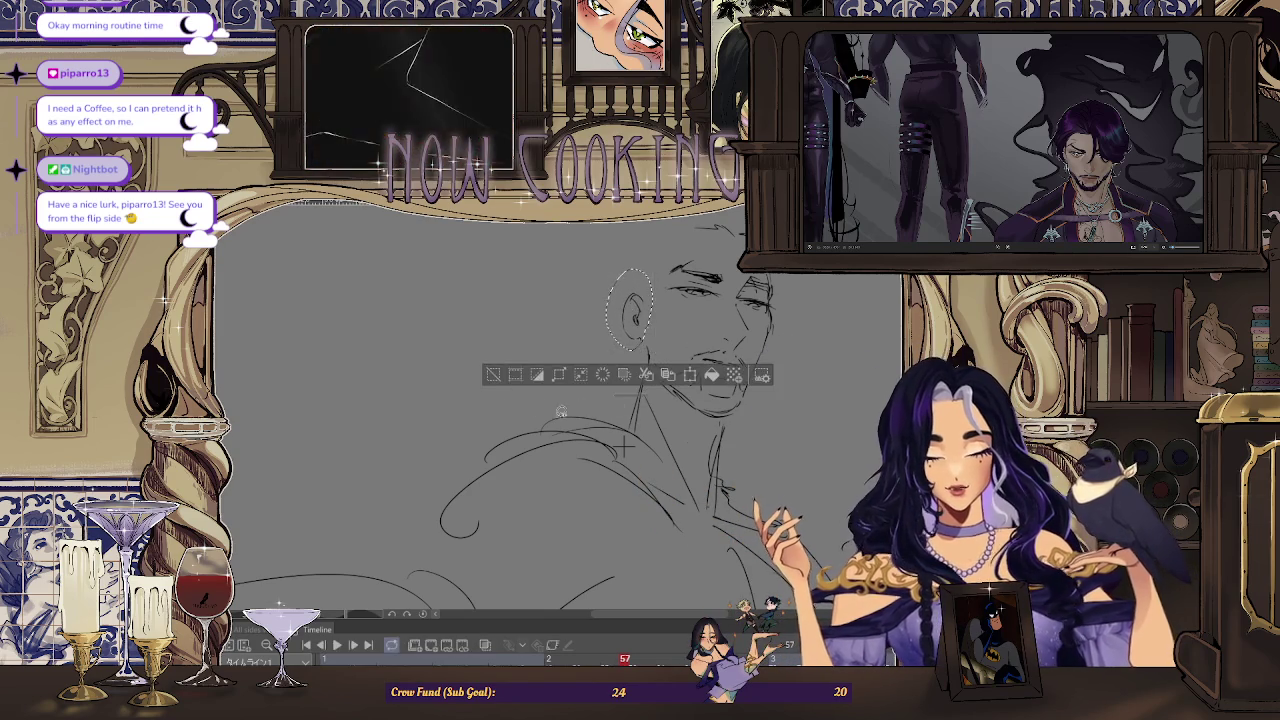
pyautogui.click(493, 377)
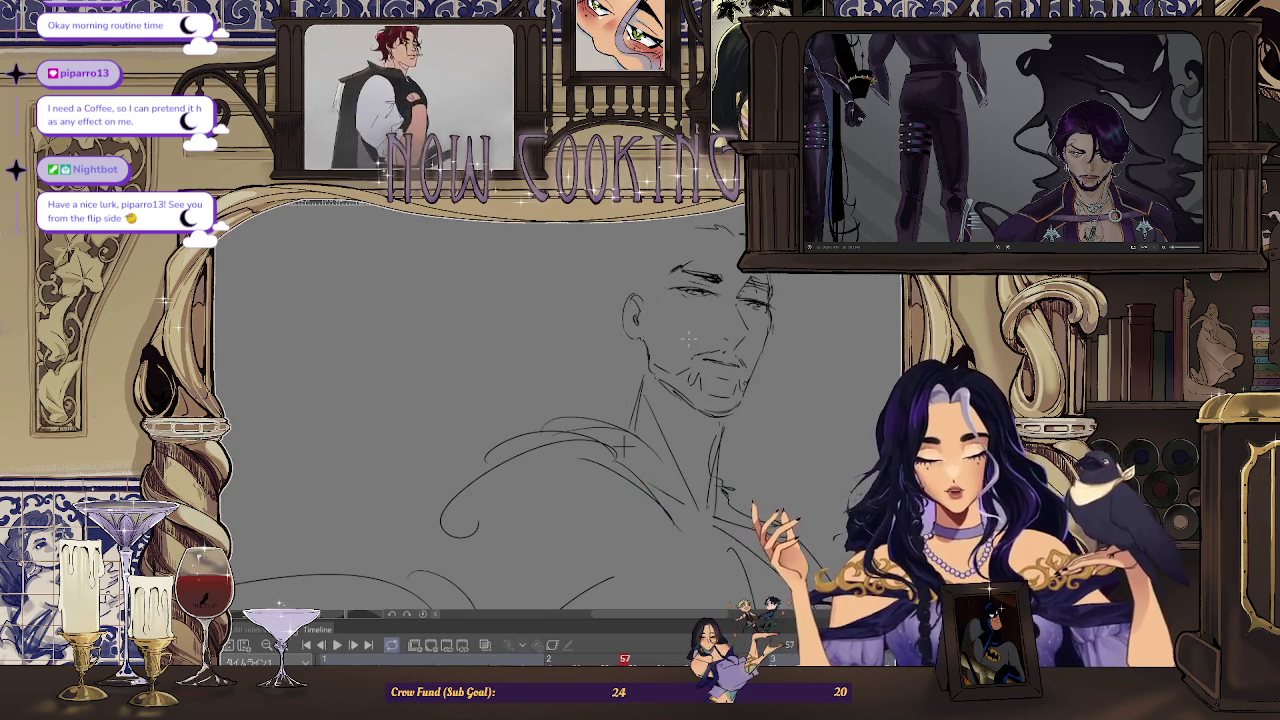
pyautogui.press('h')
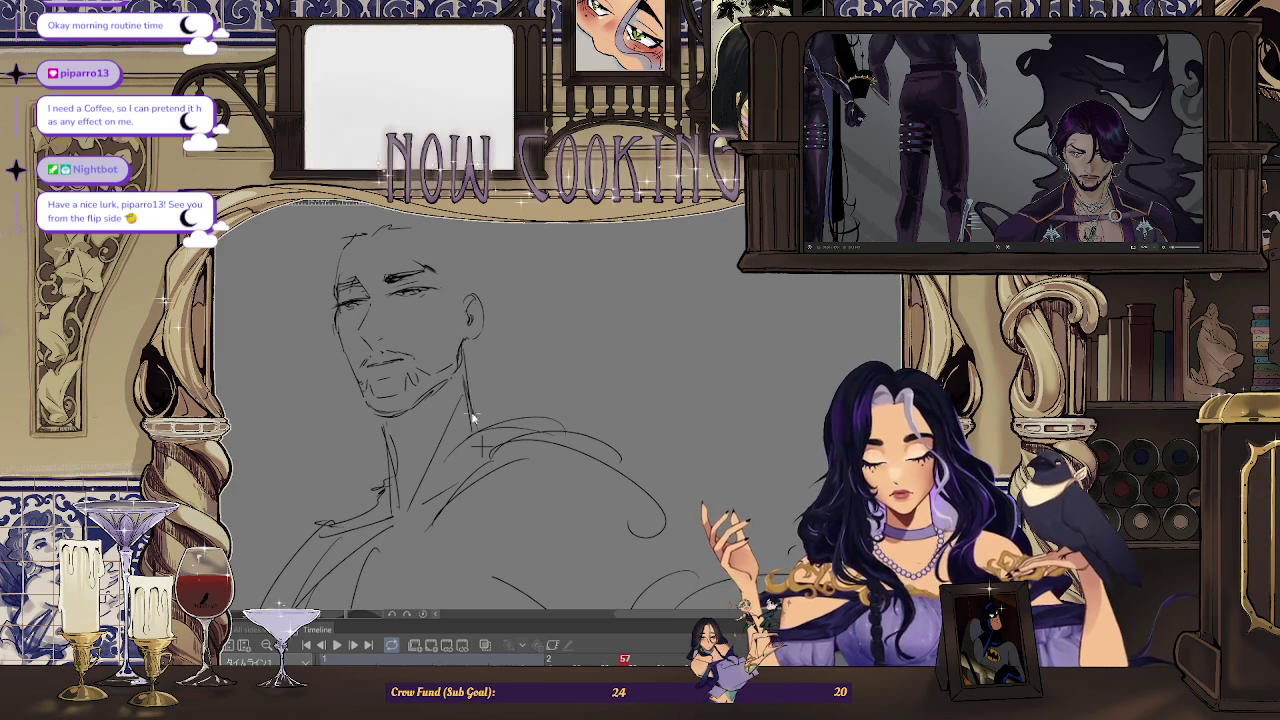
pyautogui.scroll(-5, 482, 442)
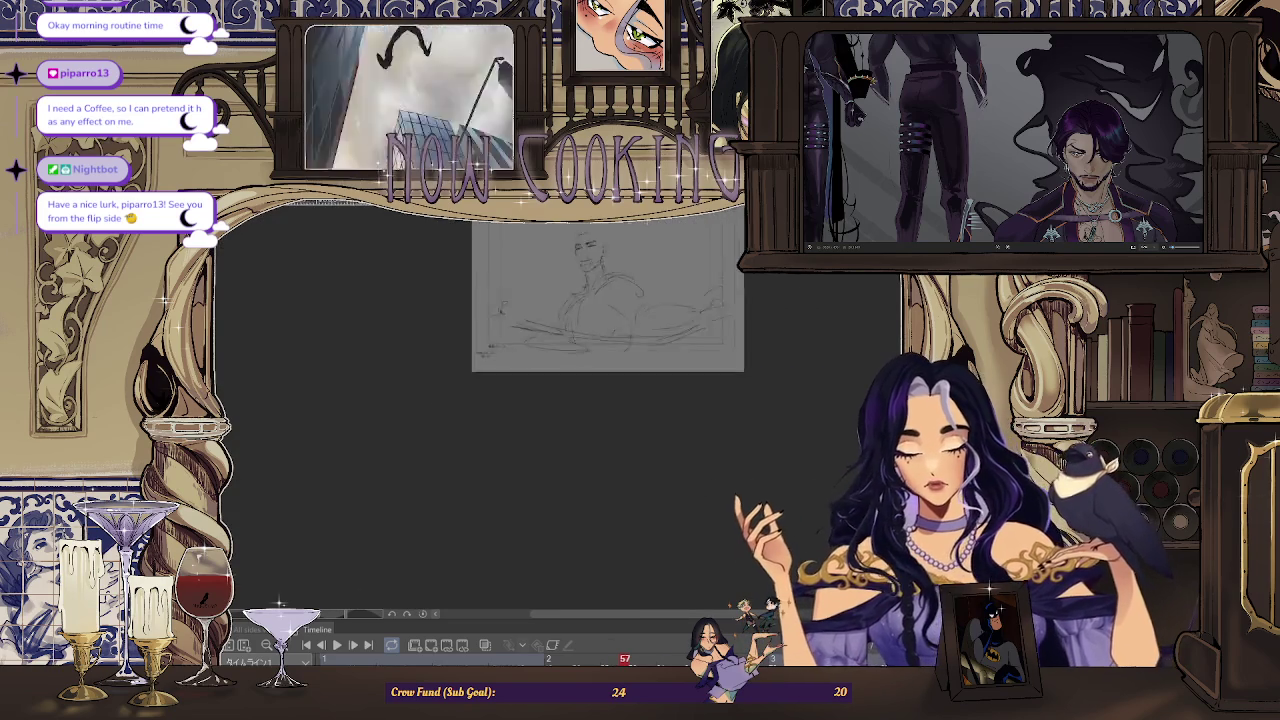
pyautogui.scroll(4, 635, 240)
pyautogui.scroll(1, 480, 330)
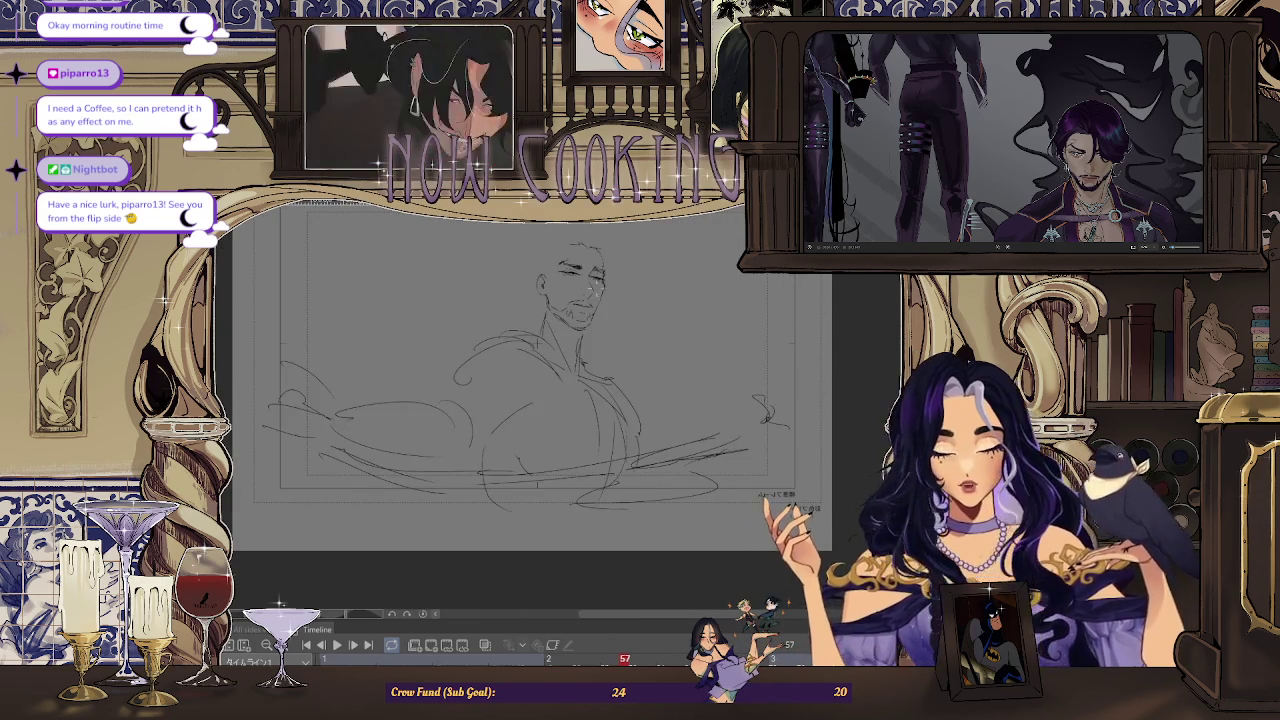
pyautogui.scroll(1, 480, 330)
pyautogui.scroll(1, 480, 330)
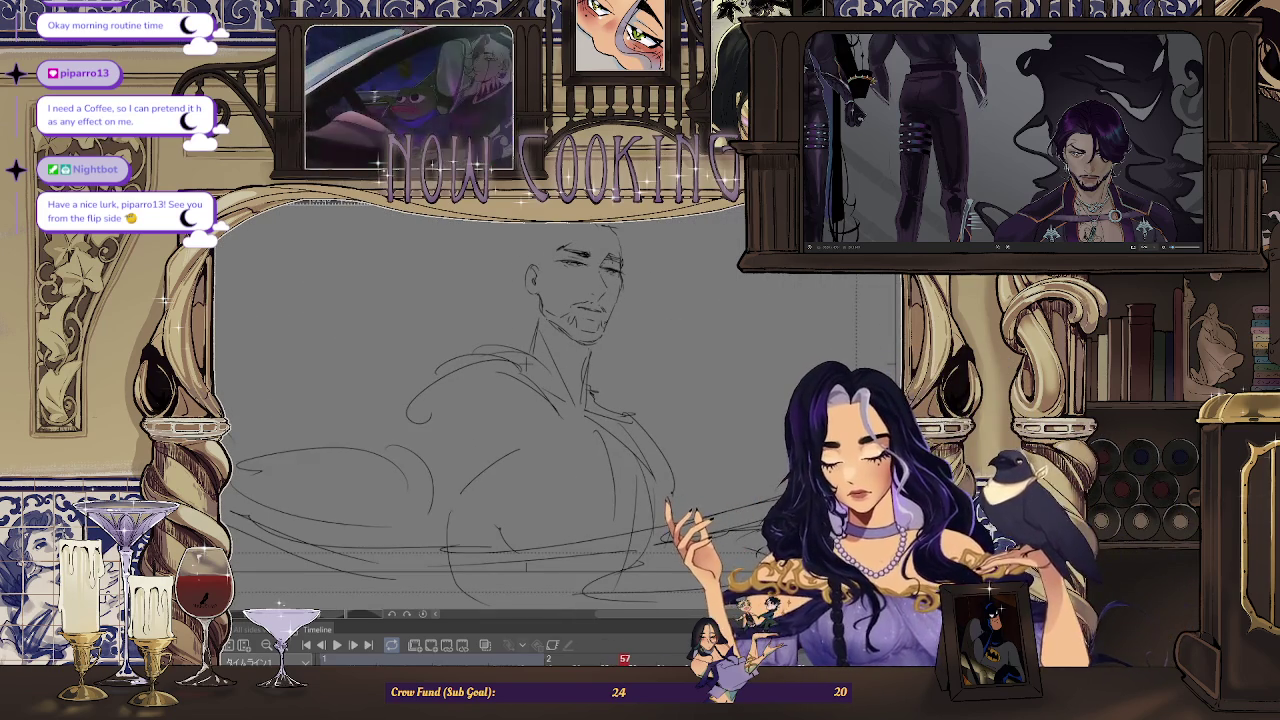
pyautogui.scroll(-1, 610, 260)
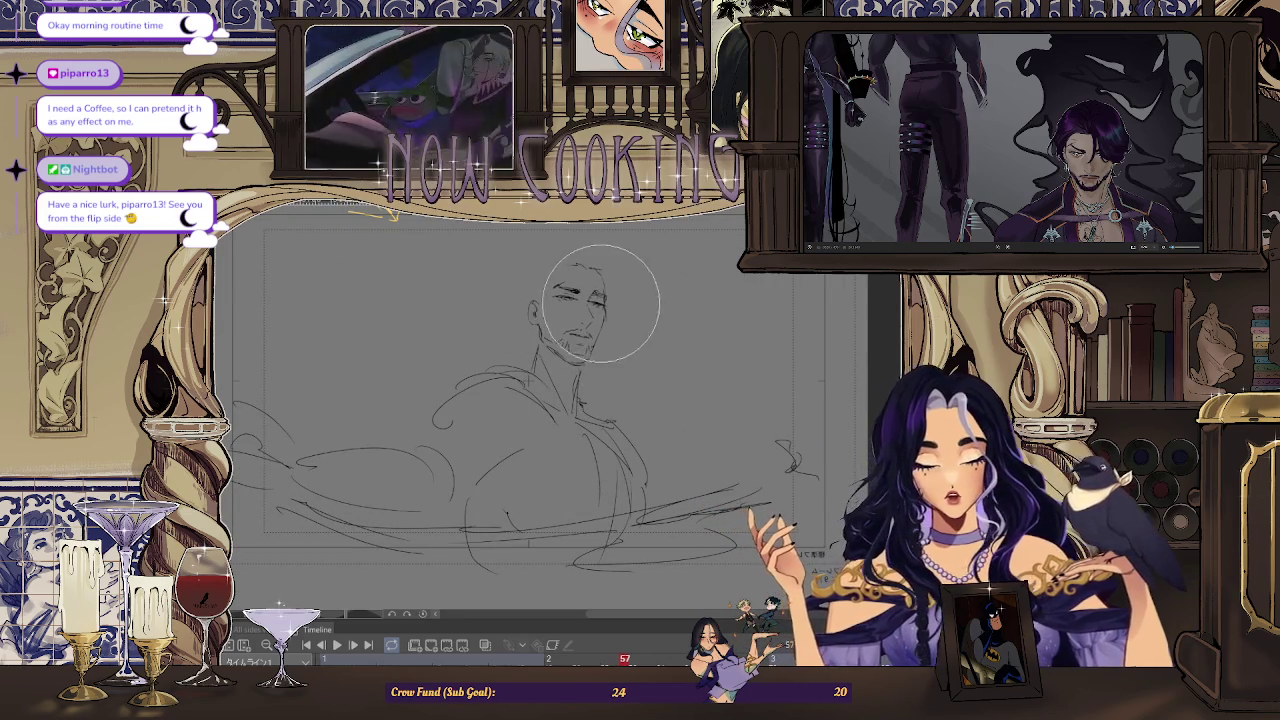
pyautogui.scroll(2, 523, 278)
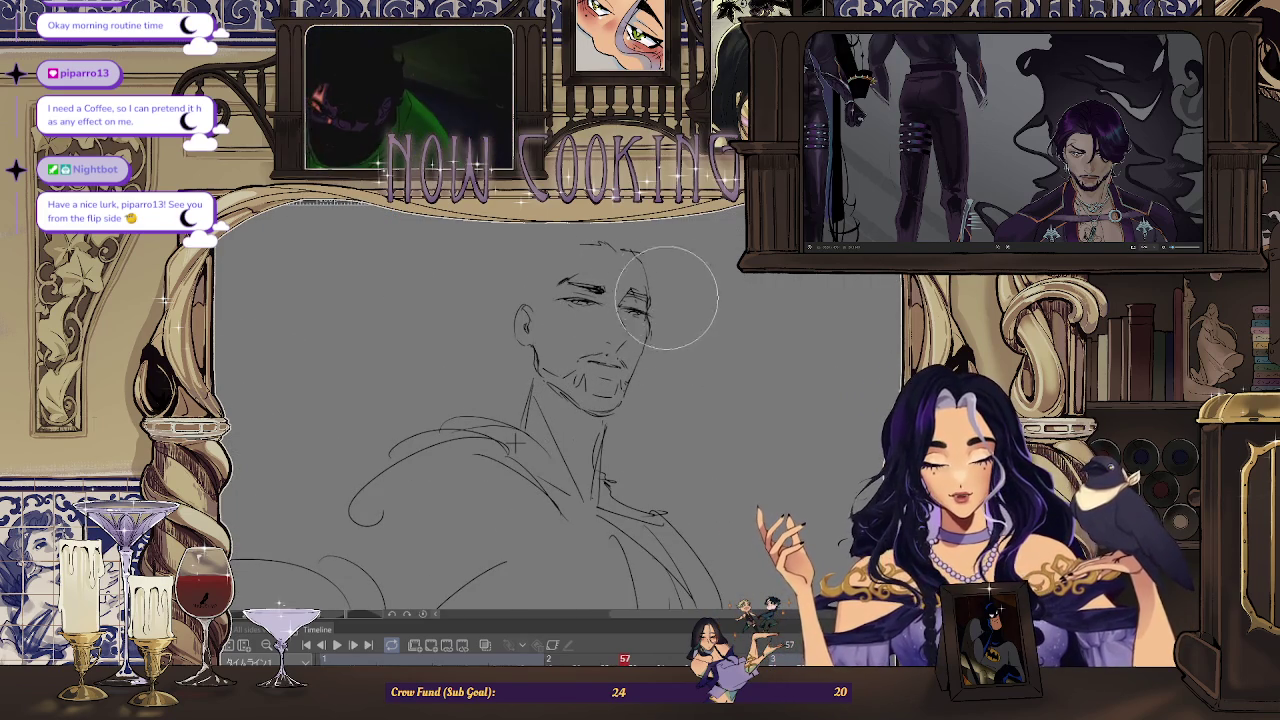
pyautogui.scroll(-2, 690, 277)
pyautogui.scroll(1, 560, 360)
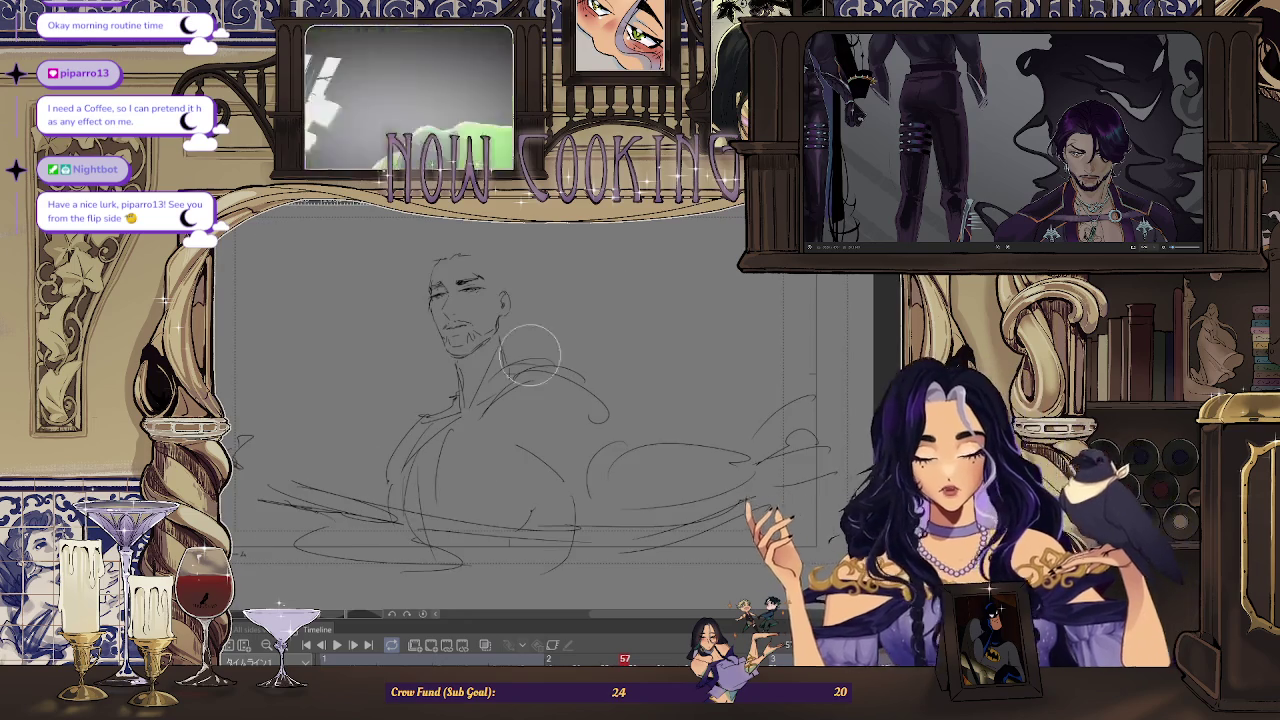
pyautogui.scroll(1, 560, 360)
pyautogui.scroll(1, 520, 410)
pyautogui.scroll(-1, 522, 412)
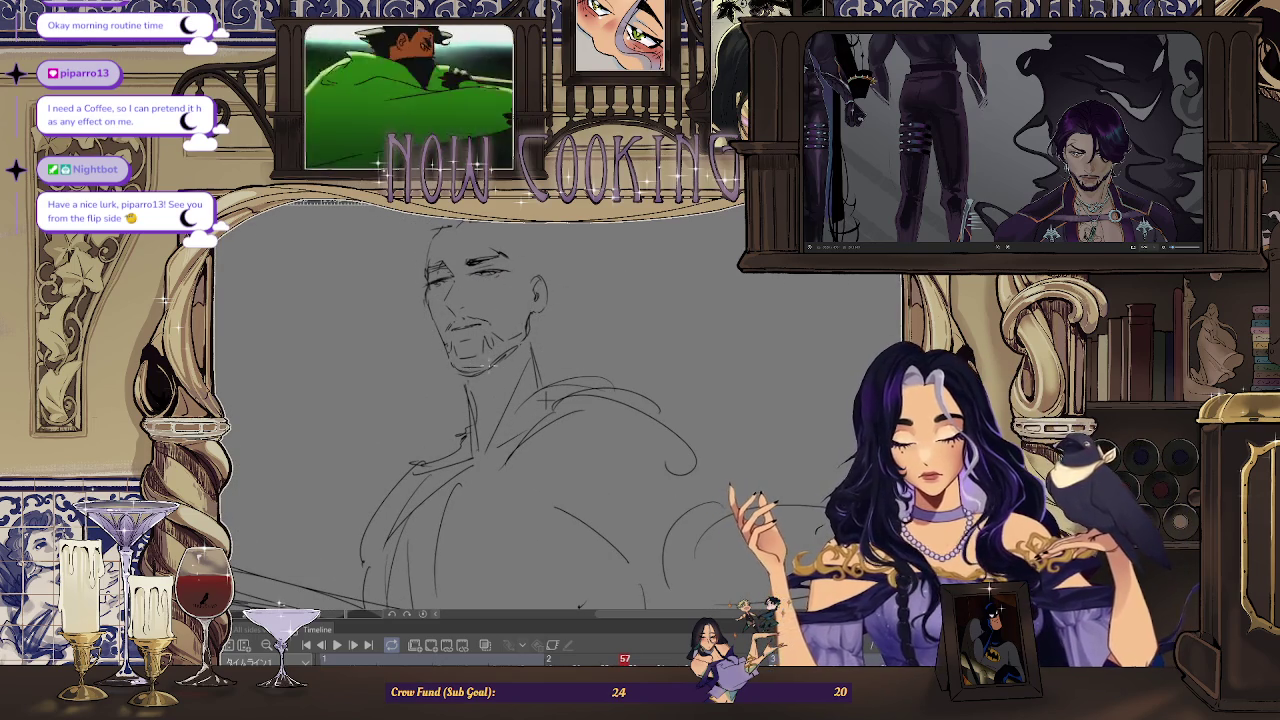
pyautogui.scroll(-2, 544, 398)
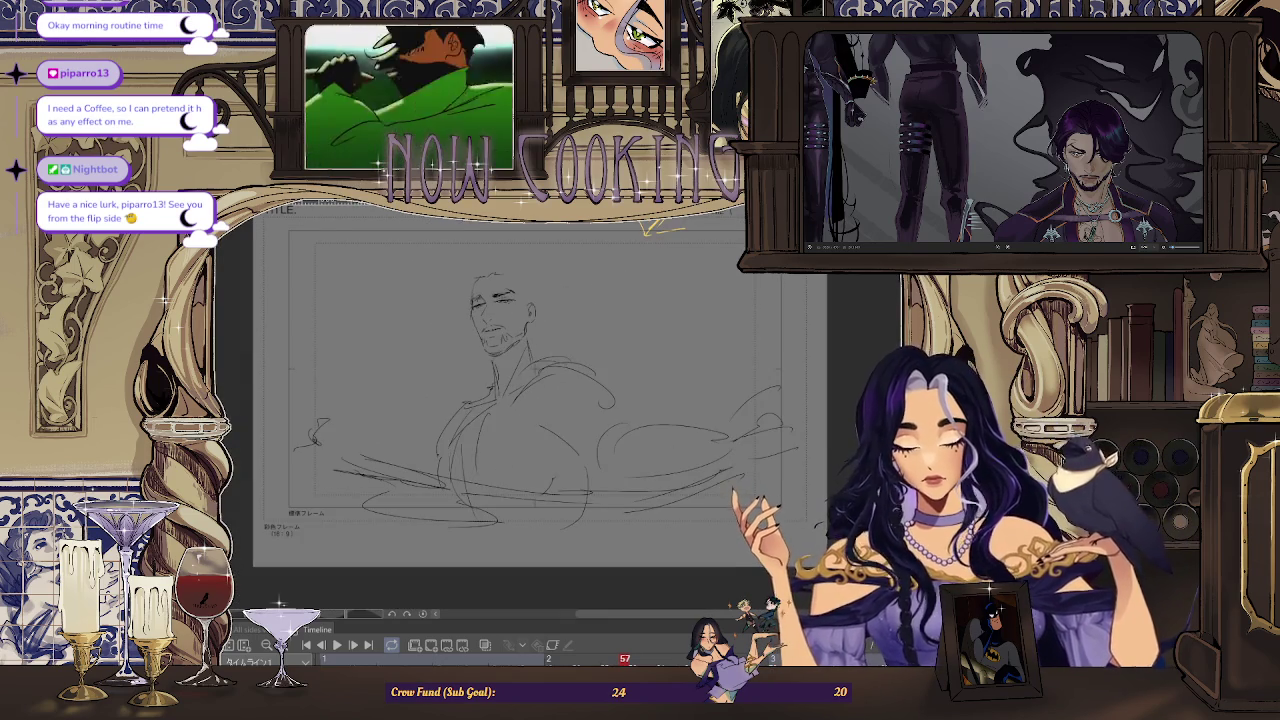
pyautogui.press('h')
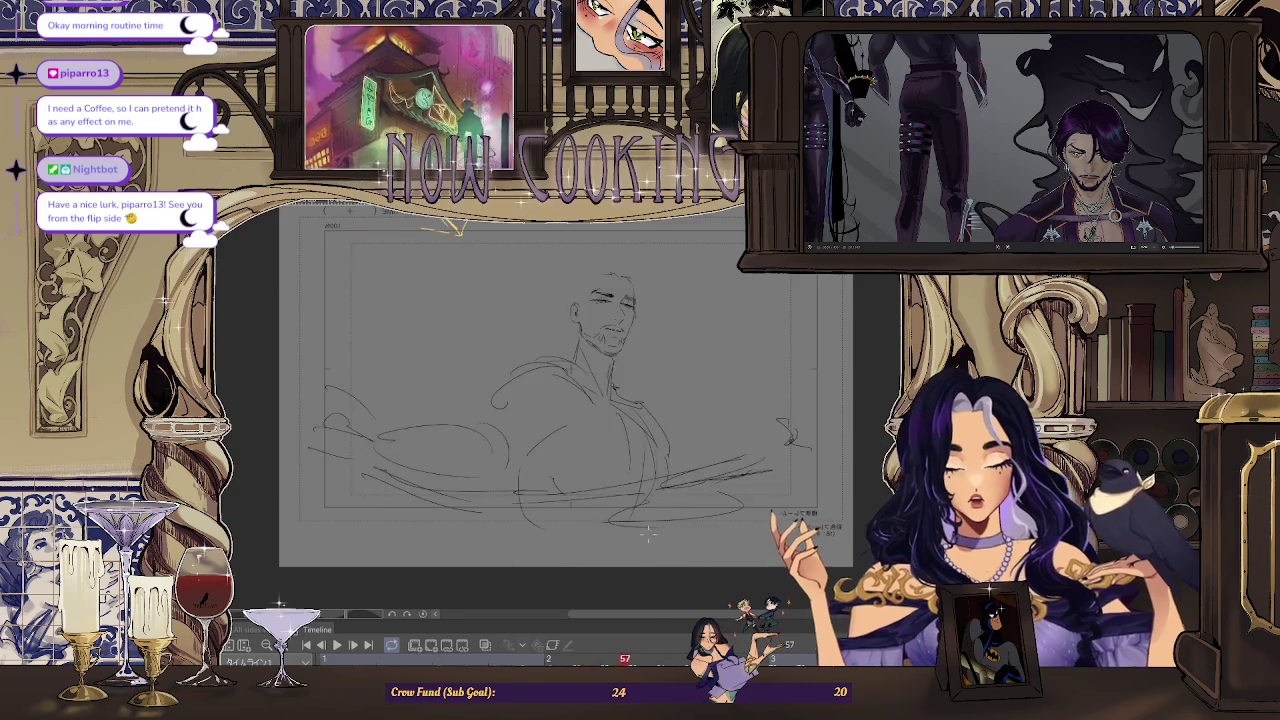
pyautogui.press('h')
pyautogui.press('h')
pyautogui.scroll(2, 644, 327)
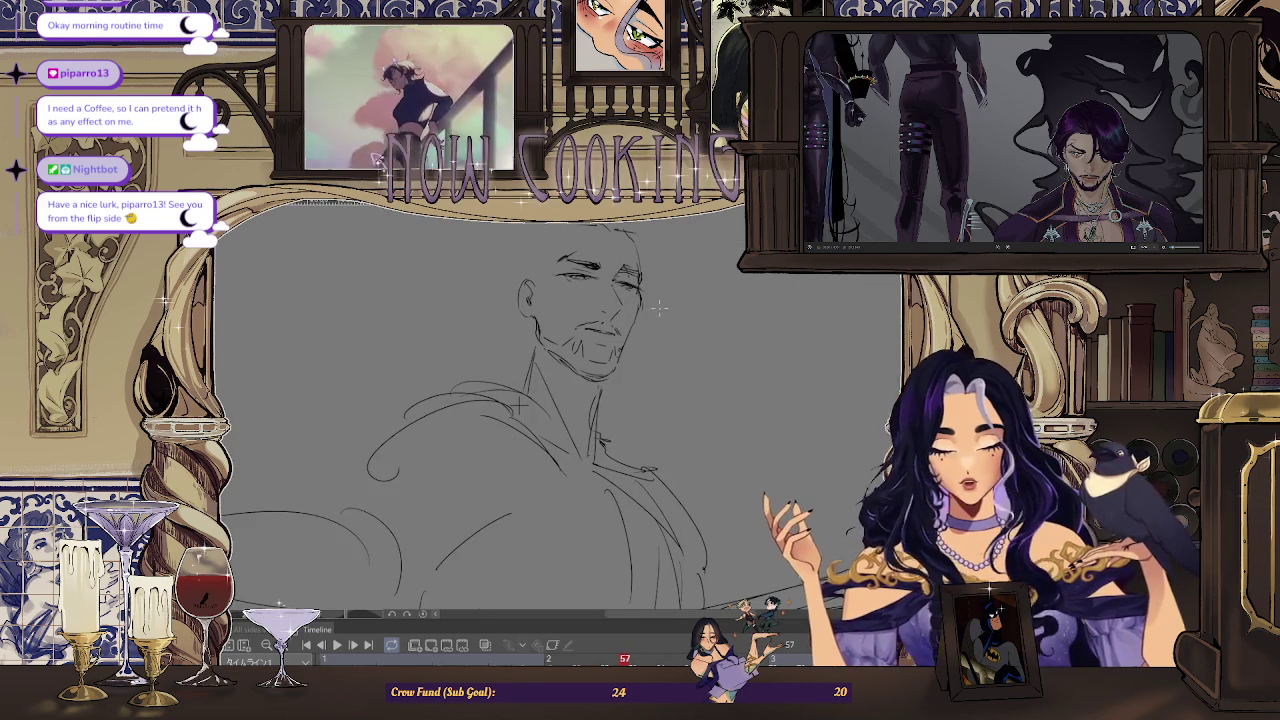
pyautogui.scroll(1, 663, 303)
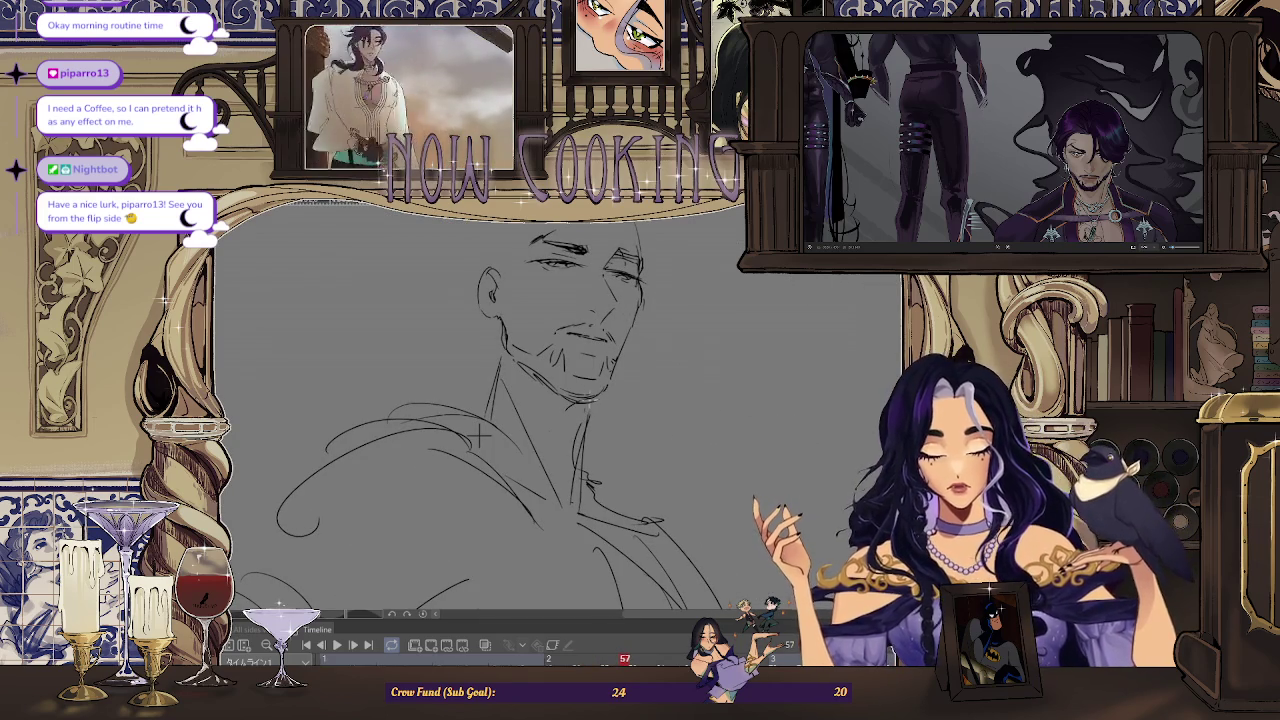